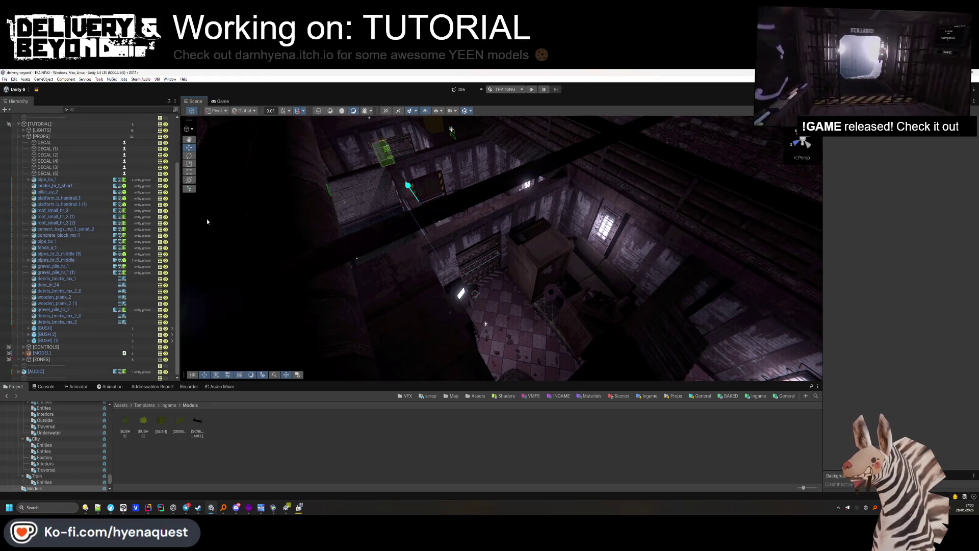
# Orbit the warehouse view and open the PSX Mega Pack II FBX model folders.
pyautogui.moveTo(206, 218)
pyautogui.mouseDown()
pyautogui.moveTo(697, 189)
pyautogui.moveTo(709, 196)
pyautogui.moveTo(686, 276)
pyautogui.mouseUp()
pyautogui.doubleClick(279, 420)
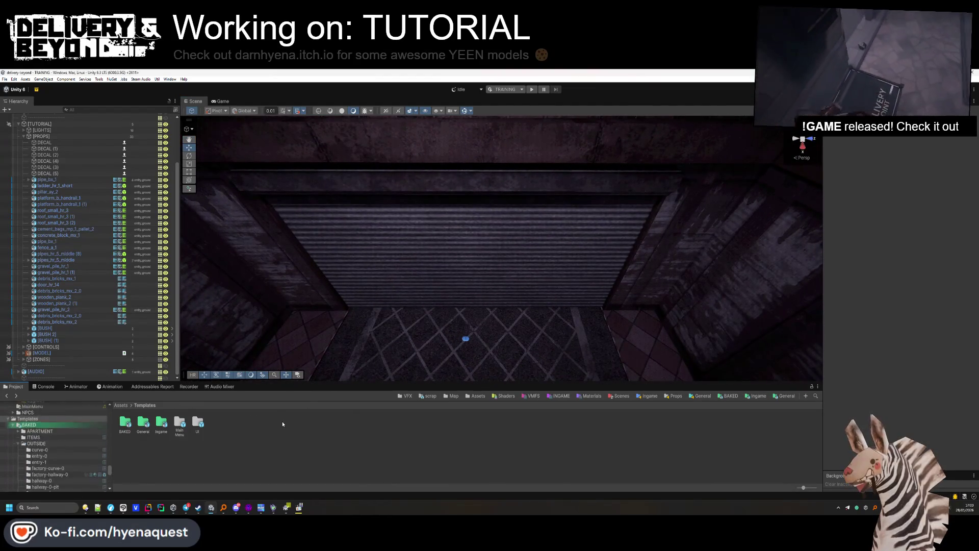
pyautogui.doubleClick(282, 421)
pyautogui.doubleClick(284, 426)
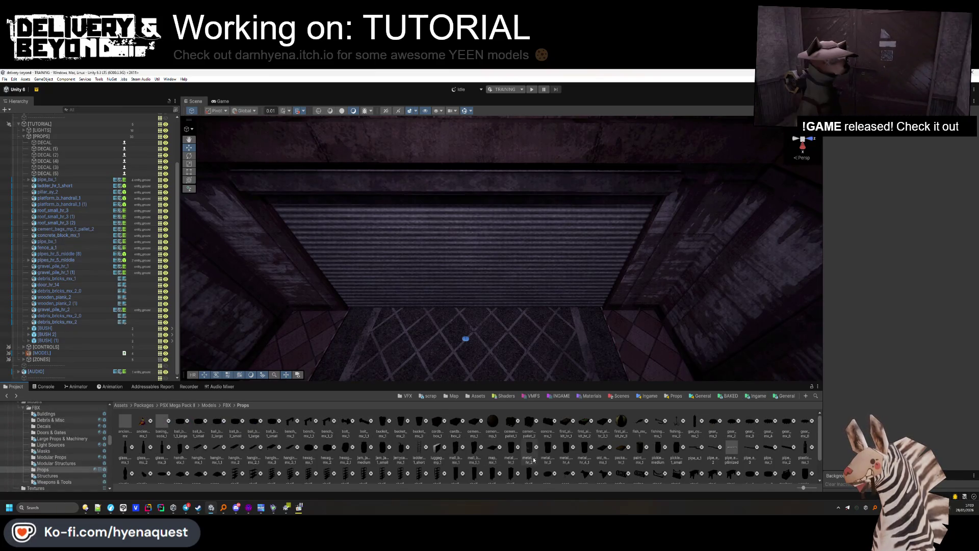
pyautogui.scroll(-2, 533, 460)
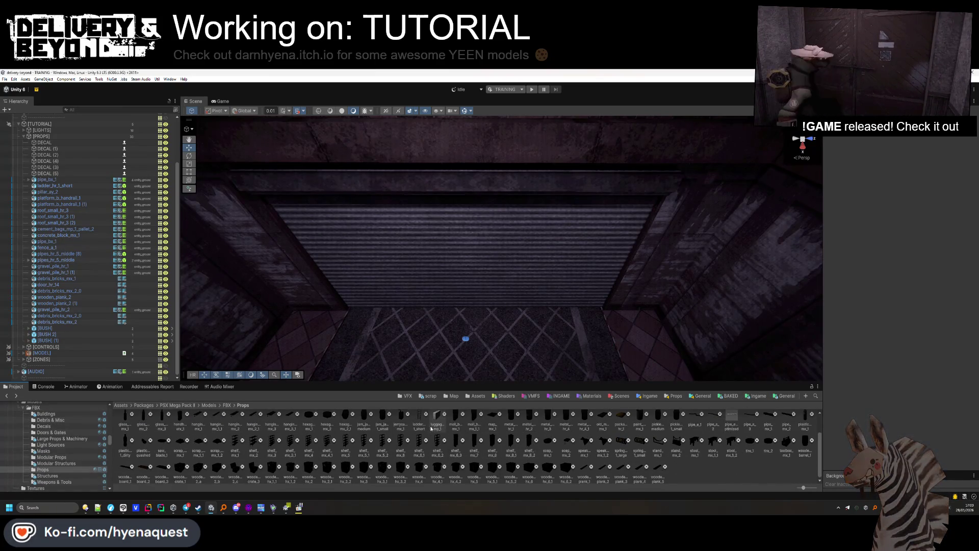
pyautogui.scroll(3, 351, 439)
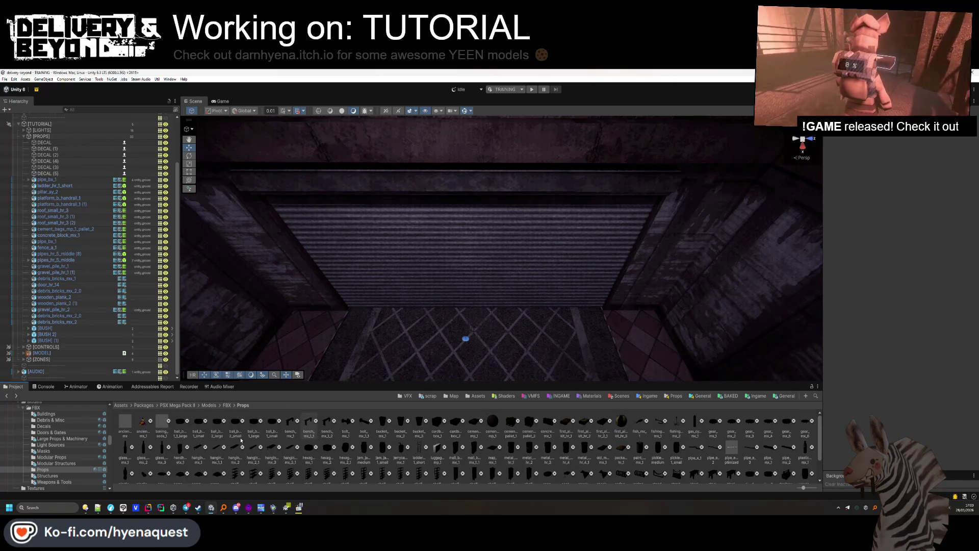
# Show the Large Props & Machinery models in the Project window.
pyautogui.click(75, 445)
pyautogui.click(66, 439)
pyautogui.click(56, 432)
pyautogui.click(66, 439)
# Frame the shutter wall and drop the wires_hr_1 model into the scene.
pyautogui.moveTo(459, 316)
pyautogui.mouseDown()
pyautogui.moveTo(490, 301)
pyautogui.moveTo(498, 312)
pyautogui.moveTo(459, 377)
pyautogui.mouseUp()
pyautogui.moveTo(476, 271)
pyautogui.mouseDown()
pyautogui.moveTo(454, 277)
pyautogui.moveTo(450, 199)
pyautogui.moveTo(438, 219)
pyautogui.mouseUp()
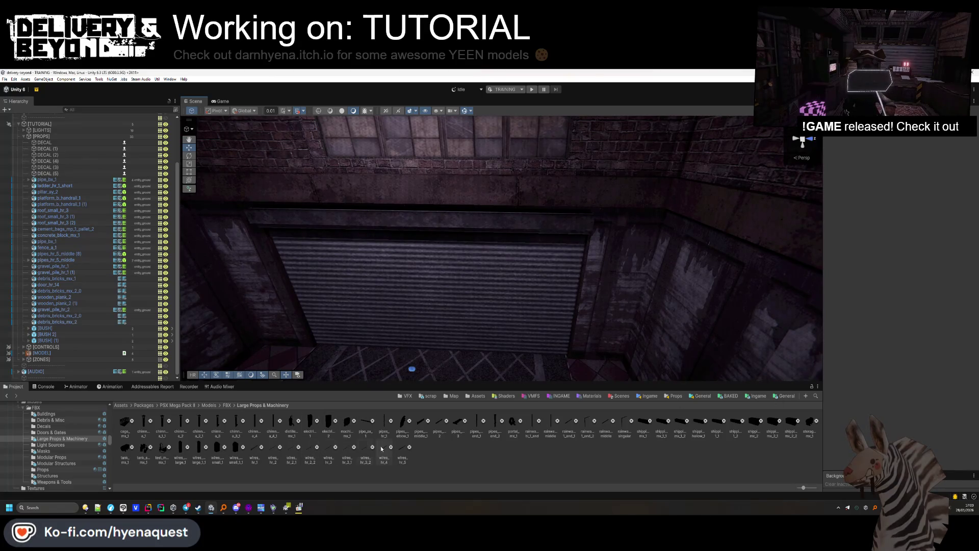
pyautogui.moveTo(259, 452)
pyautogui.mouseDown()
pyautogui.moveTo(652, 286)
pyautogui.moveTo(602, 235)
pyautogui.mouseUp()
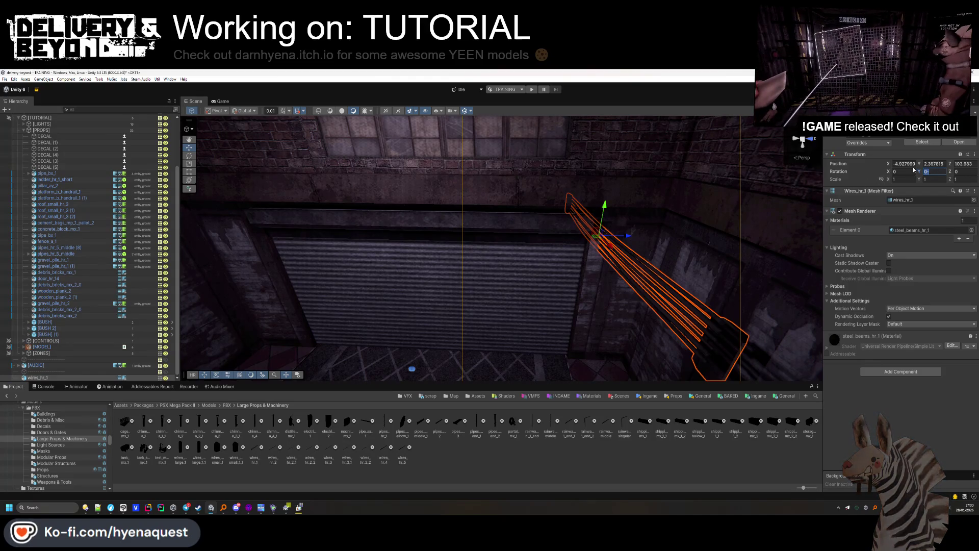
# Rotate wires_hr_1 90° on Y and raise it above the shutter.
pyautogui.write('90')
pyautogui.moveTo(615, 253)
pyautogui.mouseDown()
pyautogui.moveTo(608, 240)
pyautogui.moveTo(613, 246)
pyautogui.mouseUp()
pyautogui.moveTo(602, 210); pyautogui.dragTo(606, 191)
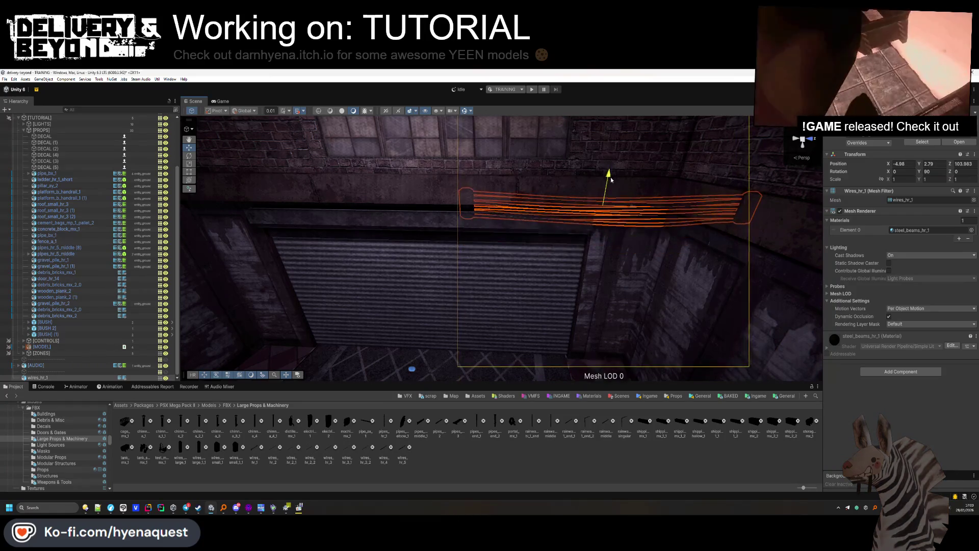
pyautogui.click(586, 258)
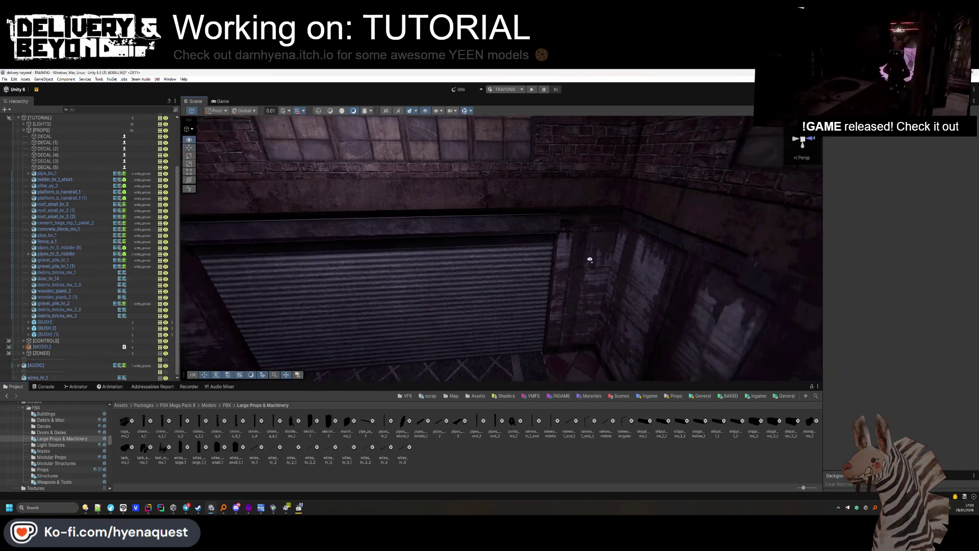
pyautogui.scroll(5, 585, 258)
pyautogui.click(551, 258)
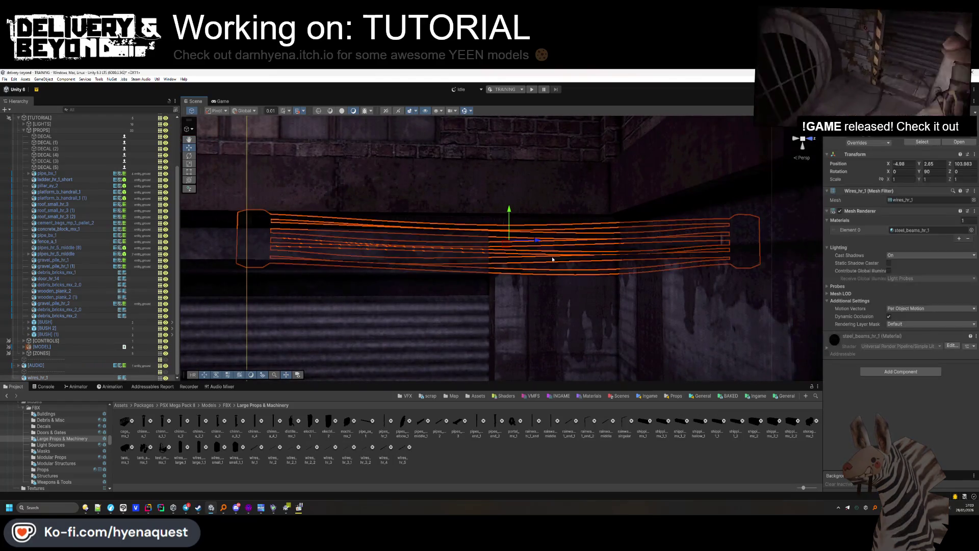
# Scale the wires to 0.42 and fine-tune their position above the shutter.
pyautogui.write('2')
pyautogui.press('Return')
pyautogui.moveTo(536, 239); pyautogui.dragTo(527, 244)
pyautogui.moveTo(502, 212)
pyautogui.mouseDown()
pyautogui.moveTo(501, 266)
pyautogui.moveTo(515, 220)
pyautogui.moveTo(551, 237)
pyautogui.mouseUp()
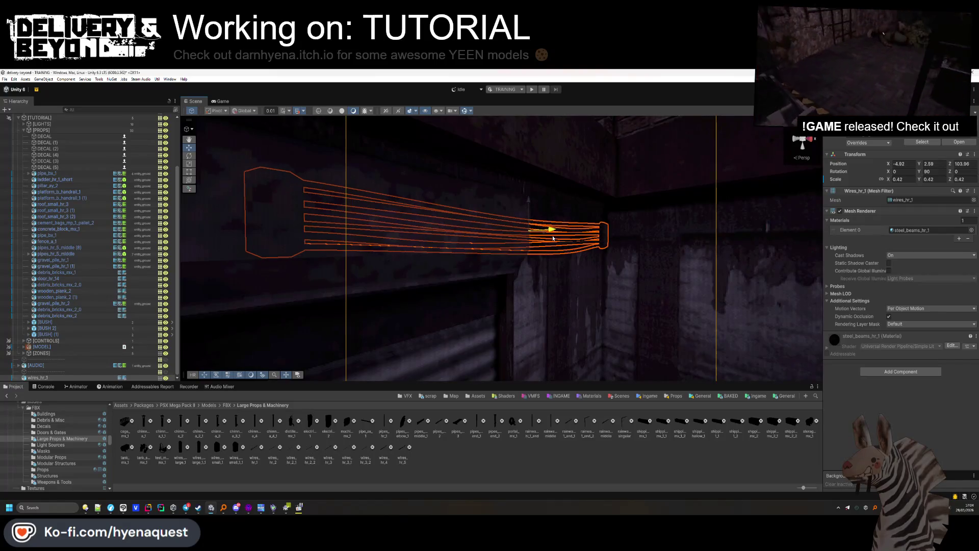
pyautogui.moveTo(588, 380)
pyautogui.mouseDown()
pyautogui.moveTo(601, 300)
pyautogui.moveTo(524, 306)
pyautogui.moveTo(580, 225)
pyautogui.moveTo(436, 240)
pyautogui.mouseUp()
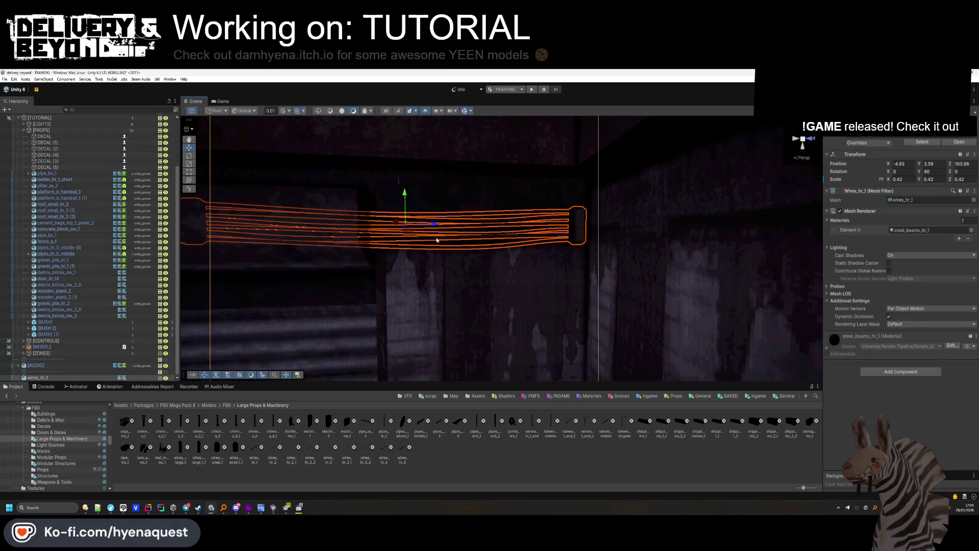
pyautogui.moveTo(396, 194); pyautogui.dragTo(396, 185)
pyautogui.press('f')
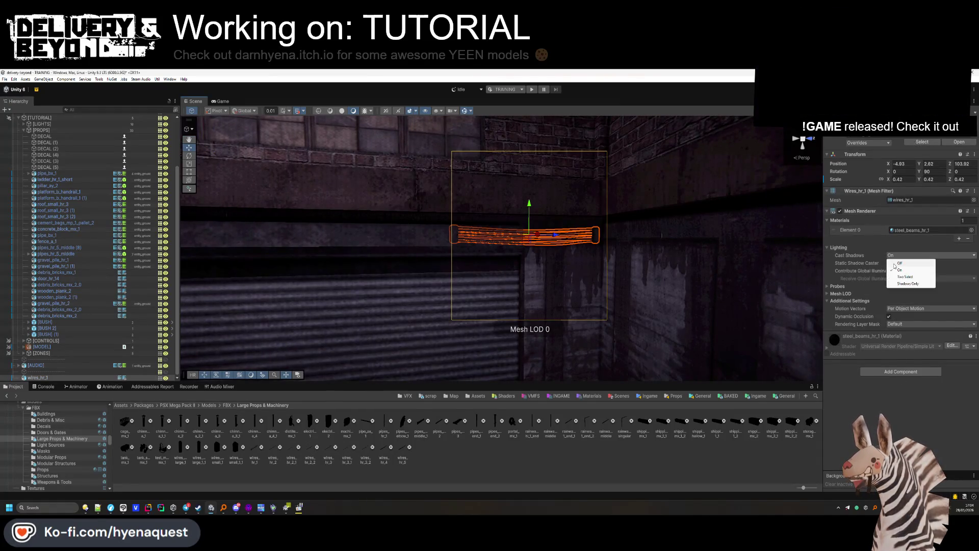
# Turn off shadow casting and move wires_hr_1 into the [PROPS] group.
pyautogui.click(895, 264)
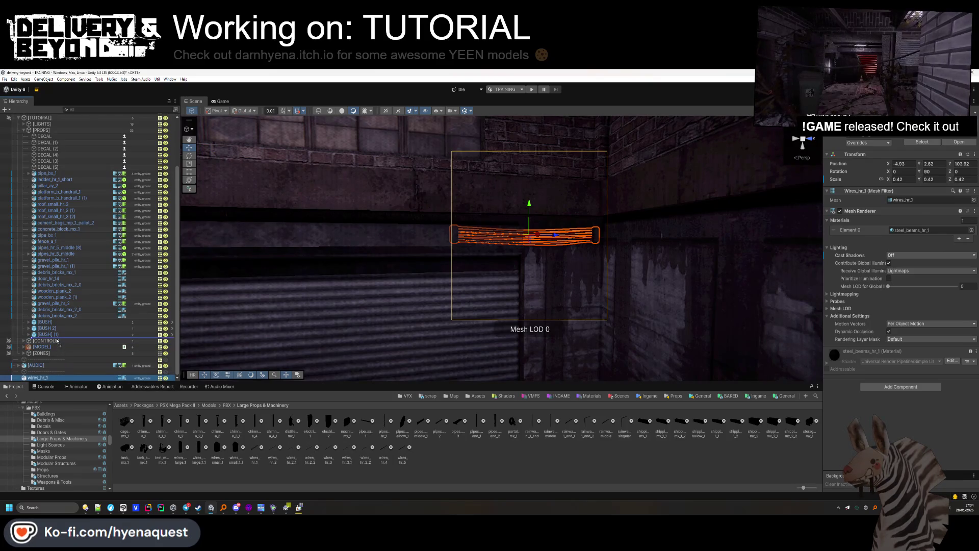
pyautogui.moveTo(60, 321); pyautogui.dragTo(60, 322)
pyautogui.click(24, 130)
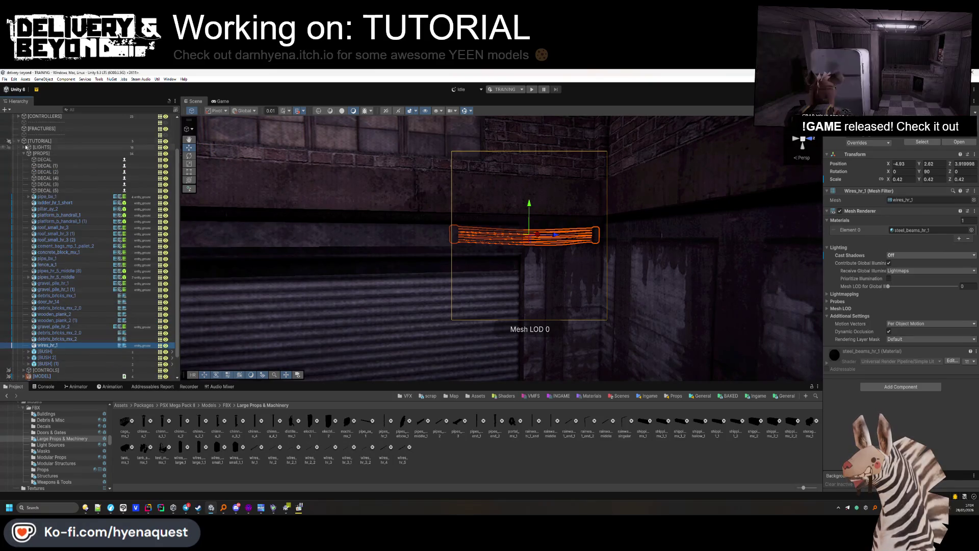
# Create a new Cable Trail object from the Hierarchy context menu.
pyautogui.click(18, 117)
pyautogui.click(77, 245)
pyautogui.rightClick(77, 239)
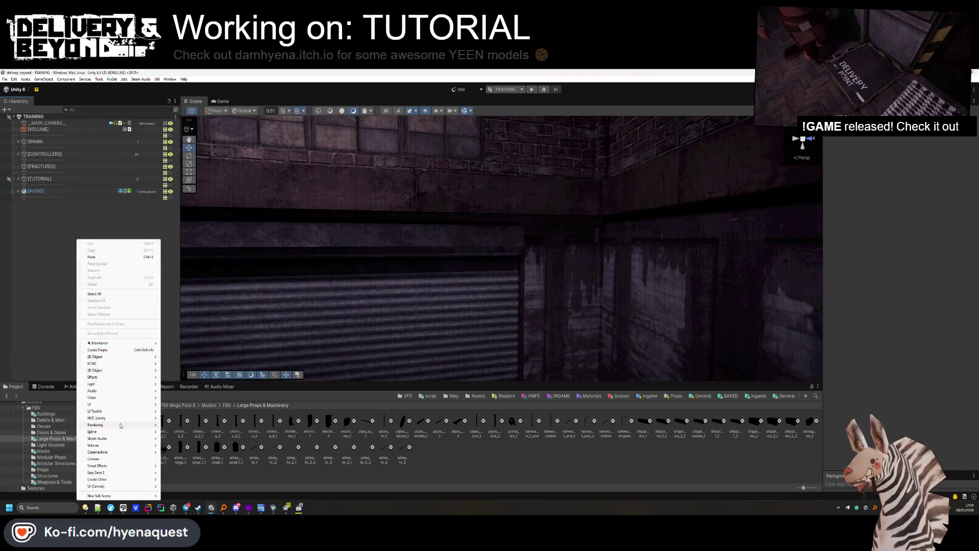
pyautogui.click(176, 418)
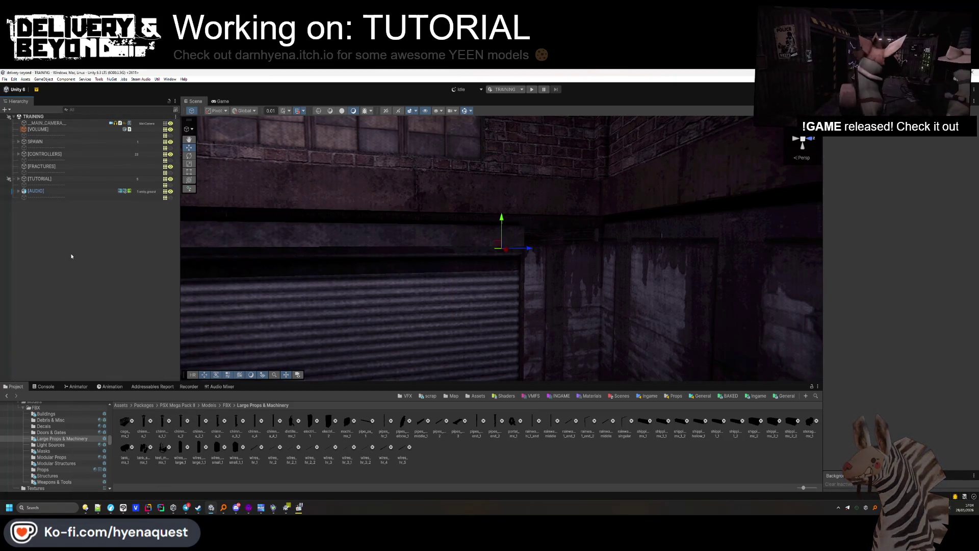
pyautogui.click(90, 240)
# Assign the CABLE material to the cable mesh's Materials Element 0.
pyautogui.moveTo(306, 285); pyautogui.dragTo(367, 282)
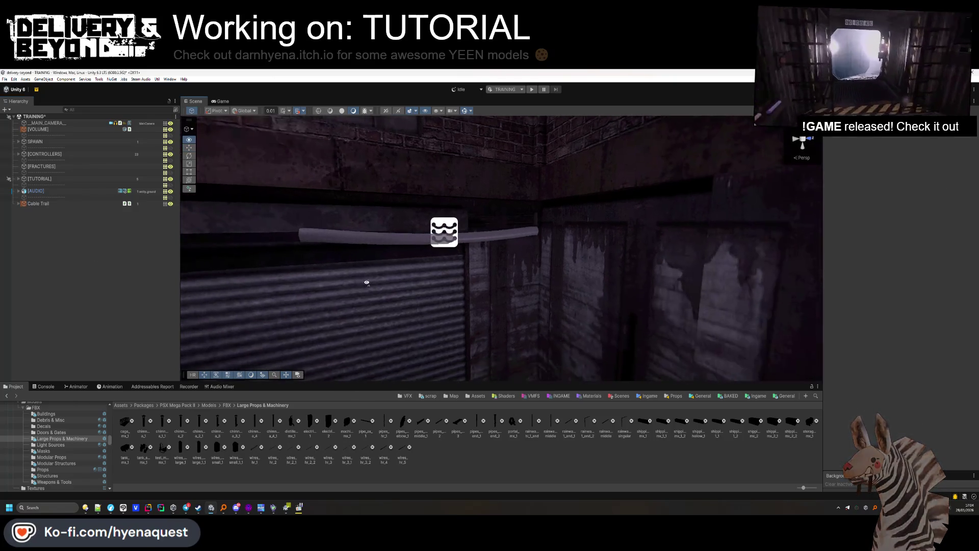
pyautogui.scroll(-3, 944, 356)
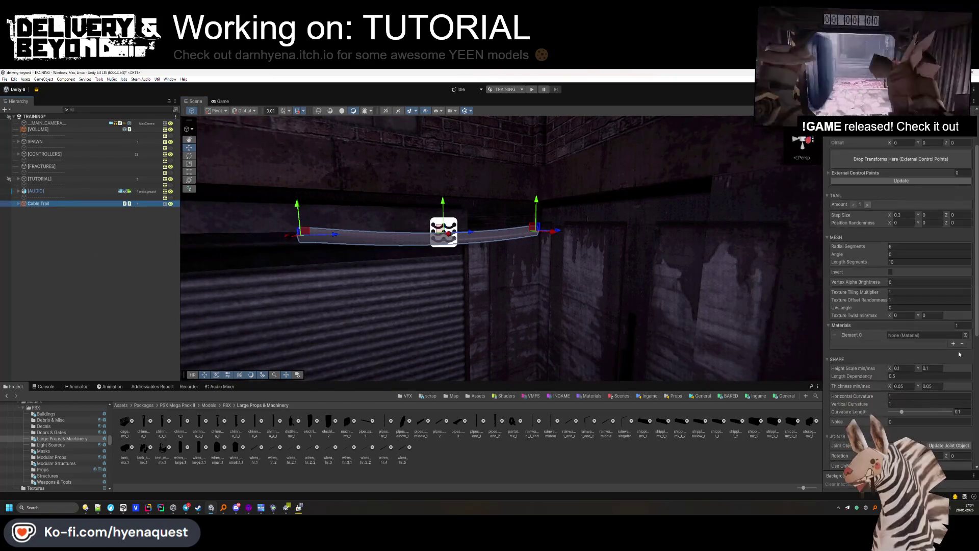
pyautogui.click(965, 335)
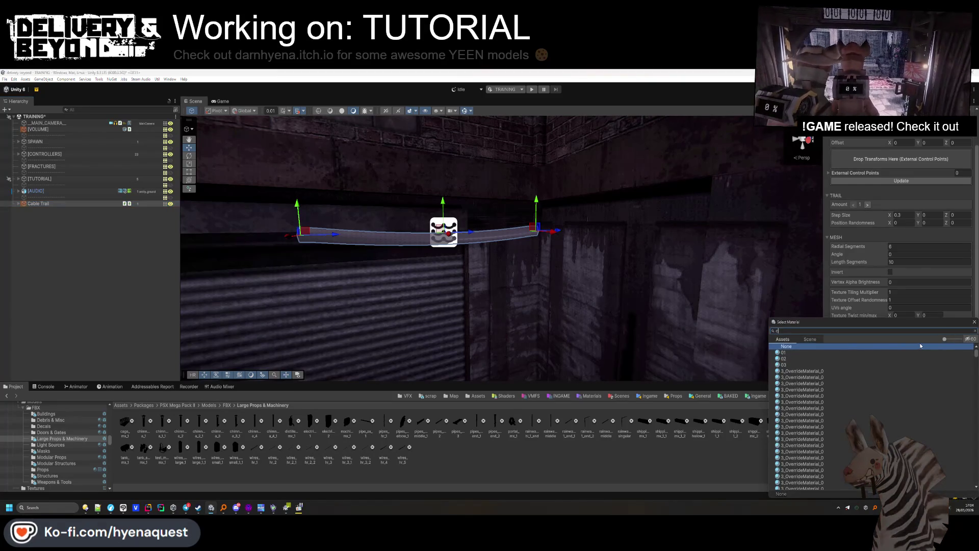
pyautogui.doubleClick(787, 353)
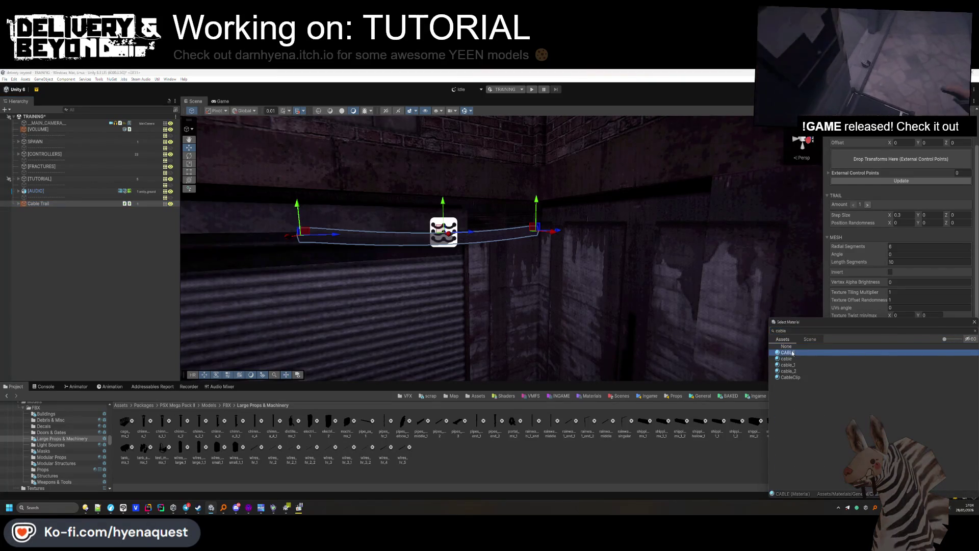
pyautogui.moveTo(391, 290)
pyautogui.mouseDown()
pyautogui.moveTo(532, 249)
pyautogui.moveTo(481, 262)
pyautogui.moveTo(464, 329)
pyautogui.mouseUp()
pyautogui.moveTo(456, 209)
pyautogui.mouseDown()
pyautogui.moveTo(556, 382)
pyautogui.moveTo(405, 255)
pyautogui.moveTo(668, 306)
pyautogui.moveTo(444, 277)
pyautogui.mouseUp()
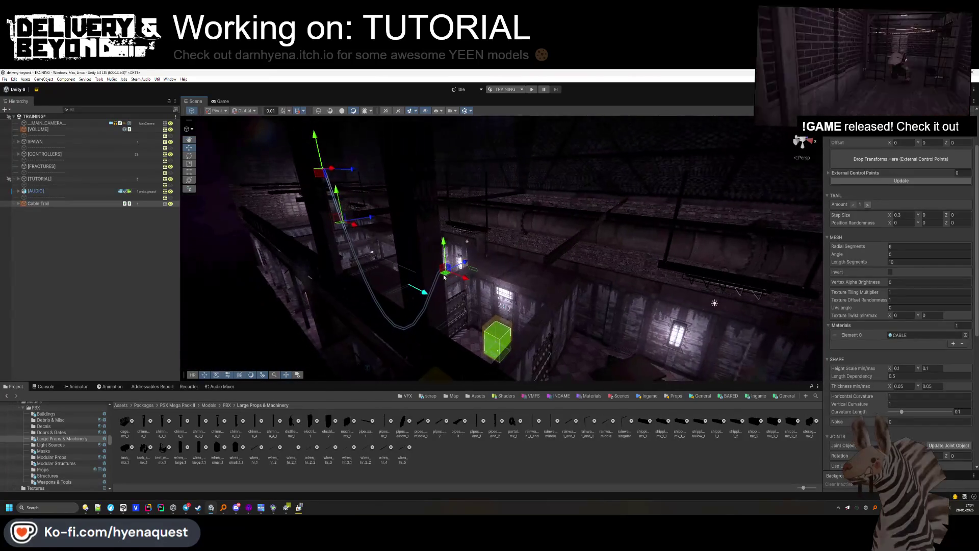
# Drag the cable's end point up to the ceiling.
pyautogui.moveTo(560, 307)
pyautogui.mouseDown()
pyautogui.moveTo(515, 336)
pyautogui.moveTo(574, 186)
pyautogui.moveTo(496, 218)
pyautogui.mouseUp()
pyautogui.moveTo(492, 138); pyautogui.dragTo(504, 143)
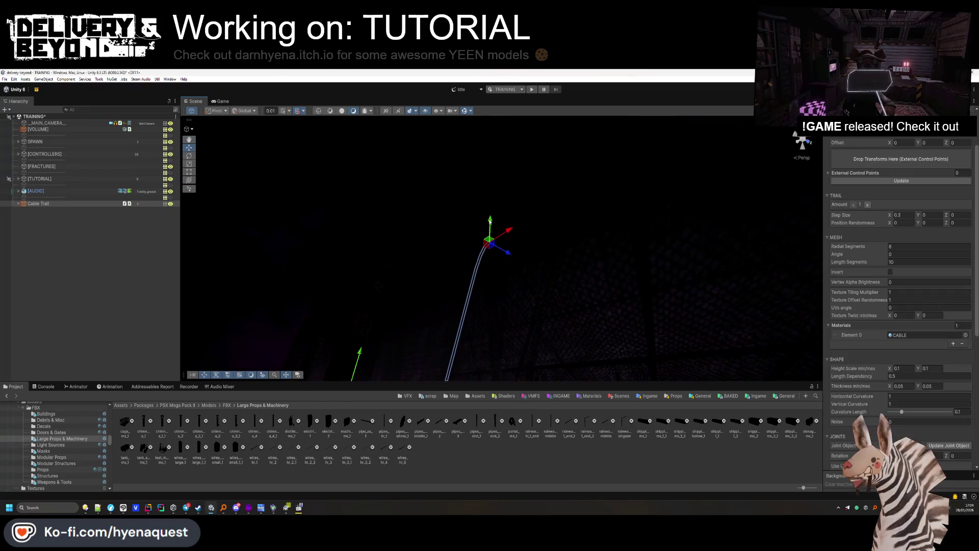
pyautogui.moveTo(493, 264); pyautogui.dragTo(449, 193)
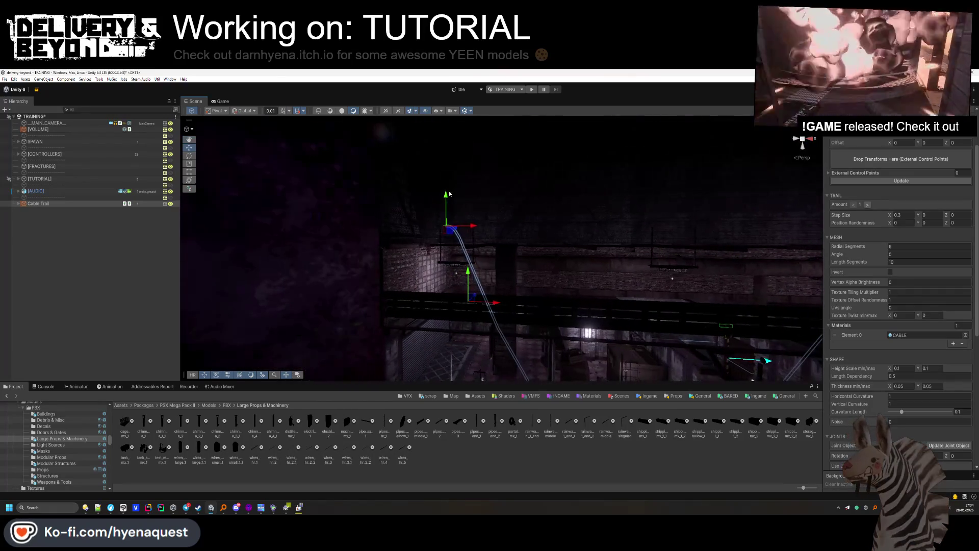
pyautogui.moveTo(462, 231); pyautogui.dragTo(901, 401)
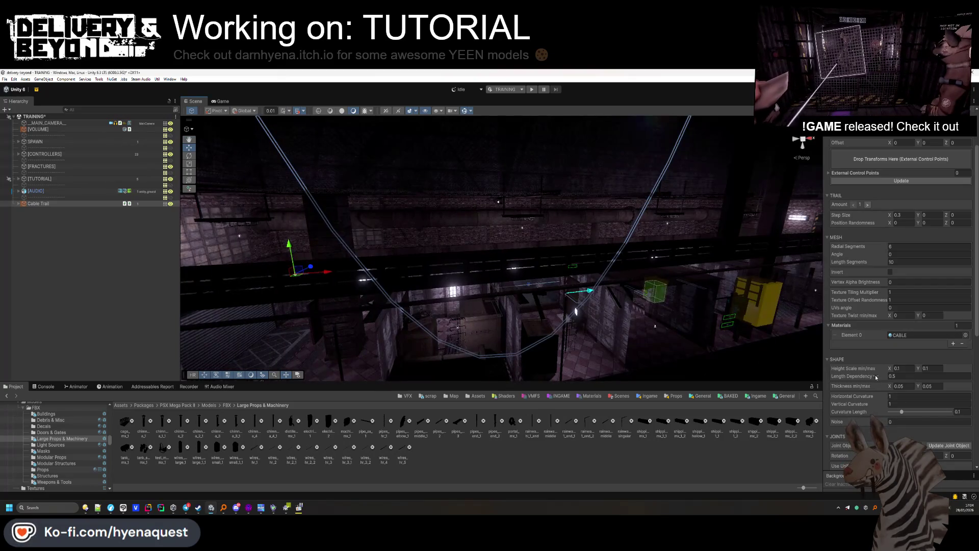
pyautogui.moveTo(636, 259)
pyautogui.mouseDown()
pyautogui.moveTo(557, 258)
pyautogui.moveTo(514, 242)
pyautogui.mouseUp()
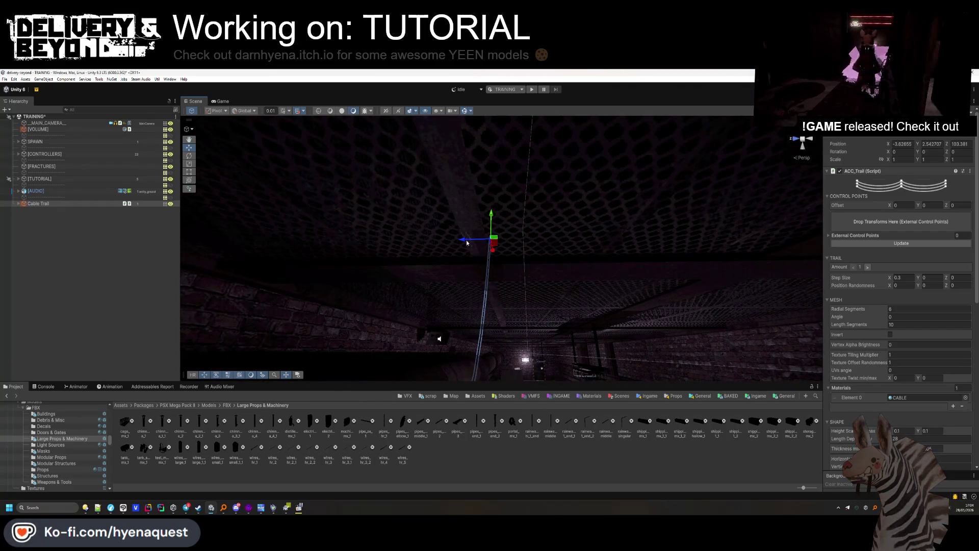
pyautogui.moveTo(574, 245)
pyautogui.mouseDown()
pyautogui.moveTo(573, 335)
pyautogui.moveTo(646, 329)
pyautogui.moveTo(637, 306)
pyautogui.mouseUp()
# Reframe the cable and save the TRAINING scene.
pyautogui.click(572, 335)
pyautogui.hotkey('ctrl', 'z')
pyautogui.press('f')
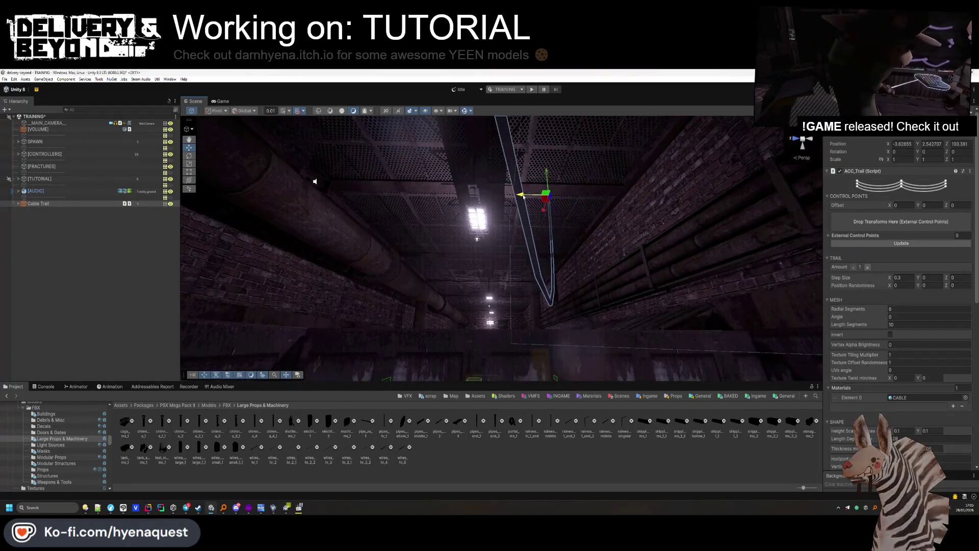
pyautogui.moveTo(520, 195)
pyautogui.mouseDown()
pyautogui.moveTo(602, 327)
pyautogui.moveTo(598, 309)
pyautogui.mouseUp()
pyautogui.click(596, 300)
pyautogui.hotkey('ctrl', 's')
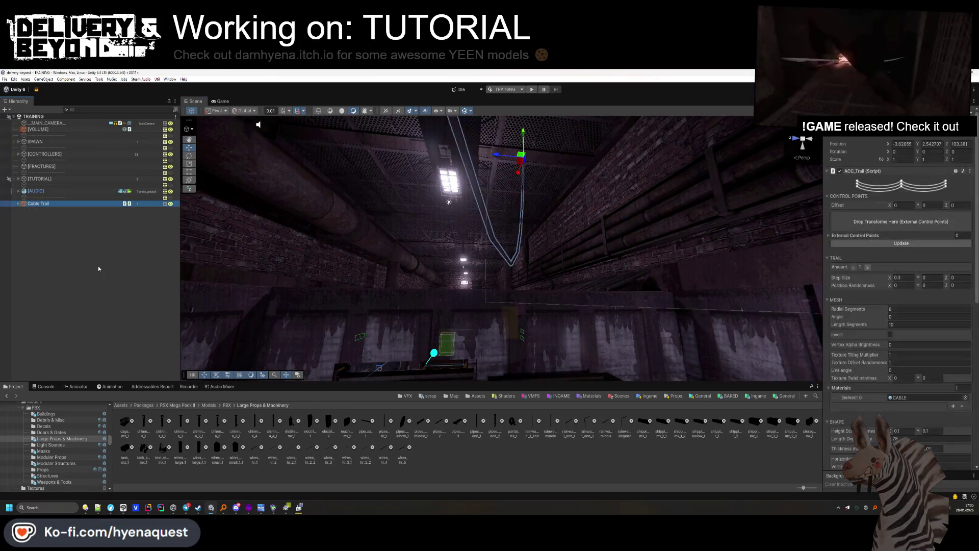
# Duplicate the cable as Cable Trail (1).
pyautogui.hotkey('ctrl', 'z')
pyautogui.press('f')
pyautogui.hotkey('ctrl', 'd')
pyautogui.moveTo(439, 212)
pyautogui.mouseDown()
pyautogui.moveTo(344, 267)
pyautogui.moveTo(403, 200)
pyautogui.mouseUp()
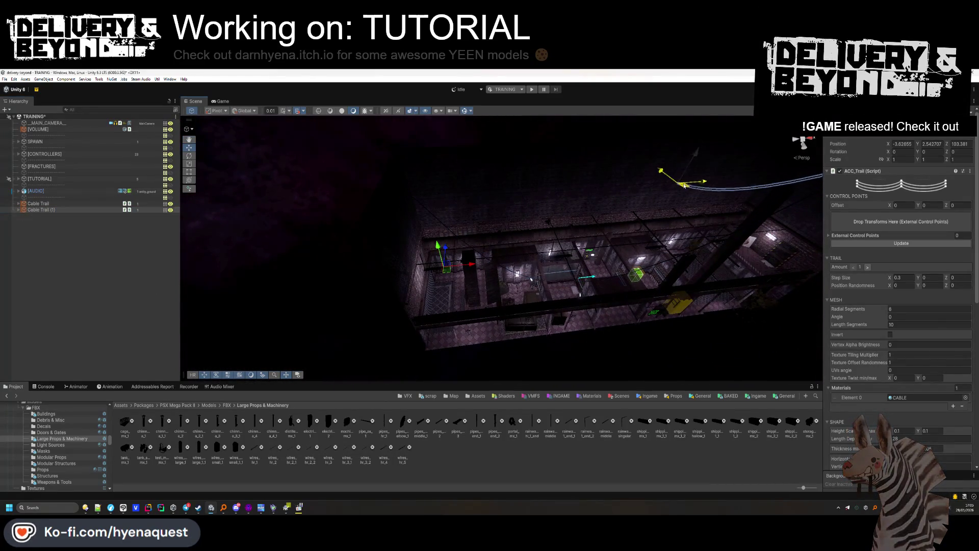
pyautogui.moveTo(690, 207); pyautogui.dragTo(564, 250)
pyautogui.moveTo(464, 214); pyautogui.dragTo(545, 307)
pyautogui.moveTo(352, 217)
pyautogui.mouseDown()
pyautogui.moveTo(369, 206)
pyautogui.moveTo(594, 213)
pyautogui.mouseUp()
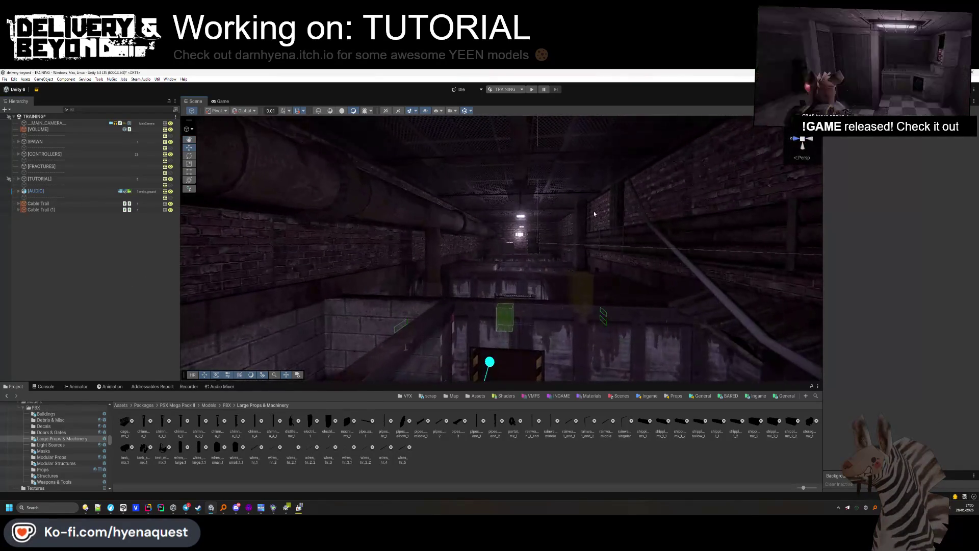
pyautogui.click(464, 252)
pyautogui.press('f')
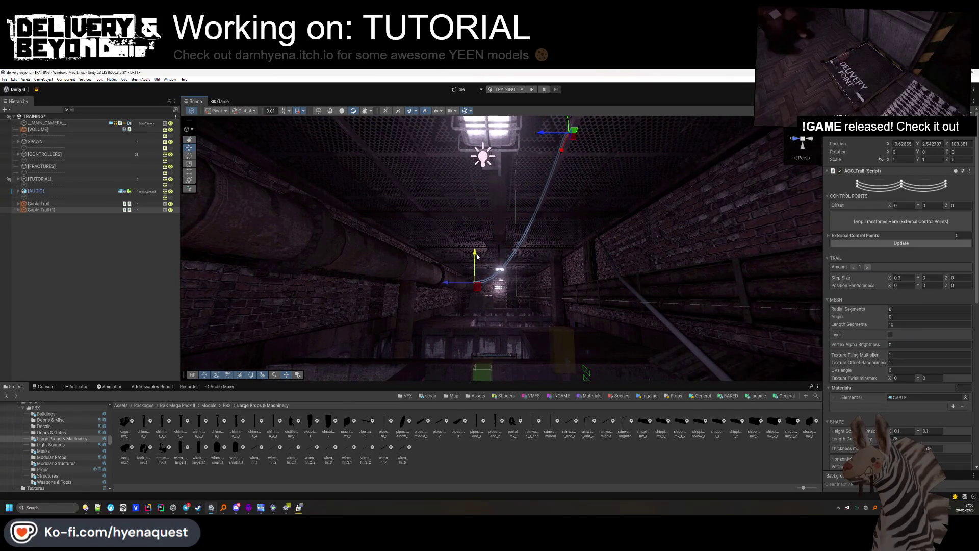
pyautogui.moveTo(231, 310)
pyautogui.mouseDown()
pyautogui.moveTo(449, 289)
pyautogui.moveTo(497, 315)
pyautogui.mouseUp()
pyautogui.press('f')
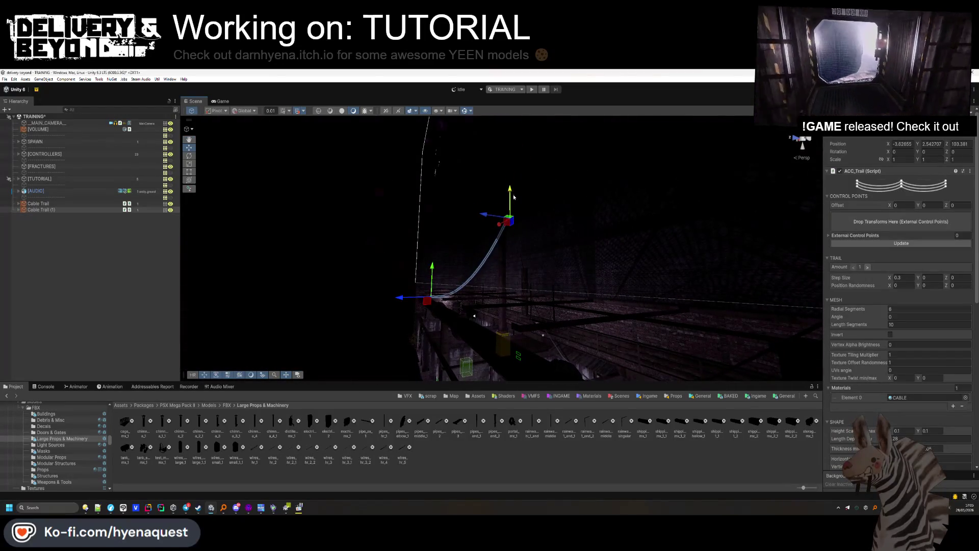
pyautogui.moveTo(512, 265)
pyautogui.mouseDown()
pyautogui.moveTo(529, 236)
pyautogui.moveTo(417, 221)
pyautogui.moveTo(512, 301)
pyautogui.moveTo(367, 238)
pyautogui.mouseUp()
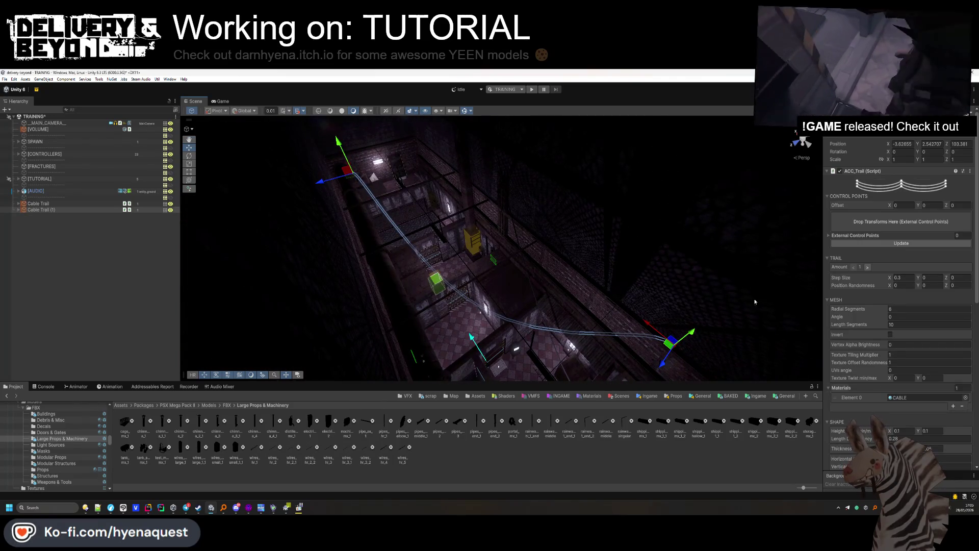
pyautogui.moveTo(388, 204)
pyautogui.mouseDown()
pyautogui.moveTo(415, 185)
pyautogui.moveTo(465, 236)
pyautogui.mouseUp()
pyautogui.moveTo(368, 224)
pyautogui.mouseDown()
pyautogui.moveTo(532, 285)
pyautogui.moveTo(824, 330)
pyautogui.mouseUp()
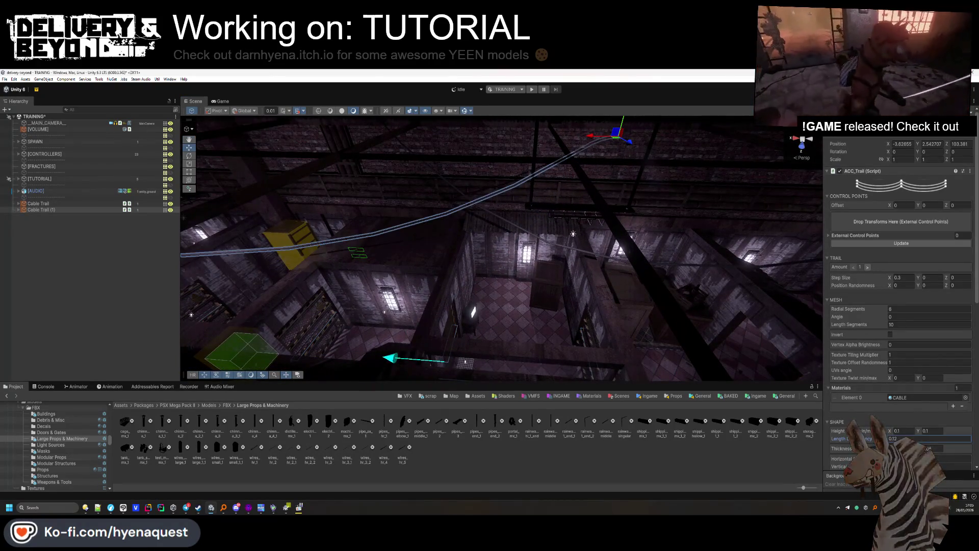
pyautogui.click(544, 255)
pyautogui.moveTo(544, 255)
pyautogui.mouseDown()
pyautogui.moveTo(535, 199)
pyautogui.moveTo(476, 221)
pyautogui.moveTo(540, 214)
pyautogui.moveTo(589, 181)
pyautogui.mouseUp()
pyautogui.click(541, 214)
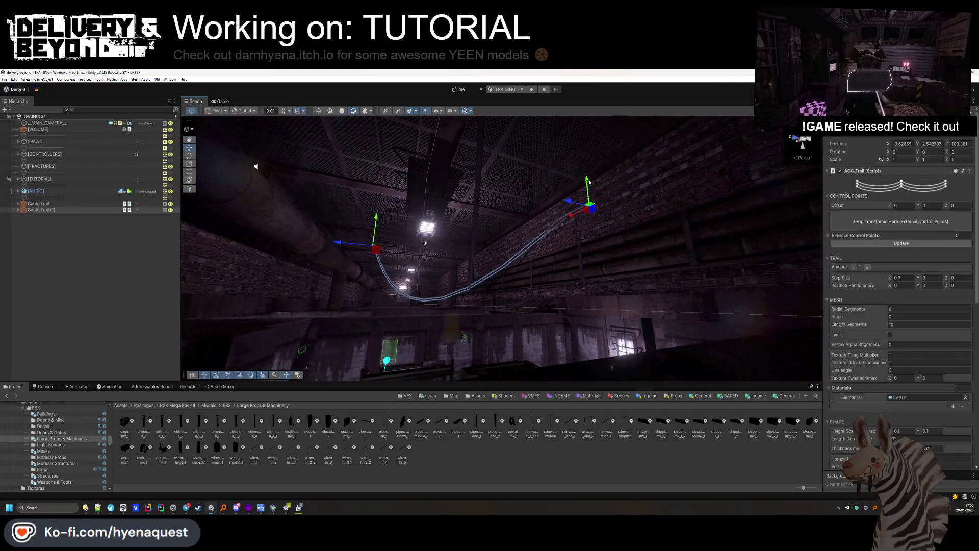
pyautogui.click(155, 318)
pyautogui.moveTo(490, 235); pyautogui.dragTo(517, 225)
pyautogui.scroll(5, 516, 226)
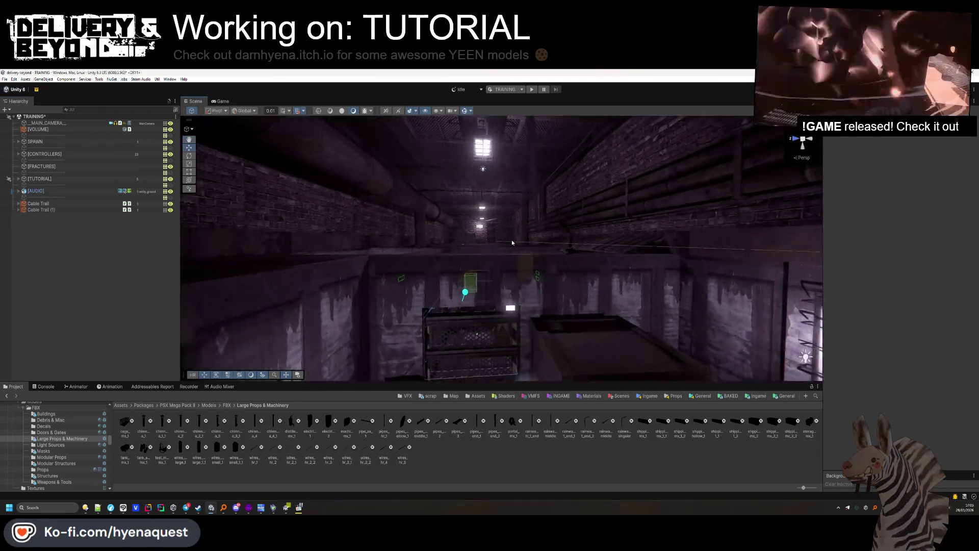
pyautogui.scroll(-10, 902, 306)
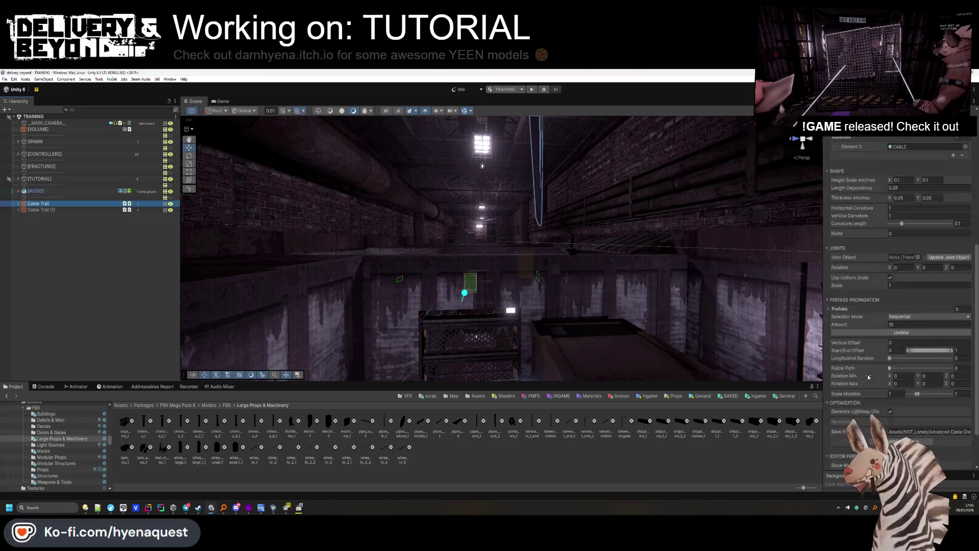
# Run Combine Meshes on both Cable Trail objects, confirming each.
pyautogui.click(908, 377)
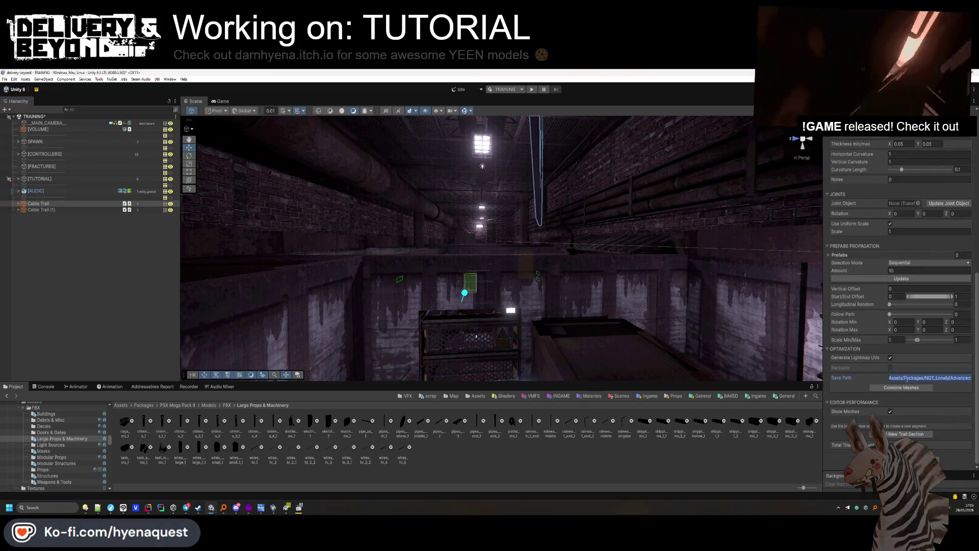
pyautogui.click(903, 388)
pyautogui.click(503, 311)
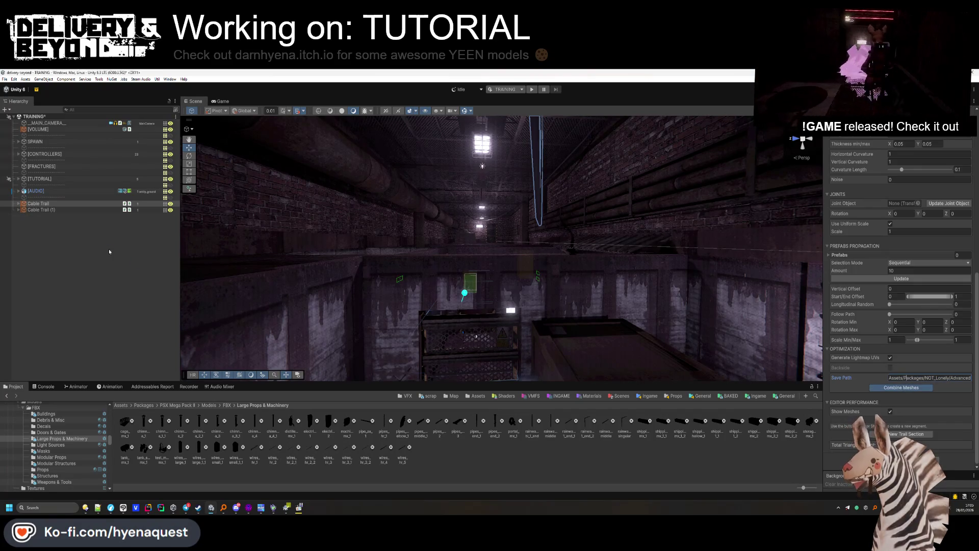
pyautogui.click(72, 217)
pyautogui.scroll(-10, 913, 357)
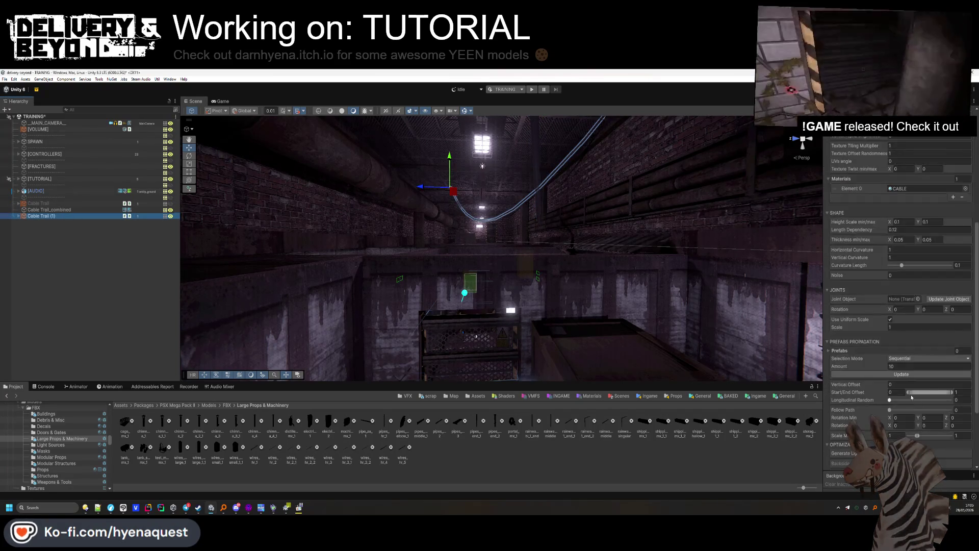
pyautogui.click(905, 378)
pyautogui.click(901, 388)
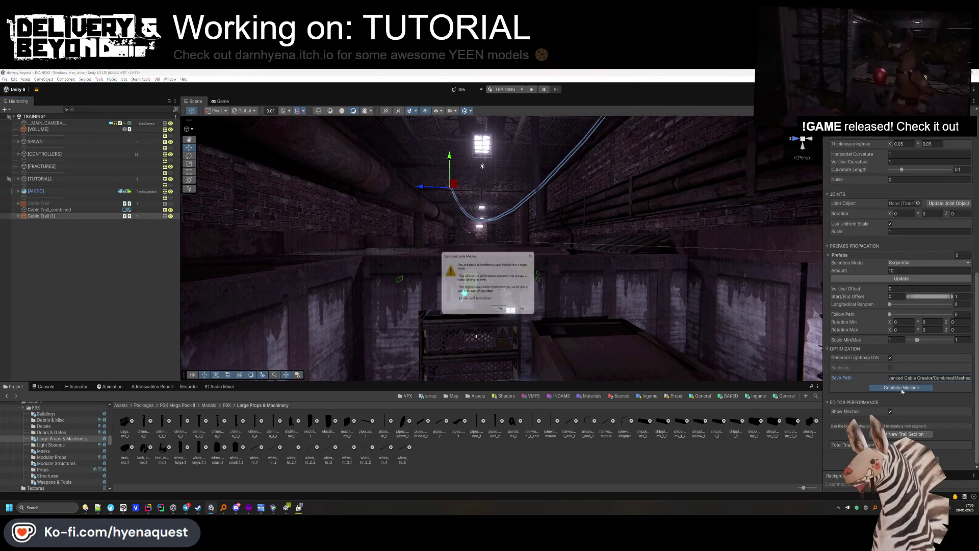
pyautogui.click(503, 311)
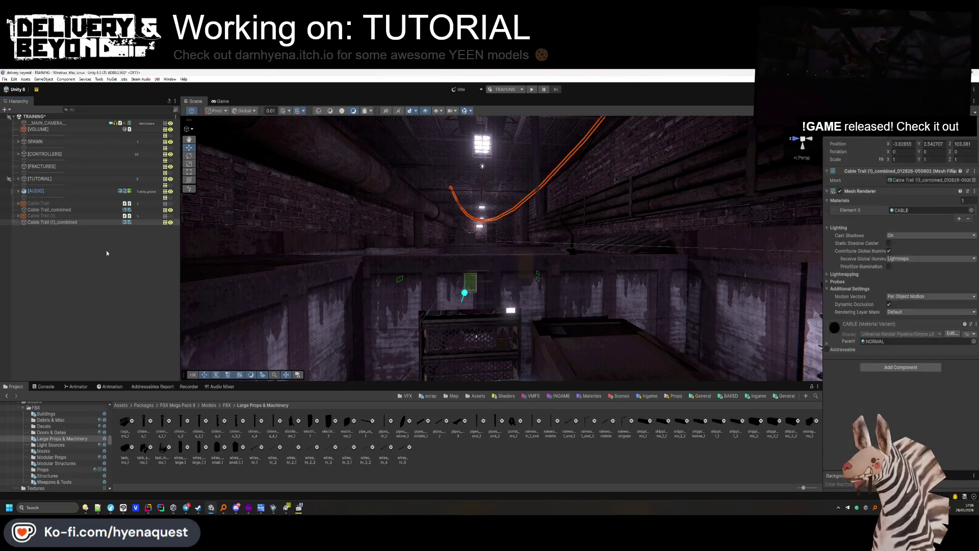
# Delete the two original Cable Trail objects.
pyautogui.click(71, 215)
pyautogui.keyDown('ctrl'); pyautogui.click(69, 203); pyautogui.keyUp('ctrl')
pyautogui.press('Delete')
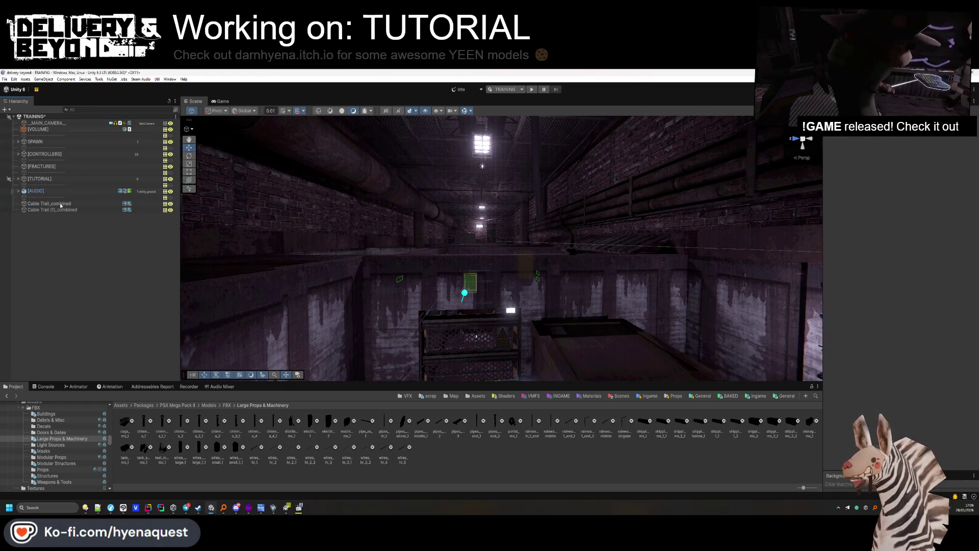
# Move Cable Trail_combined and Cable Trail (1)_combined into the [PROPS] group.
pyautogui.click(49, 203)
pyautogui.keyDown('ctrl'); pyautogui.click(49, 209); pyautogui.keyUp('ctrl')
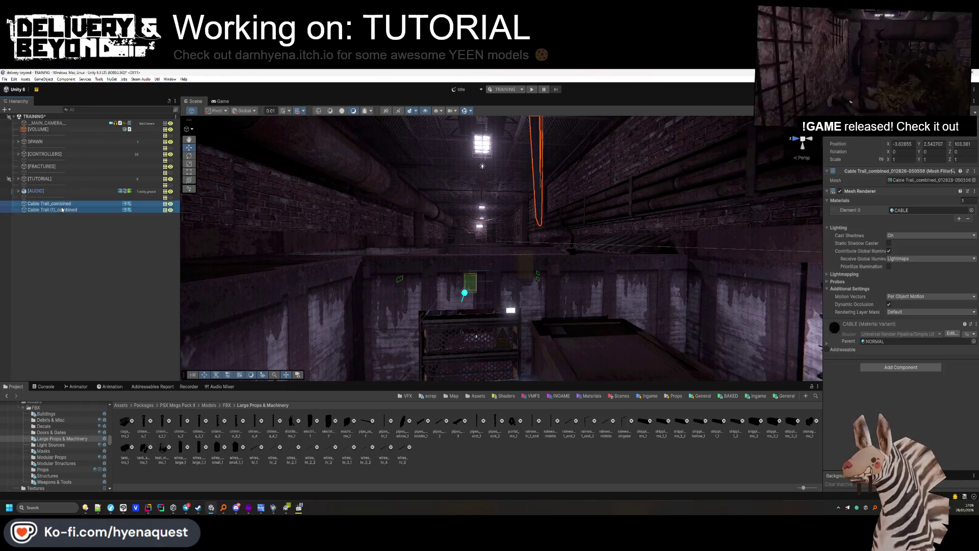
pyautogui.click(18, 179)
pyautogui.scroll(-2, 31, 200)
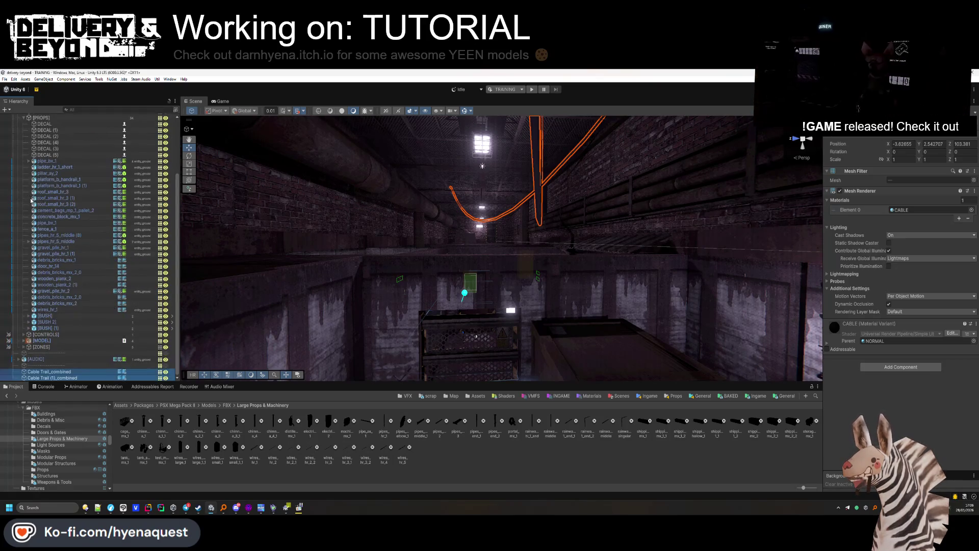
pyautogui.moveTo(57, 320); pyautogui.dragTo(58, 317)
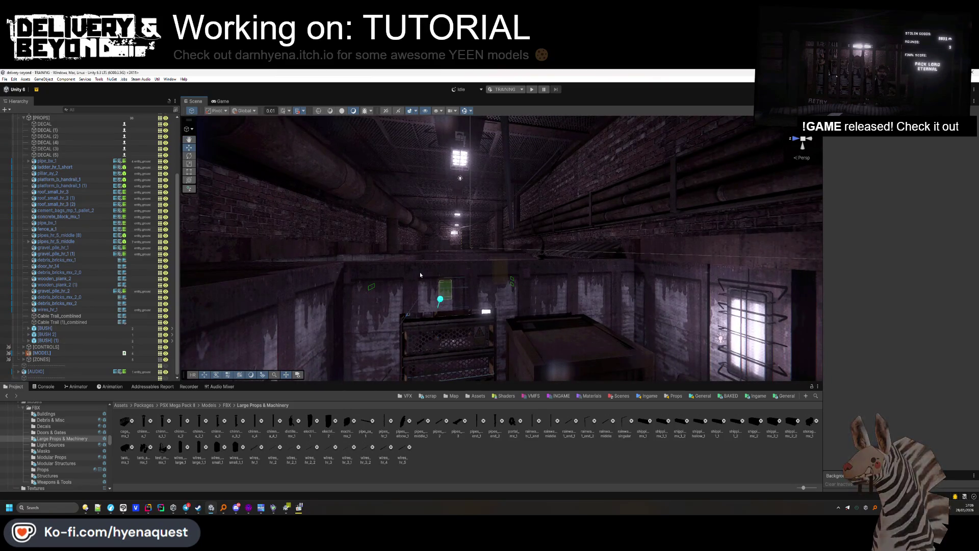
# Fly down the corridor and drop electrical_equipment_2 into the scene.
pyautogui.rightClick(420, 275)
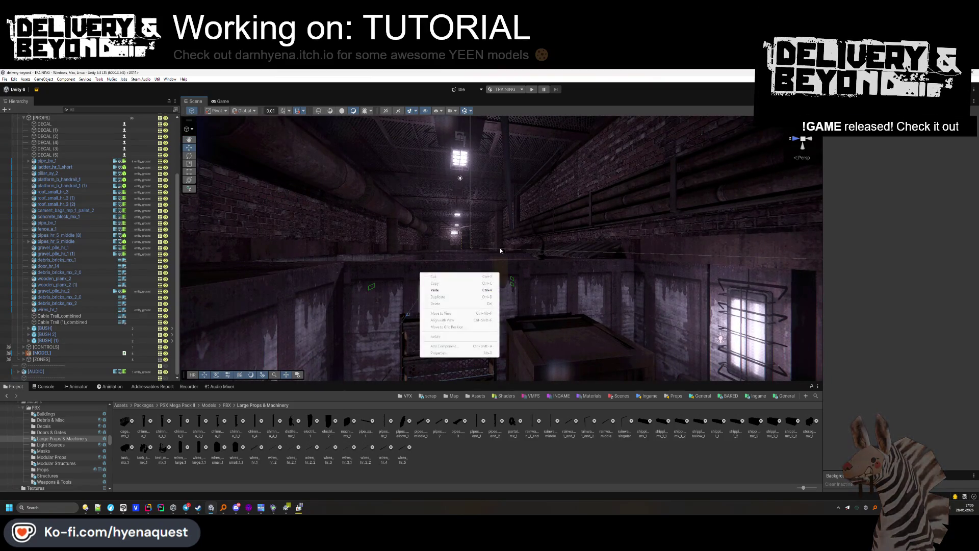
pyautogui.press('w')
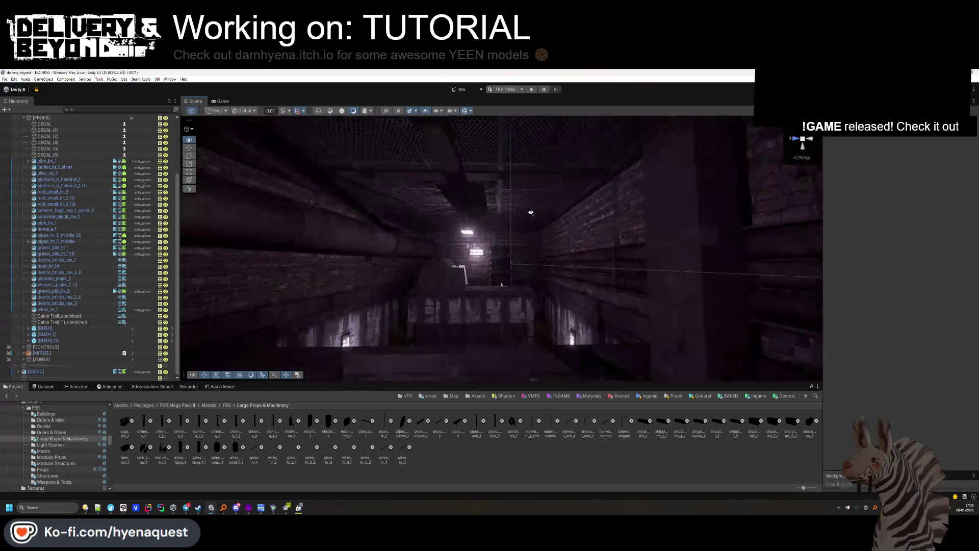
pyautogui.press('e')
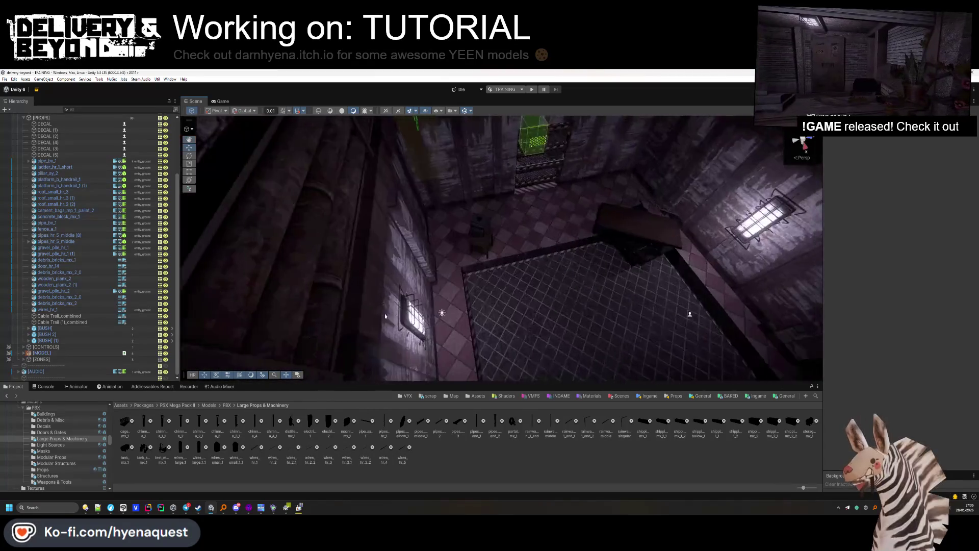
pyautogui.press('q')
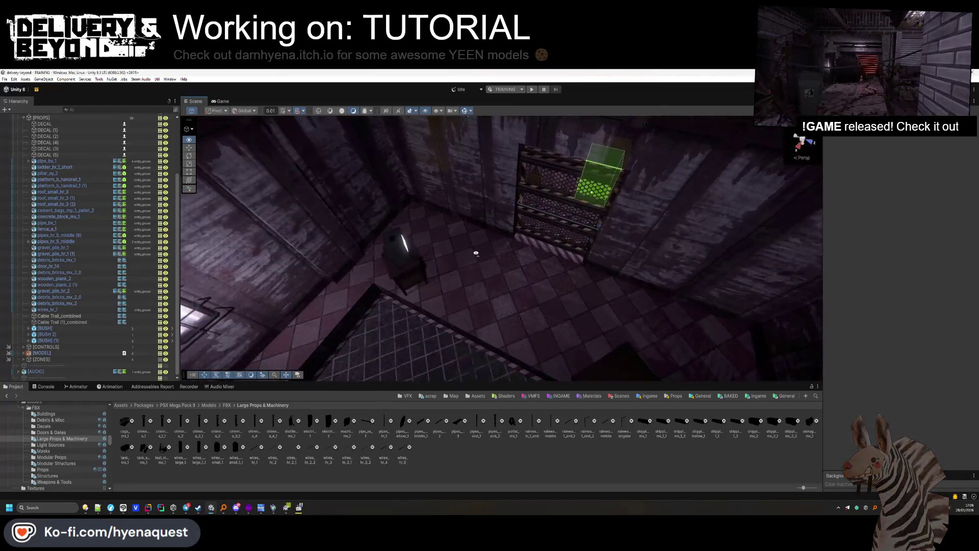
pyautogui.press('a')
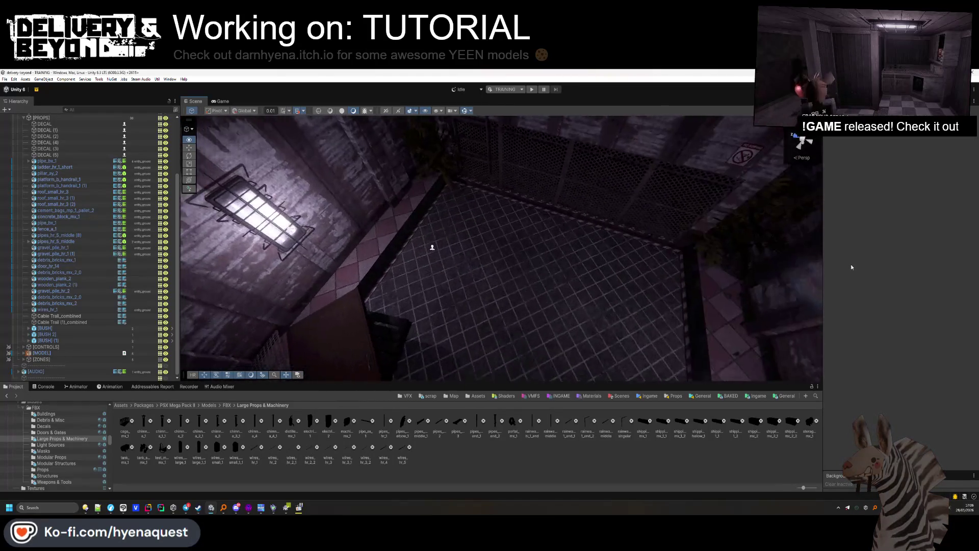
pyautogui.press('d')
pyautogui.moveTo(328, 421)
pyautogui.mouseDown()
pyautogui.moveTo(510, 245)
pyautogui.moveTo(485, 286)
pyautogui.mouseUp()
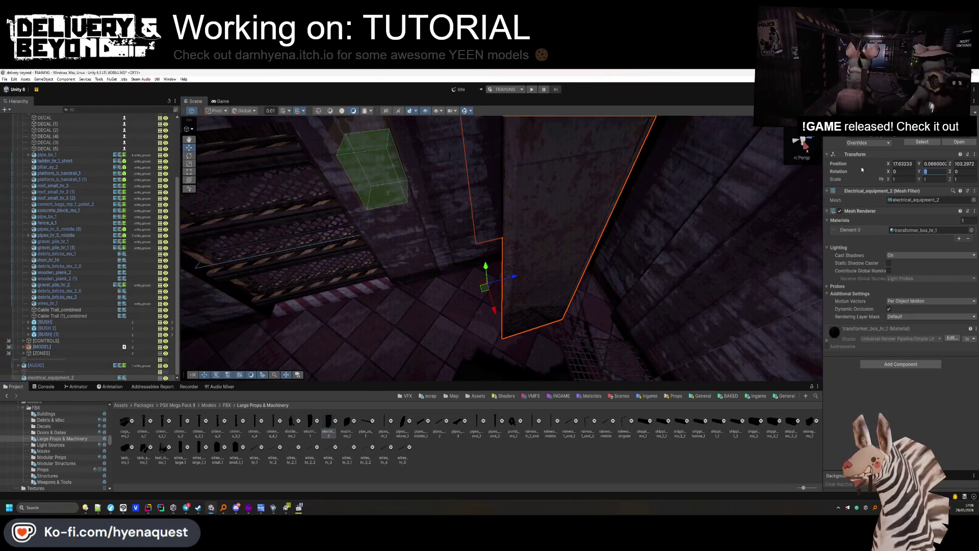
# Rotate the cabinet 90° on Y, thin its Z scale to about 0.33, and set it into the wall.
pyautogui.write('90')
pyautogui.press('Return')
pyautogui.moveTo(485, 287)
pyautogui.mouseDown()
pyautogui.moveTo(504, 241)
pyautogui.moveTo(497, 236)
pyautogui.mouseUp()
pyautogui.press('f')
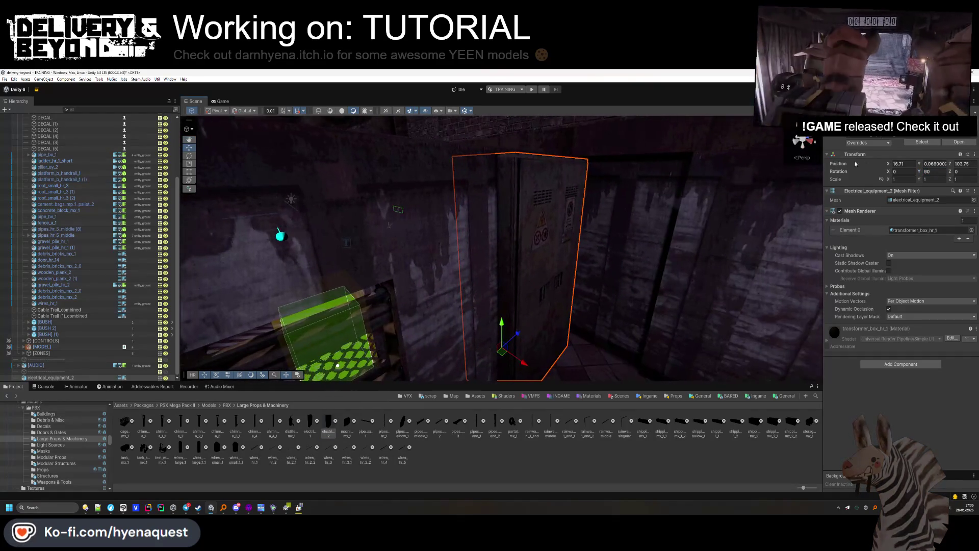
pyautogui.moveTo(944, 179); pyautogui.dragTo(941, 180)
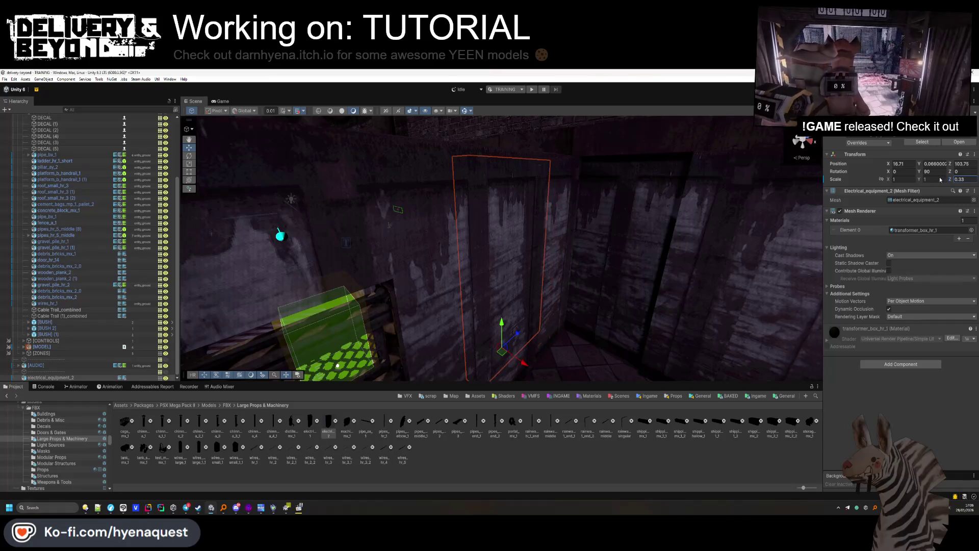
pyautogui.moveTo(525, 364)
pyautogui.mouseDown()
pyautogui.moveTo(550, 380)
pyautogui.moveTo(539, 365)
pyautogui.moveTo(645, 313)
pyautogui.mouseUp()
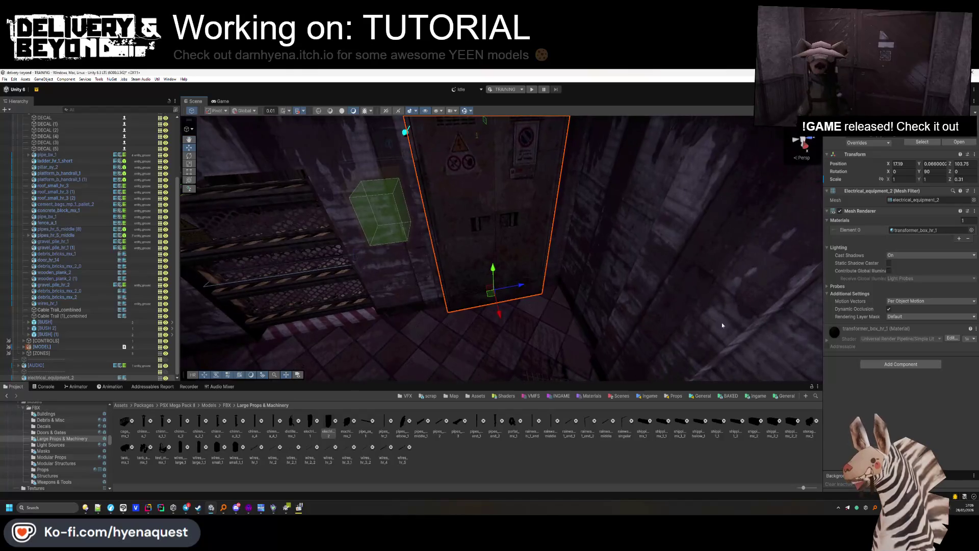
# Add a Box Collider, set the layer to entity_ground, and file the cabinet under [PROPS].
pyautogui.write('box')
pyautogui.press('Return')
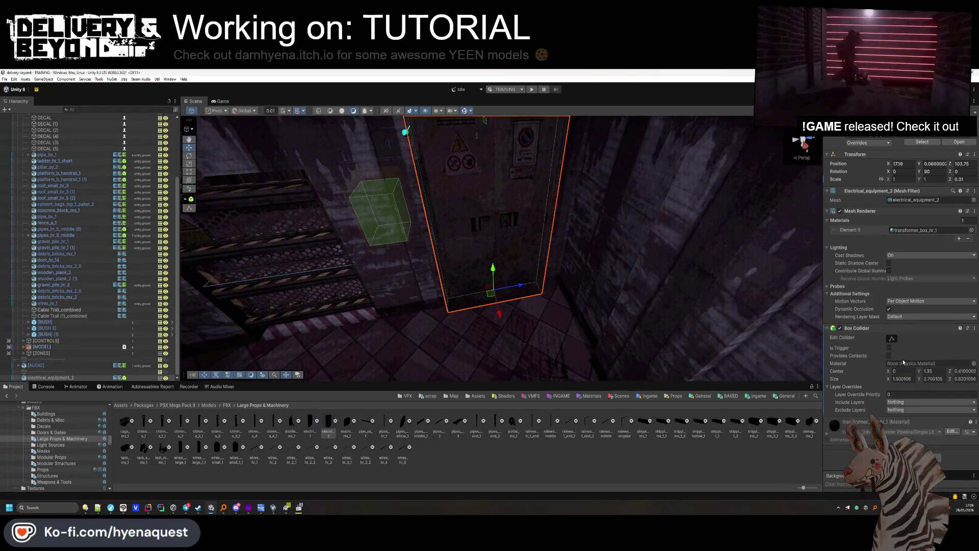
pyautogui.click(948, 133)
pyautogui.click(949, 190)
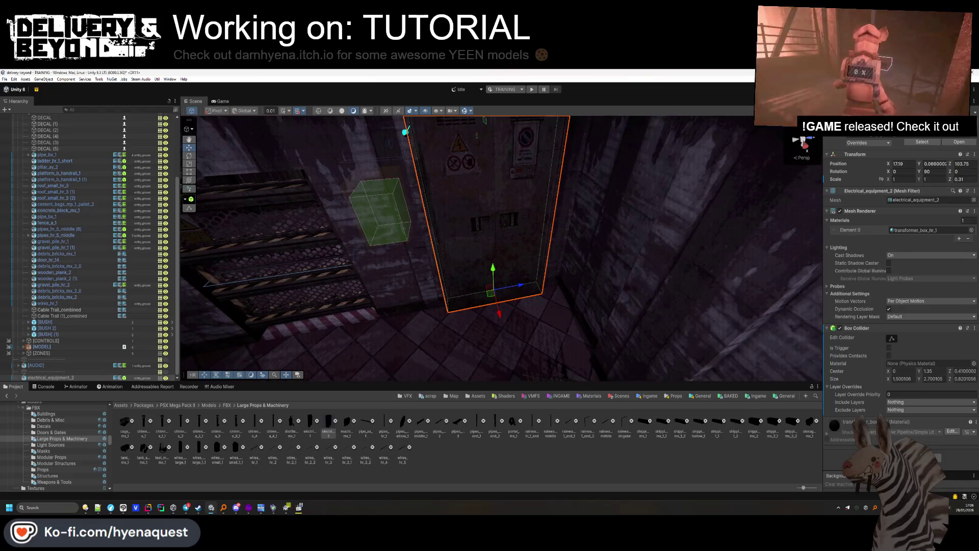
pyautogui.moveTo(66, 313); pyautogui.dragTo(65, 312)
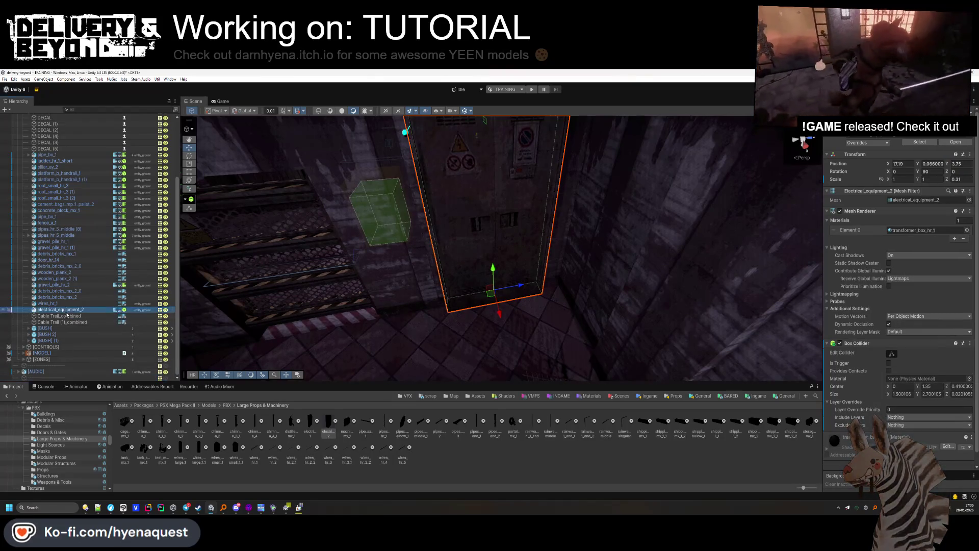
pyautogui.click(484, 435)
pyautogui.moveTo(510, 245); pyautogui.dragTo(517, 257)
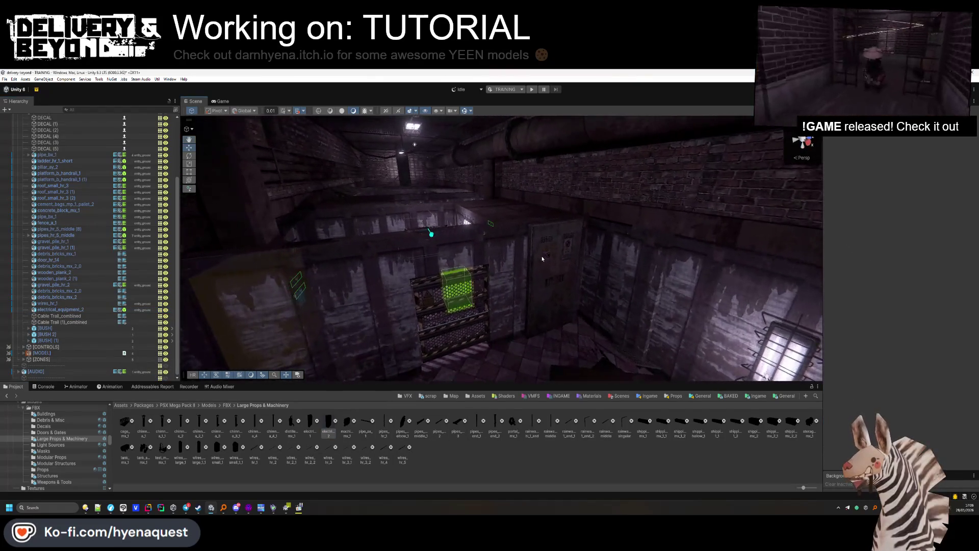
pyautogui.click(510, 265)
pyautogui.press('f')
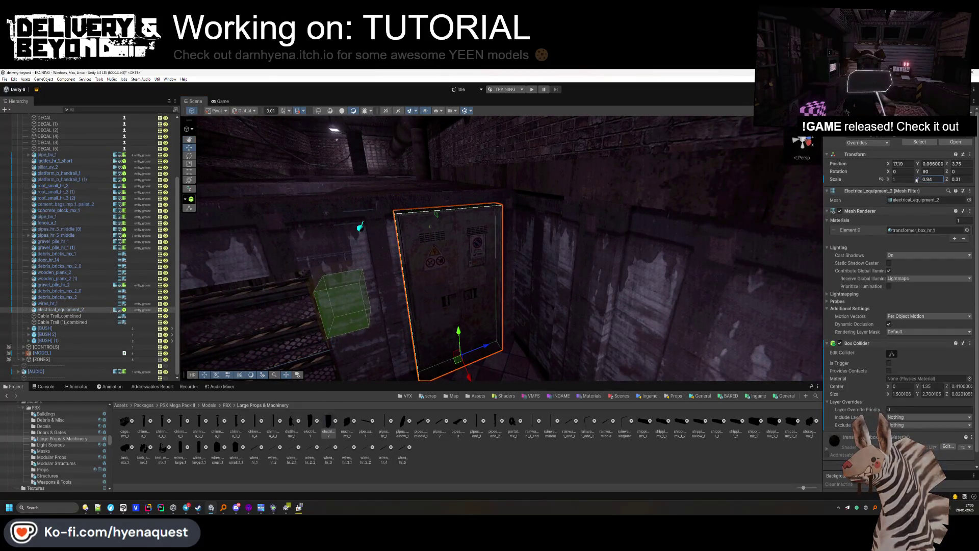
pyautogui.moveTo(459, 265)
pyautogui.mouseDown()
pyautogui.moveTo(447, 313)
pyautogui.moveTo(479, 289)
pyautogui.moveTo(438, 321)
pyautogui.moveTo(489, 242)
pyautogui.moveTo(575, 309)
pyautogui.moveTo(602, 301)
pyautogui.moveTo(581, 300)
pyautogui.moveTo(560, 225)
pyautogui.moveTo(606, 255)
pyautogui.moveTo(550, 303)
pyautogui.moveTo(448, 203)
pyautogui.moveTo(285, 264)
pyautogui.mouseUp()
# Unparent pipes_hr_5_middle (2) and move it toward the wall corner.
pyautogui.click(449, 211)
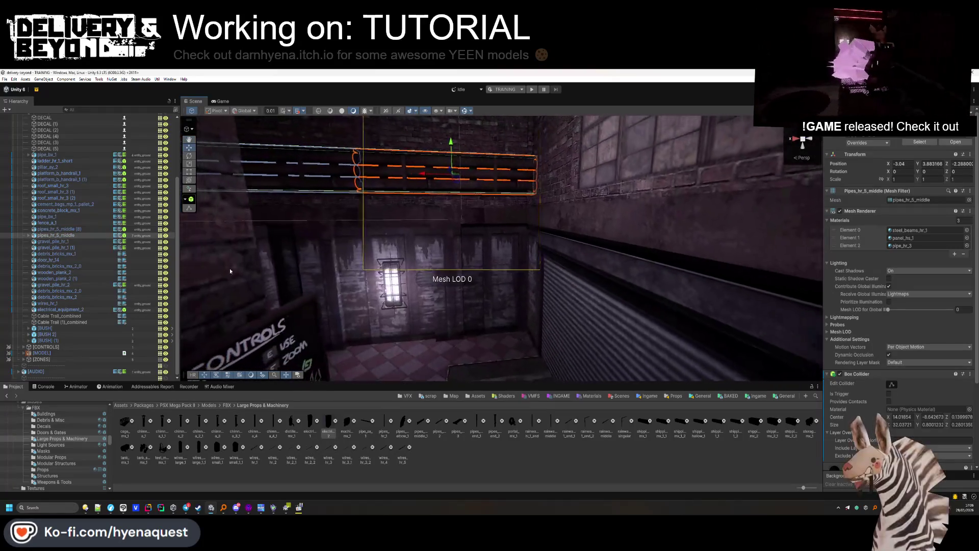
pyautogui.click(28, 235)
pyautogui.click(55, 248)
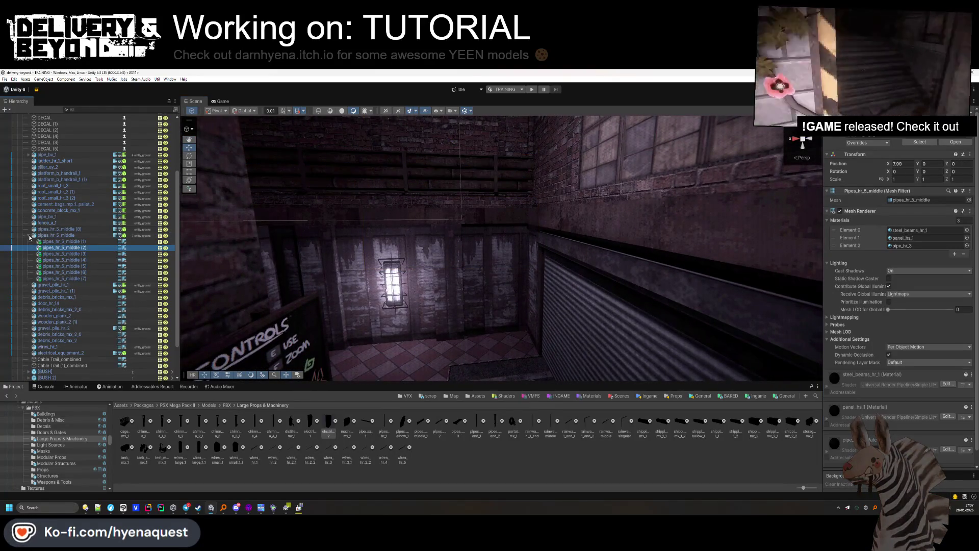
pyautogui.moveTo(55, 248); pyautogui.dragTo(51, 233)
pyautogui.moveTo(459, 254)
pyautogui.mouseDown()
pyautogui.moveTo(531, 310)
pyautogui.moveTo(516, 332)
pyautogui.moveTo(440, 315)
pyautogui.mouseUp()
pyautogui.moveTo(539, 237); pyautogui.dragTo(534, 240)
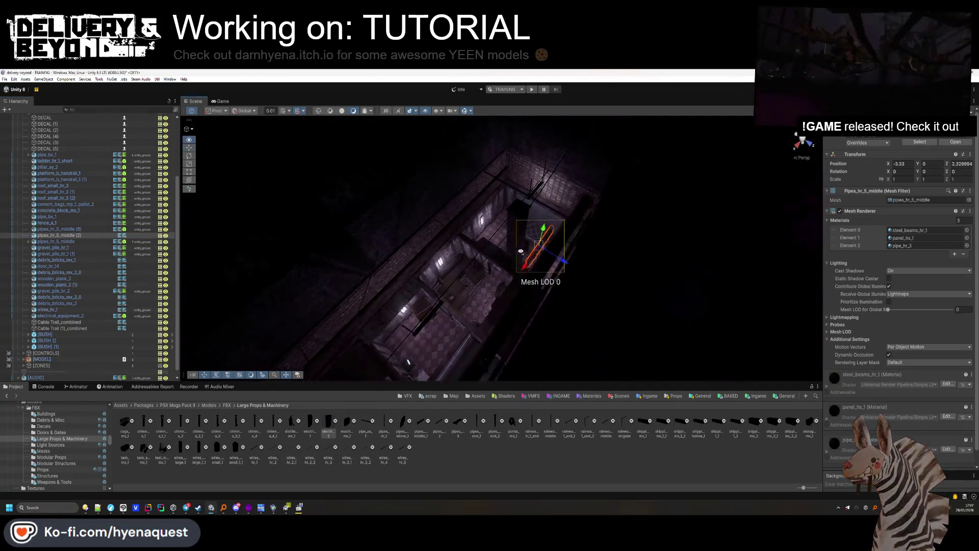
pyautogui.press('f')
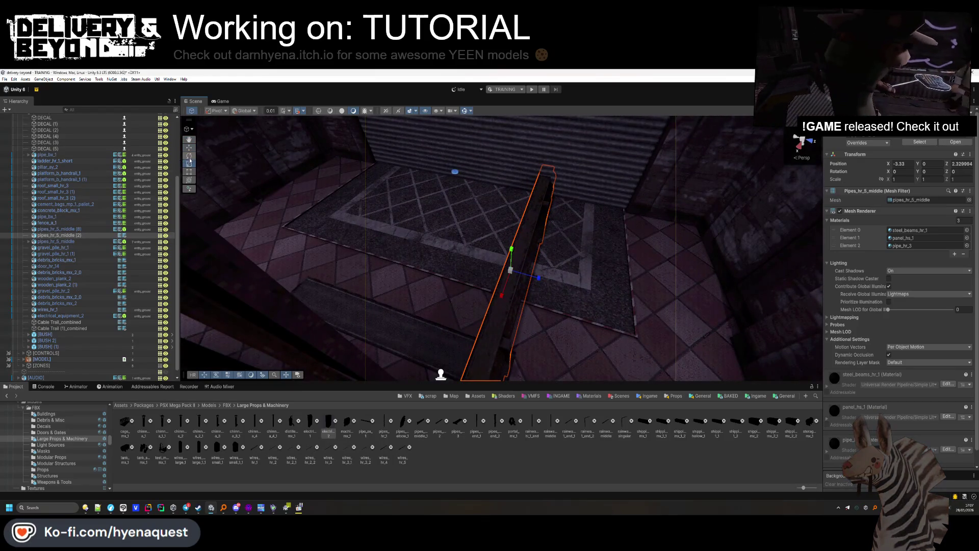
# Rotate the pipe 90° on Z to stand upright, flush in the corner.
pyautogui.click(189, 156)
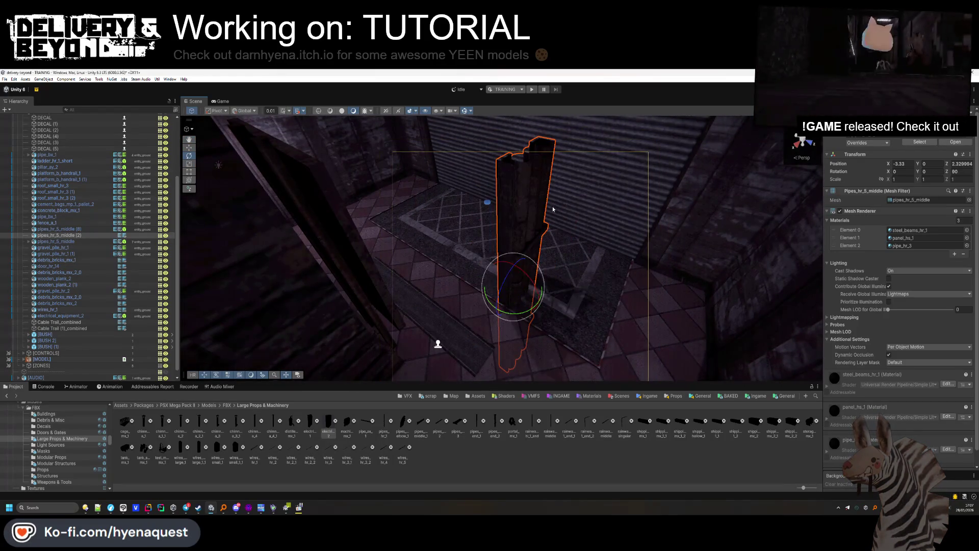
pyautogui.moveTo(315, 249); pyautogui.dragTo(190, 157)
pyautogui.moveTo(413, 356)
pyautogui.mouseDown()
pyautogui.moveTo(547, 284)
pyautogui.moveTo(547, 204)
pyautogui.mouseUp()
pyautogui.press('f')
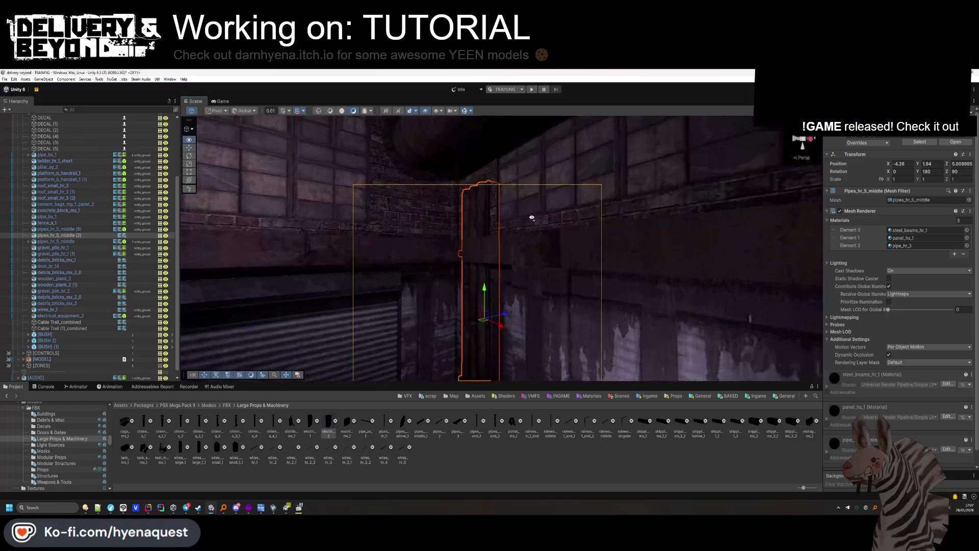
pyautogui.moveTo(516, 250)
pyautogui.mouseDown()
pyautogui.moveTo(501, 213)
pyautogui.moveTo(498, 127)
pyautogui.mouseUp()
# Duplicate the upright pipe to stack a copy above it.
pyautogui.hotkey('ctrl', 'd')
pyautogui.press('f')
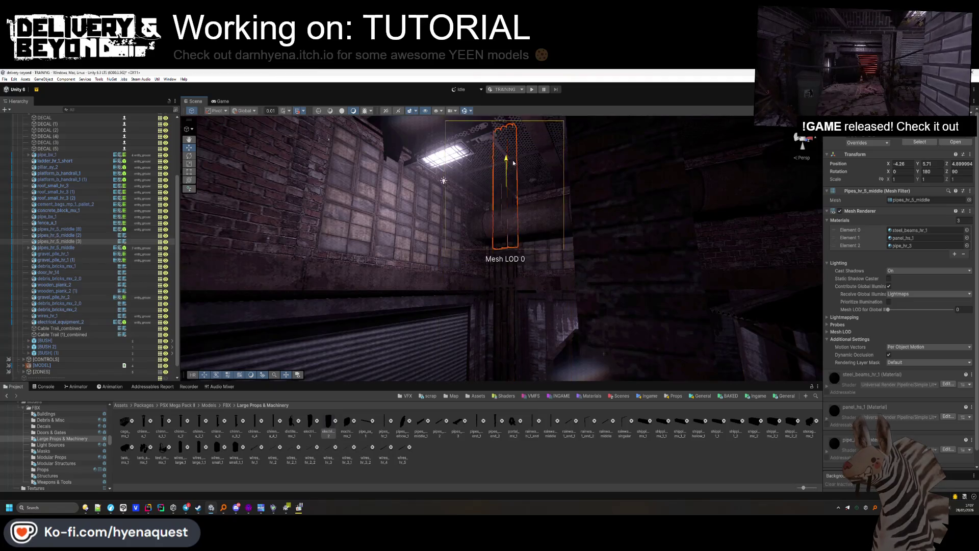
pyautogui.press('f')
pyautogui.moveTo(498, 185)
pyautogui.mouseDown()
pyautogui.moveTo(503, 352)
pyautogui.moveTo(523, 368)
pyautogui.moveTo(590, 295)
pyautogui.mouseUp()
pyautogui.click(827, 211)
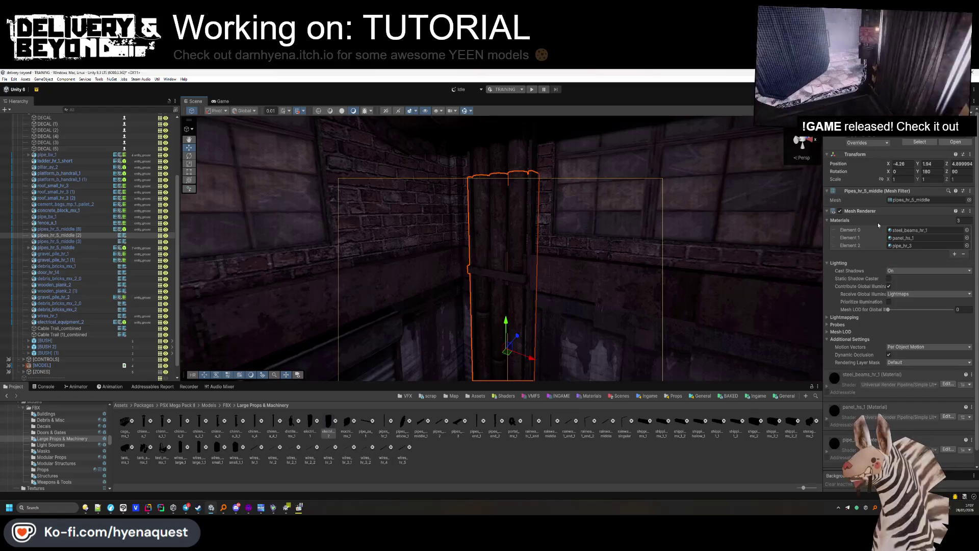
# Add a Box Collider to pipes_hr_5_middle (2).
pyautogui.click(883, 321)
pyautogui.write('box')
pyautogui.click(887, 347)
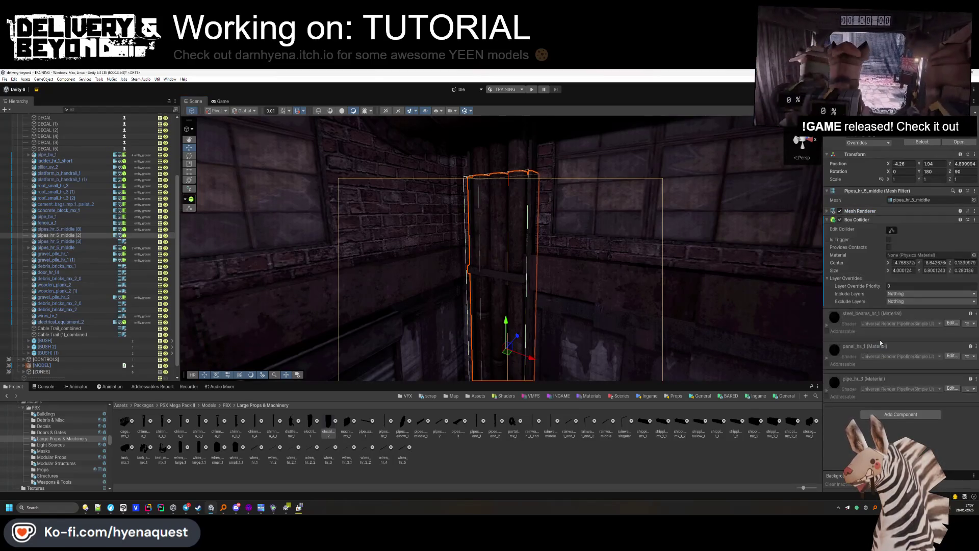
pyautogui.moveTo(530, 220)
pyautogui.mouseDown()
pyautogui.moveTo(534, 256)
pyautogui.moveTo(504, 291)
pyautogui.mouseUp()
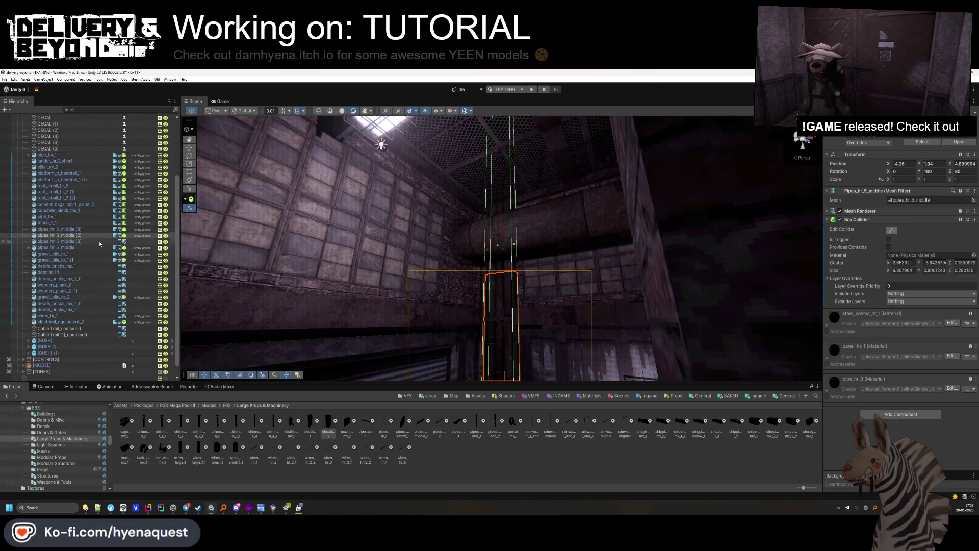
# Nest pipes_hr_5_middle (3) under pipes_hr_5_middle (2) in the Hierarchy.
pyautogui.click(505, 264)
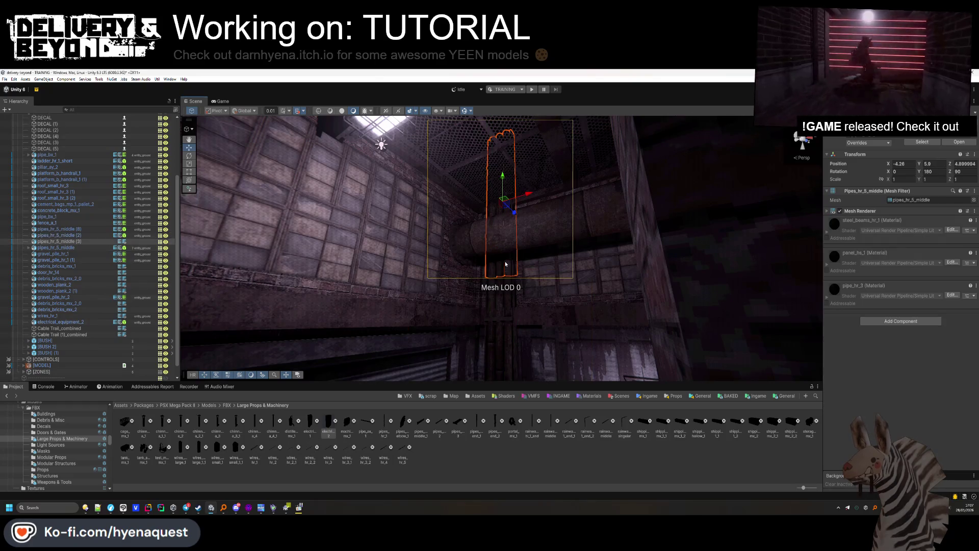
pyautogui.click(62, 242)
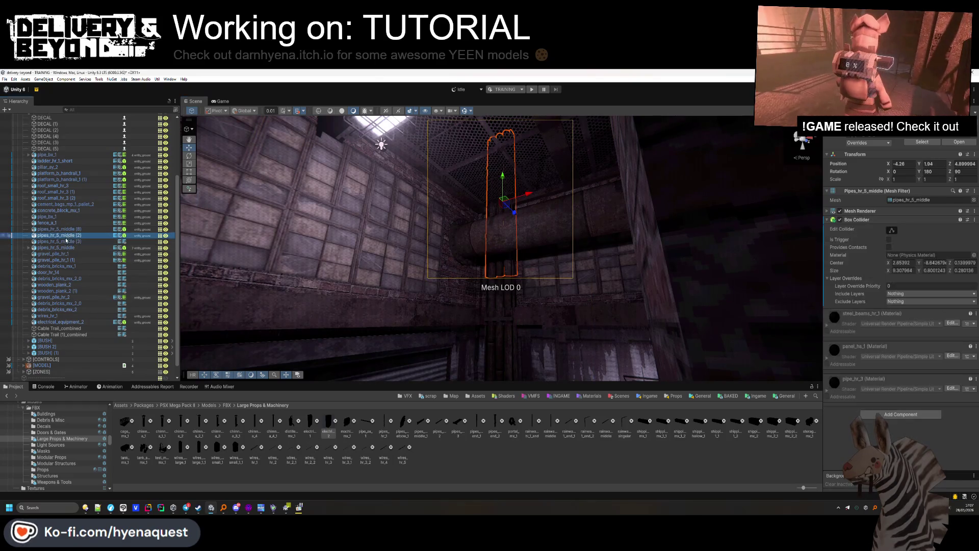
pyautogui.moveTo(69, 244); pyautogui.dragTo(69, 243)
pyautogui.click(29, 235)
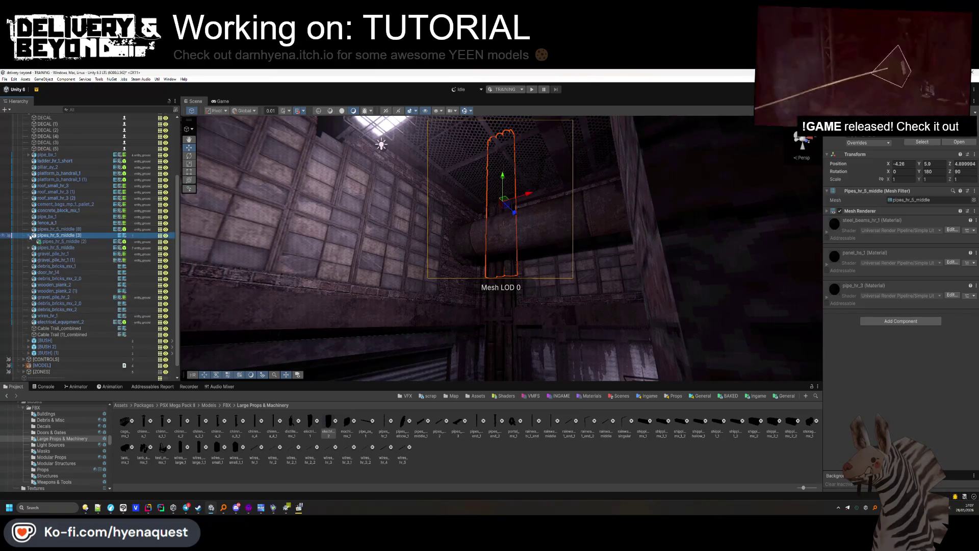
pyautogui.click(57, 243)
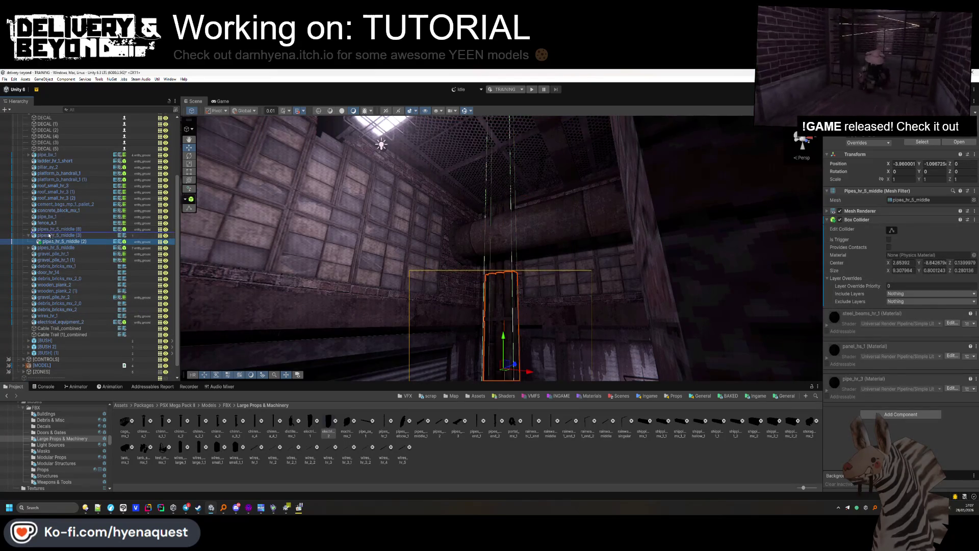
pyautogui.moveTo(43, 244); pyautogui.dragTo(52, 237)
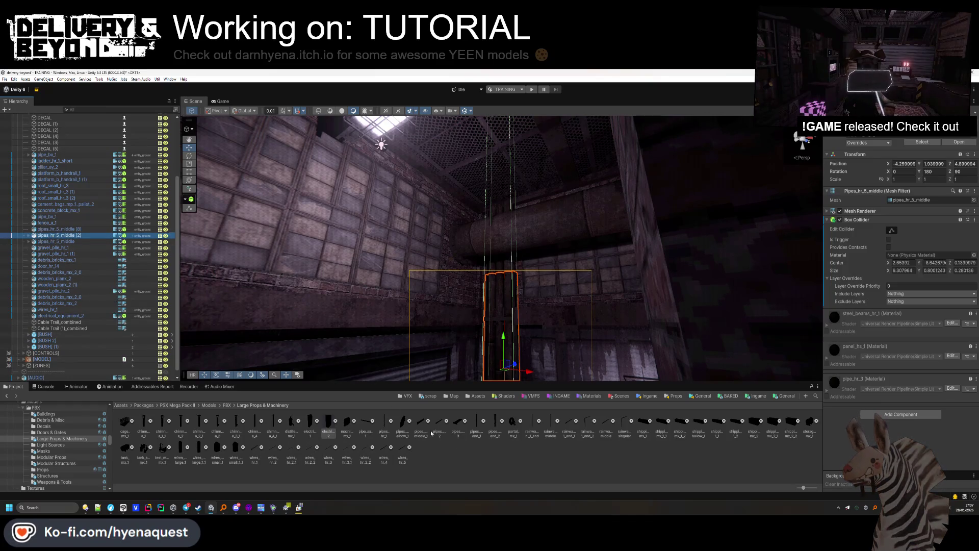
# Nudge the upright pipe along X to -4.1, closer into the wall.
pyautogui.click(506, 262)
pyautogui.moveTo(506, 262); pyautogui.dragTo(526, 321)
pyautogui.moveTo(473, 239); pyautogui.dragTo(491, 273)
pyautogui.click(488, 272)
pyautogui.press('f')
pyautogui.scroll(2, 497, 214)
pyautogui.moveTo(491, 210); pyautogui.dragTo(502, 213)
pyautogui.click(539, 466)
pyautogui.moveTo(490, 254)
pyautogui.mouseDown()
pyautogui.moveTo(443, 264)
pyautogui.moveTo(652, 209)
pyautogui.moveTo(635, 267)
pyautogui.mouseUp()
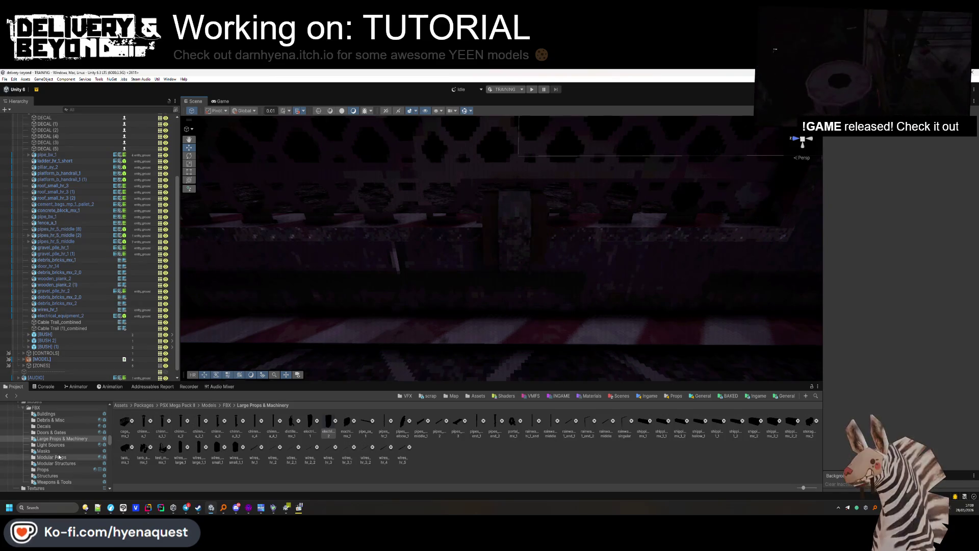
# Place padlock_1 from the Props folder into the scene, scale it to 1.71 and tilt it to X -34.05.
pyautogui.click(43, 469)
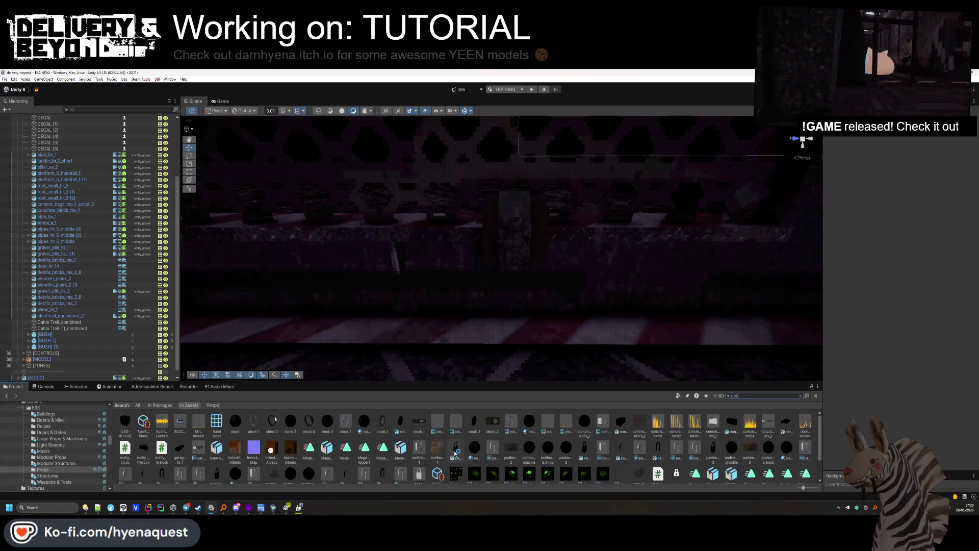
pyautogui.click(456, 452)
pyautogui.press('Escape')
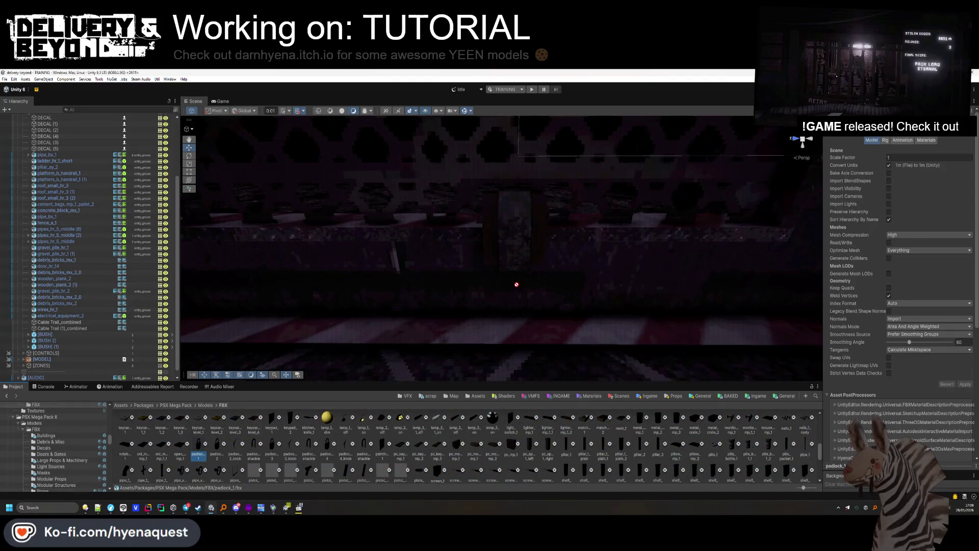
pyautogui.moveTo(705, 222); pyautogui.dragTo(705, 223)
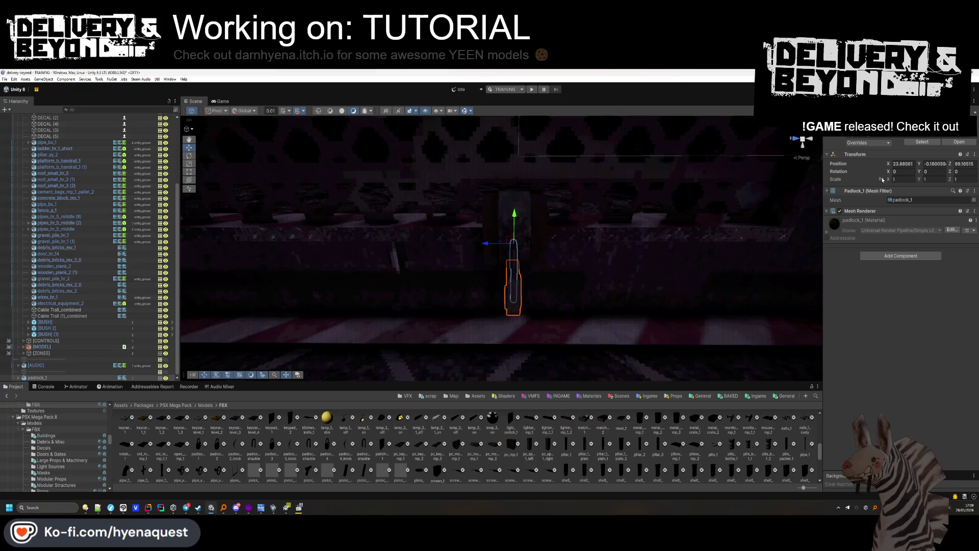
pyautogui.moveTo(890, 181)
pyautogui.mouseDown()
pyautogui.moveTo(900, 181)
pyautogui.moveTo(758, 189)
pyautogui.mouseUp()
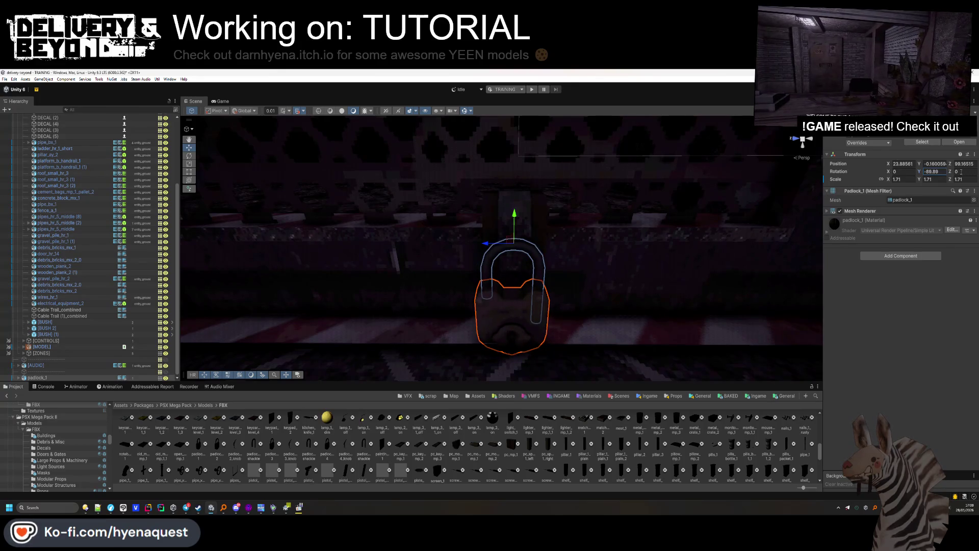
pyautogui.moveTo(51, 203); pyautogui.dragTo(301, 198)
pyautogui.moveTo(949, 172)
pyautogui.mouseDown()
pyautogui.moveTo(816, 178)
pyautogui.moveTo(533, 238)
pyautogui.moveTo(601, 234)
pyautogui.moveTo(502, 233)
pyautogui.mouseUp()
# Add a Box Collider to padlock_1, set its layer, and file it below electrical_equipment_2.
pyautogui.click(72, 371)
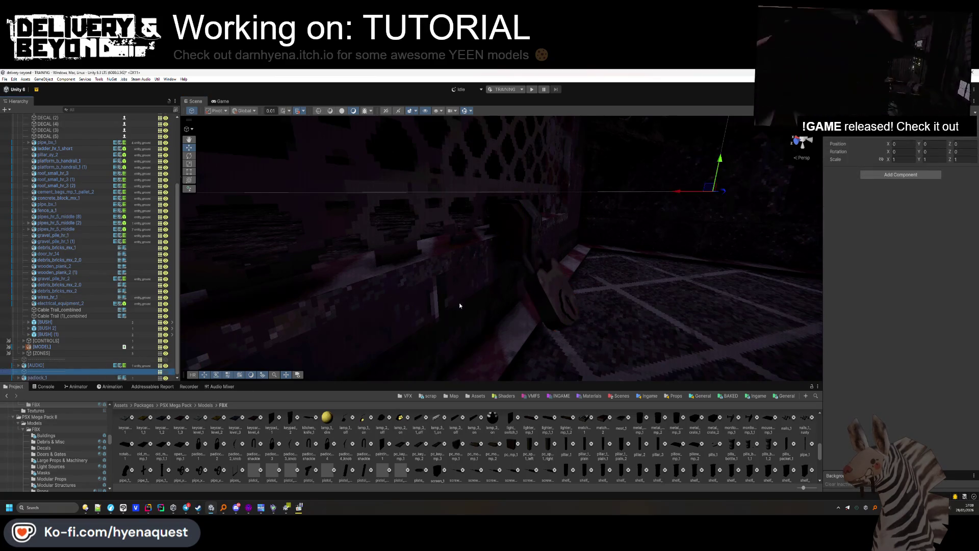
pyautogui.moveTo(459, 301); pyautogui.dragTo(364, 310)
pyautogui.click(32, 376)
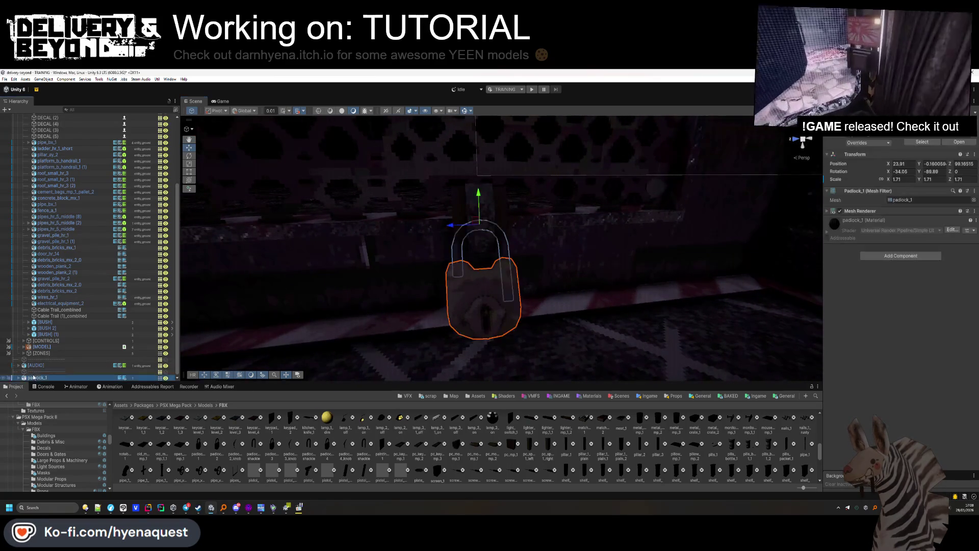
pyautogui.click(900, 255)
pyautogui.click(886, 282)
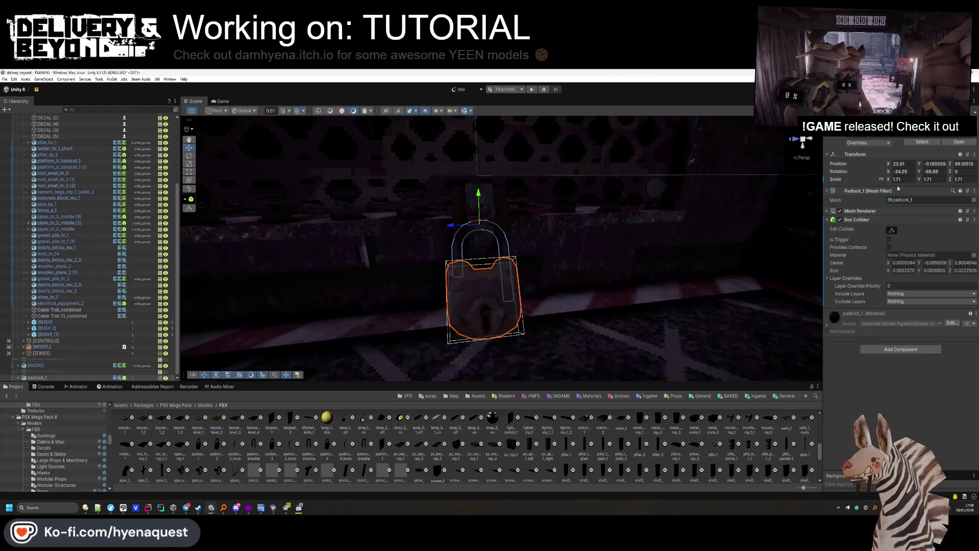
pyautogui.click(517, 302)
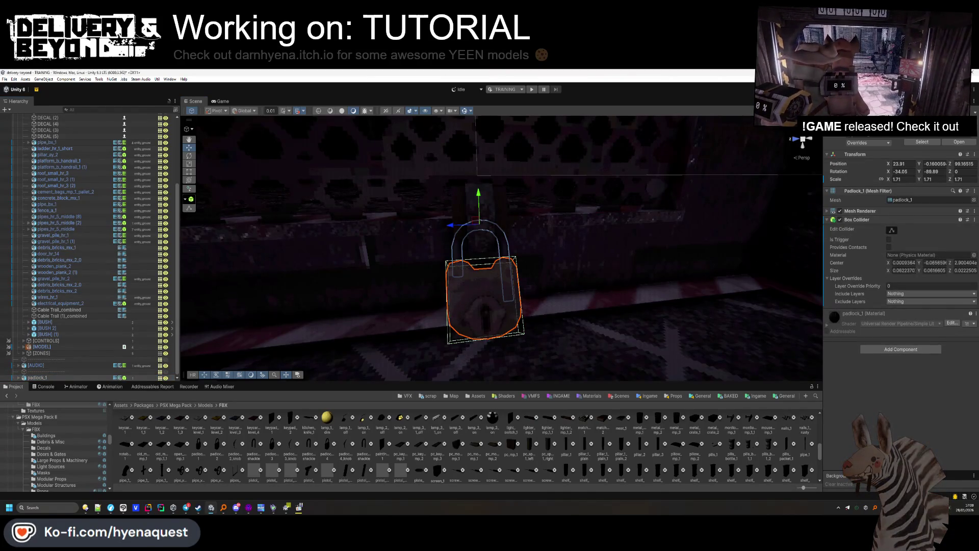
pyautogui.click(943, 134)
pyautogui.click(956, 189)
pyautogui.click(515, 305)
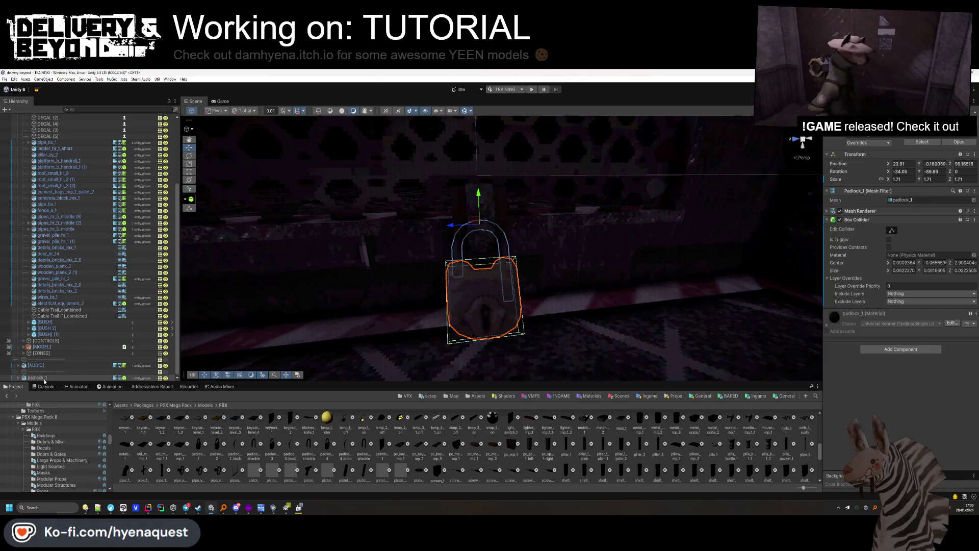
pyautogui.moveTo(51, 309); pyautogui.dragTo(52, 309)
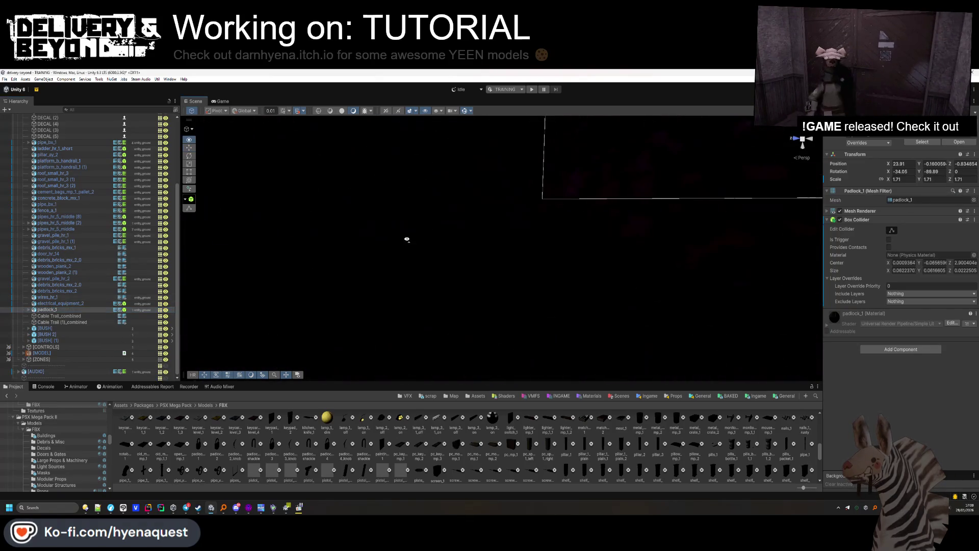
pyautogui.click(468, 243)
pyautogui.moveTo(480, 268)
pyautogui.mouseDown()
pyautogui.moveTo(457, 316)
pyautogui.moveTo(502, 291)
pyautogui.moveTo(437, 270)
pyautogui.moveTo(426, 246)
pyautogui.moveTo(507, 292)
pyautogui.mouseUp()
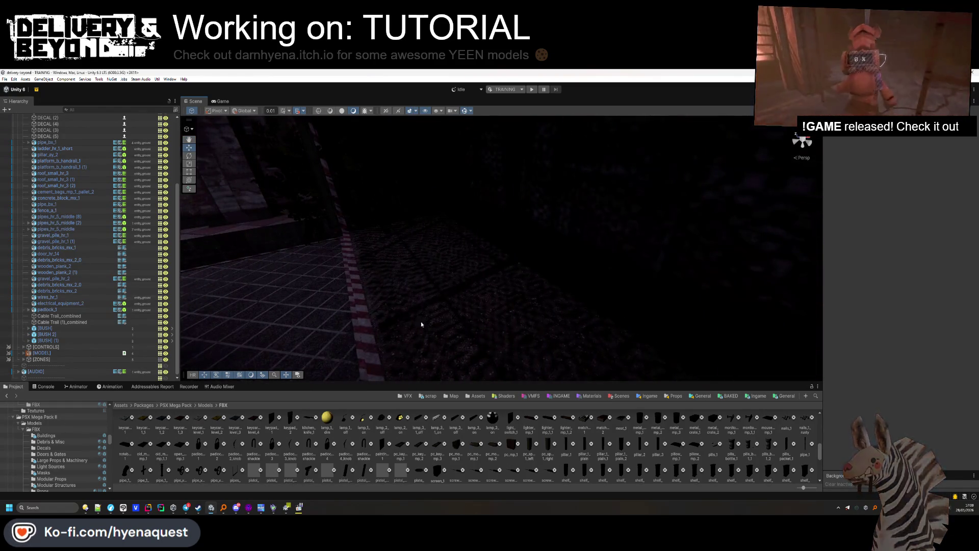
# Place barricade_b_3 rotated 90° on Y and file it below Cable Trail (1)_combined.
pyautogui.scroll(5, 436, 439)
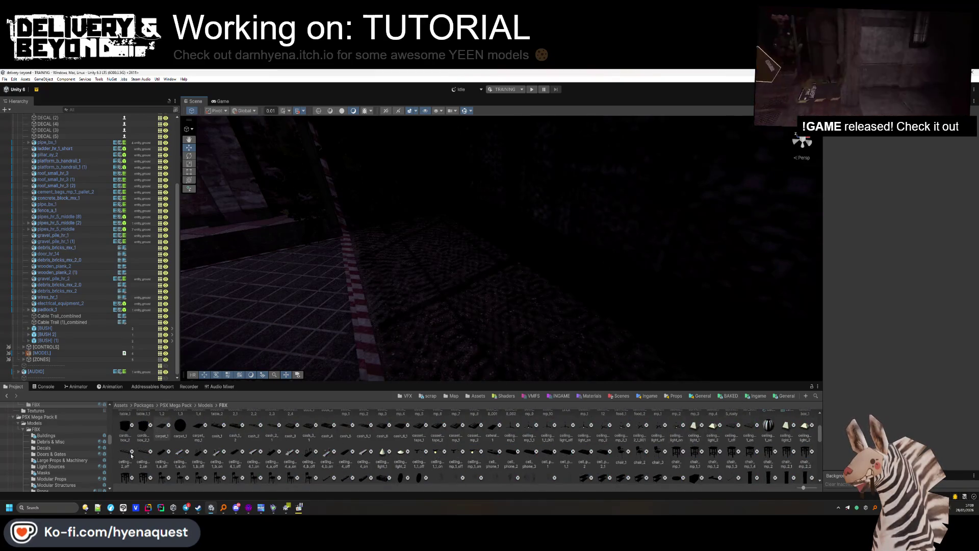
pyautogui.click(60, 479)
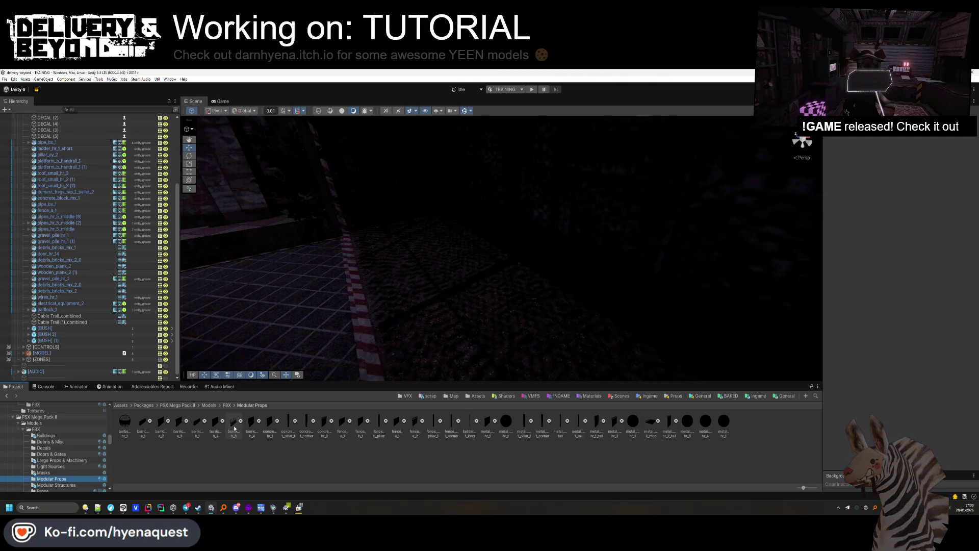
pyautogui.moveTo(263, 402)
pyautogui.mouseDown()
pyautogui.moveTo(399, 257)
pyautogui.moveTo(382, 247)
pyautogui.moveTo(278, 289)
pyautogui.moveTo(405, 262)
pyautogui.moveTo(312, 277)
pyautogui.moveTo(335, 297)
pyautogui.mouseUp()
pyautogui.click(929, 172)
pyautogui.write('90')
pyautogui.press('Return')
pyautogui.scroll(-3, 382, 263)
pyautogui.moveTo(433, 306)
pyautogui.mouseDown()
pyautogui.moveTo(526, 361)
pyautogui.moveTo(488, 341)
pyautogui.mouseUp()
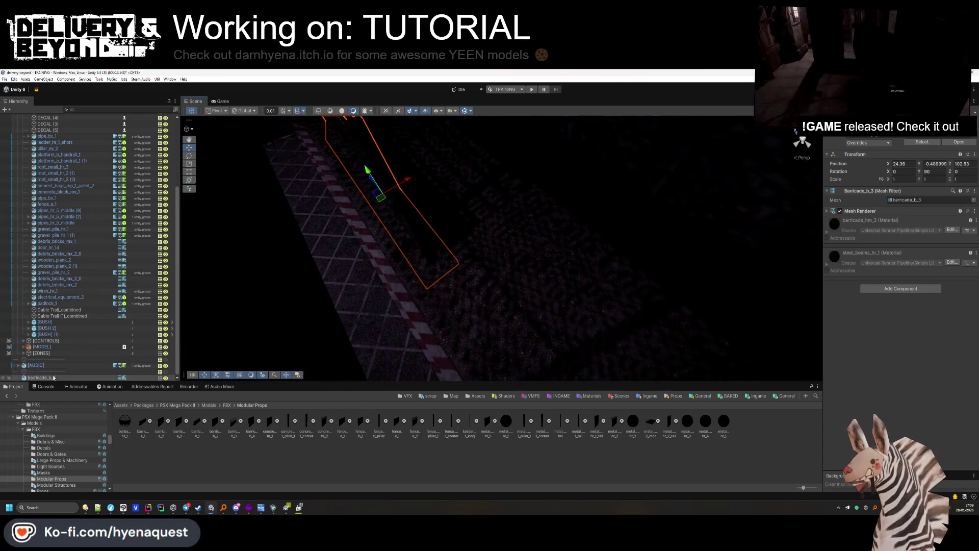
pyautogui.moveTo(69, 317); pyautogui.dragTo(65, 321)
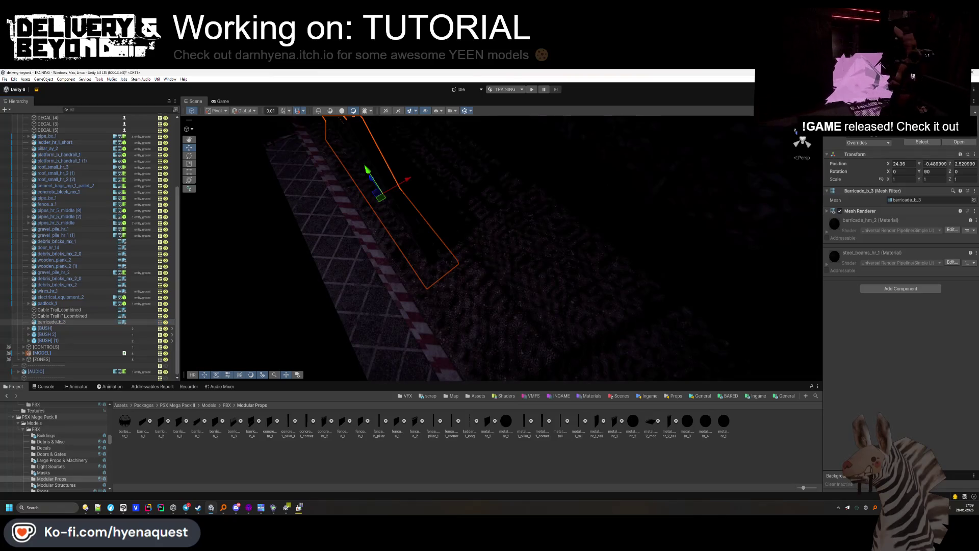
pyautogui.click(444, 296)
pyautogui.moveTo(445, 295); pyautogui.dragTo(263, 396)
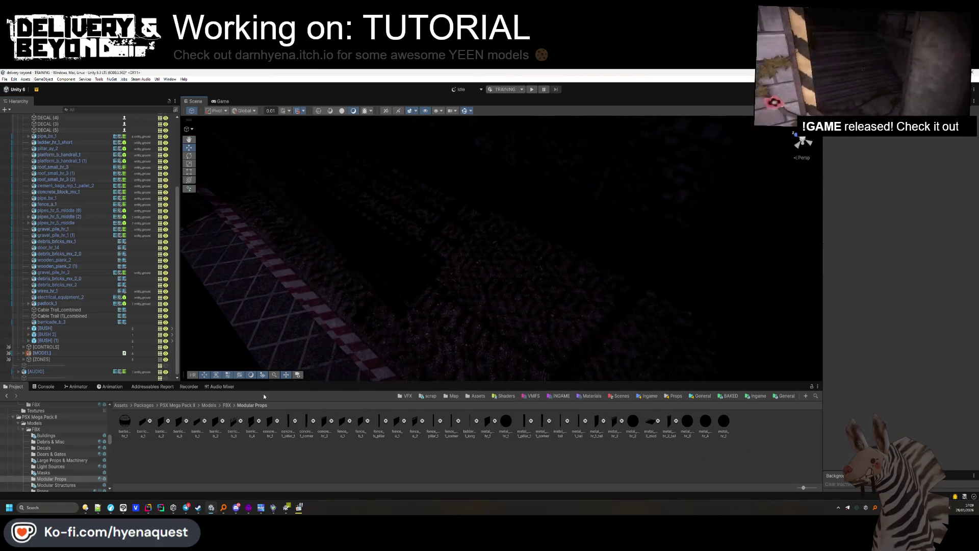
# Browse Doors & Gates, Large Props & Machinery, Light Sources and Modular Props, ending in Props.
pyautogui.click(51, 453)
pyautogui.click(62, 461)
pyautogui.click(61, 467)
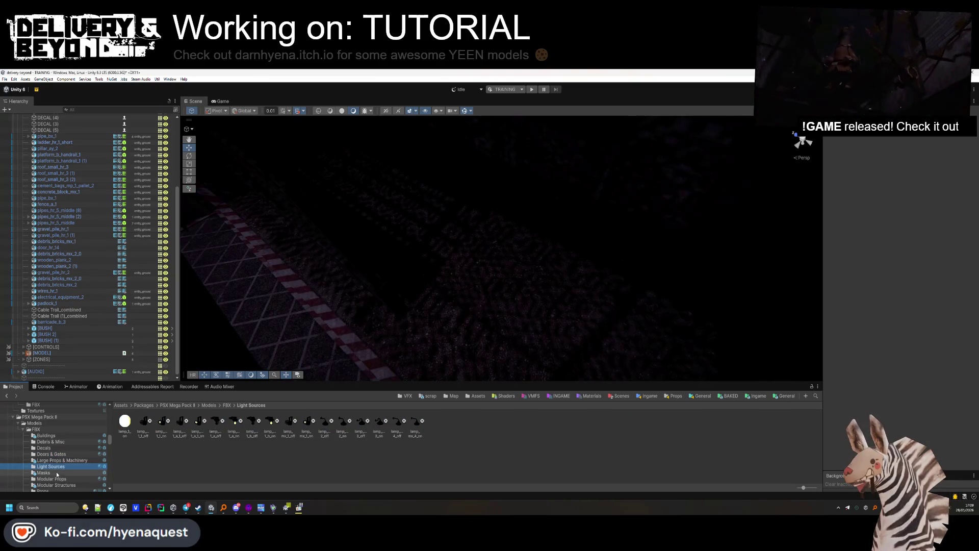
pyautogui.click(55, 479)
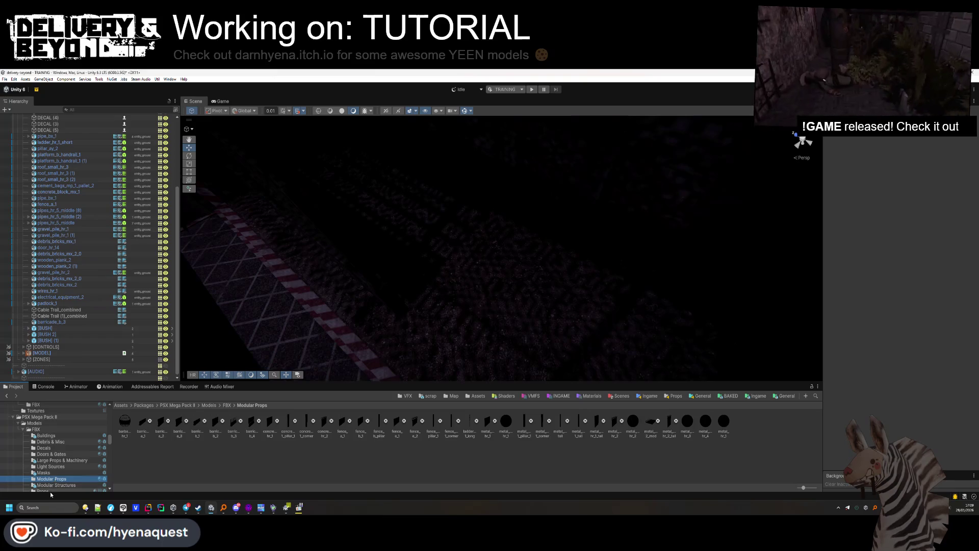
pyautogui.click(50, 491)
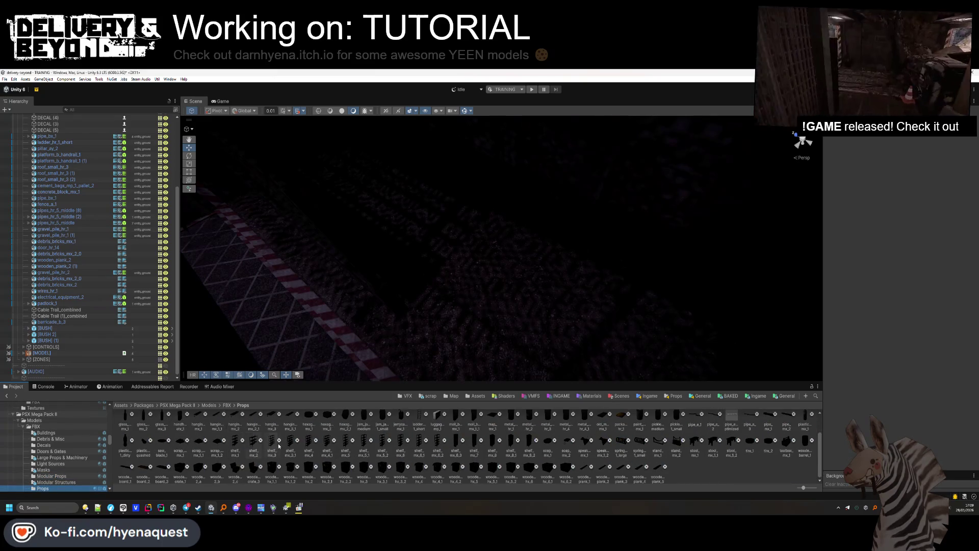
# Place the first wooden crate on the floor against the fence wall, adjusting its position and rotation.
pyautogui.moveTo(541, 367); pyautogui.dragTo(541, 367)
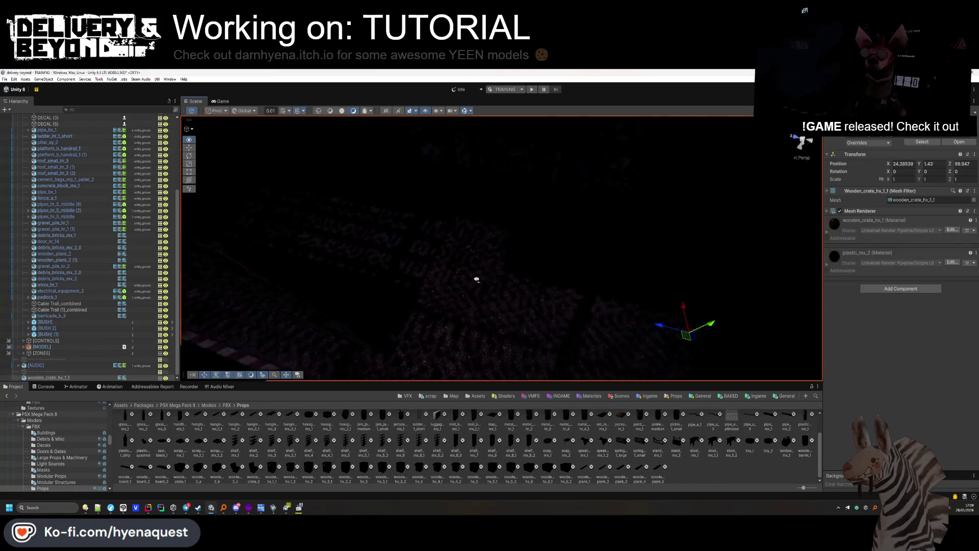
pyautogui.moveTo(493, 280); pyautogui.dragTo(271, 472)
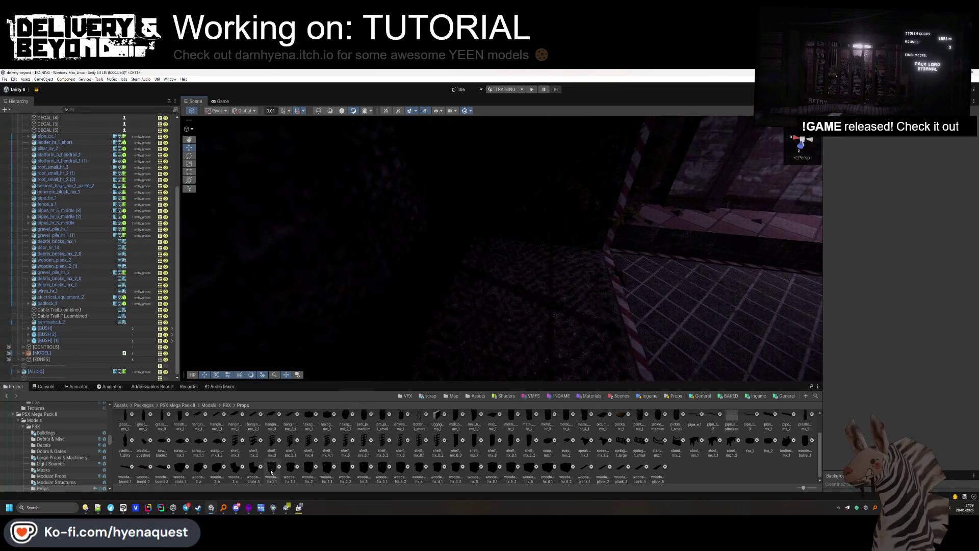
pyautogui.moveTo(512, 305)
pyautogui.mouseDown()
pyautogui.moveTo(549, 212)
pyautogui.moveTo(518, 219)
pyautogui.moveTo(515, 301)
pyautogui.moveTo(489, 230)
pyautogui.mouseUp()
pyautogui.press('f')
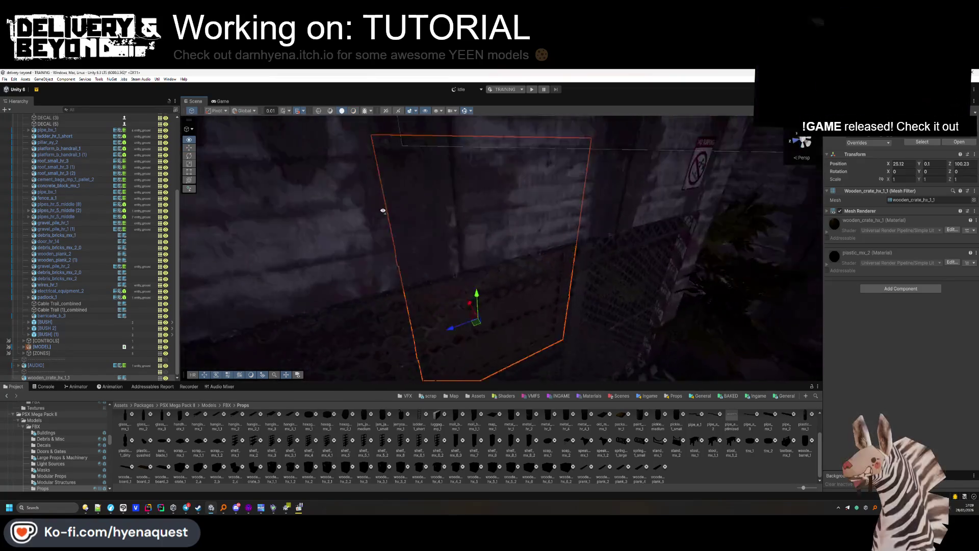
pyautogui.moveTo(310, 248)
pyautogui.mouseDown()
pyautogui.moveTo(265, 255)
pyautogui.moveTo(414, 265)
pyautogui.moveTo(464, 279)
pyautogui.mouseUp()
pyautogui.moveTo(919, 173); pyautogui.dragTo(921, 174)
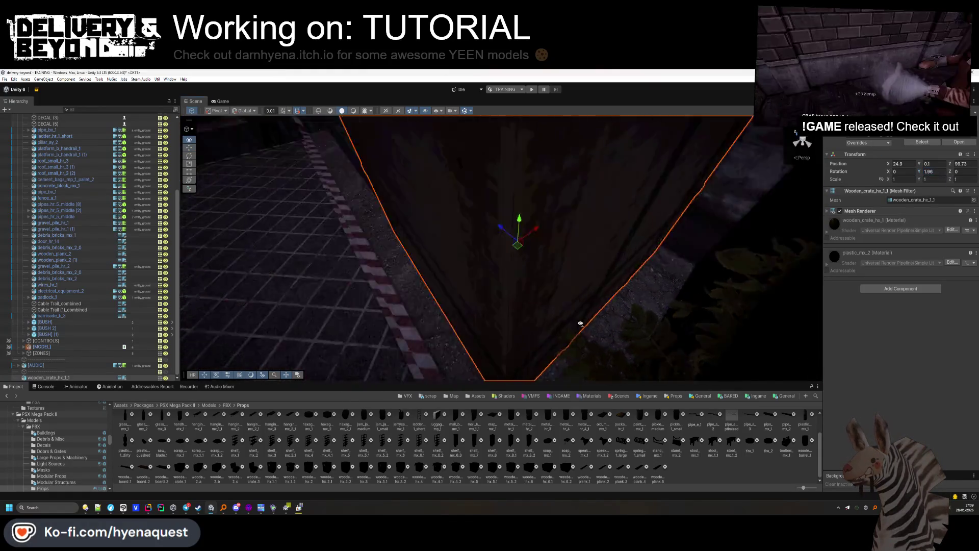
pyautogui.moveTo(623, 193); pyautogui.dragTo(618, 232)
pyautogui.moveTo(540, 275)
pyautogui.mouseDown()
pyautogui.moveTo(411, 247)
pyautogui.moveTo(461, 347)
pyautogui.moveTo(404, 273)
pyautogui.moveTo(382, 306)
pyautogui.mouseUp()
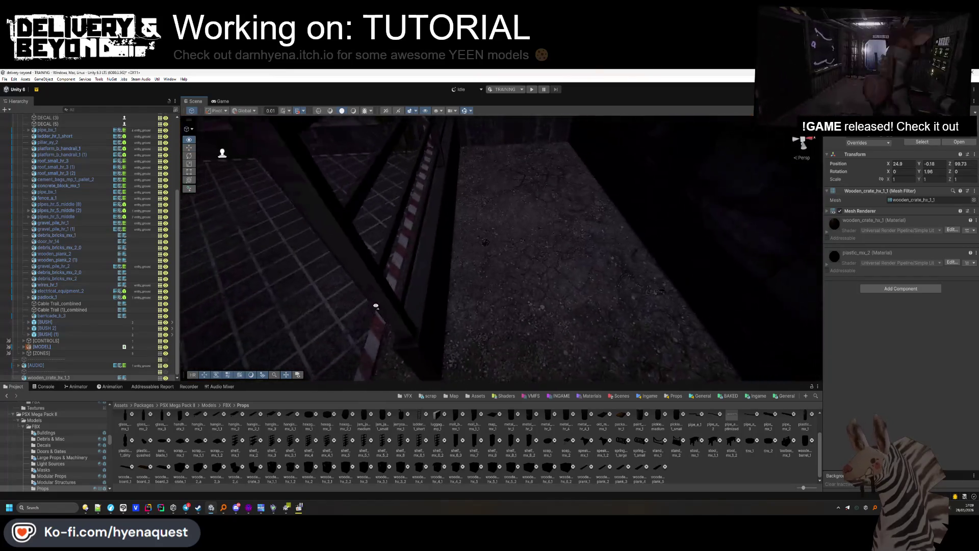
# Turn the barricade's Y rotation to 93.59 degrees.
pyautogui.click(388, 286)
pyautogui.moveTo(920, 172); pyautogui.dragTo(958, 180)
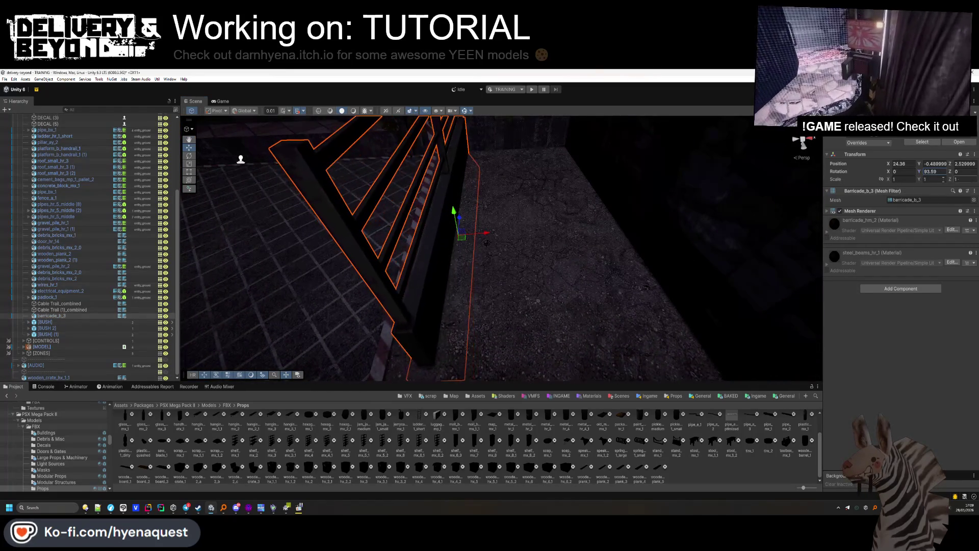
pyautogui.moveTo(461, 241); pyautogui.dragTo(448, 226)
pyautogui.click(461, 349)
pyautogui.moveTo(461, 350)
pyautogui.mouseDown()
pyautogui.moveTo(520, 253)
pyautogui.moveTo(540, 240)
pyautogui.mouseUp()
# Place two more wooden crates, wooden_crate_hx_3_1 and _5_1, beside the first along the wall.
pyautogui.moveTo(382, 475)
pyautogui.mouseDown()
pyautogui.moveTo(490, 273)
pyautogui.moveTo(517, 350)
pyautogui.moveTo(505, 357)
pyautogui.mouseUp()
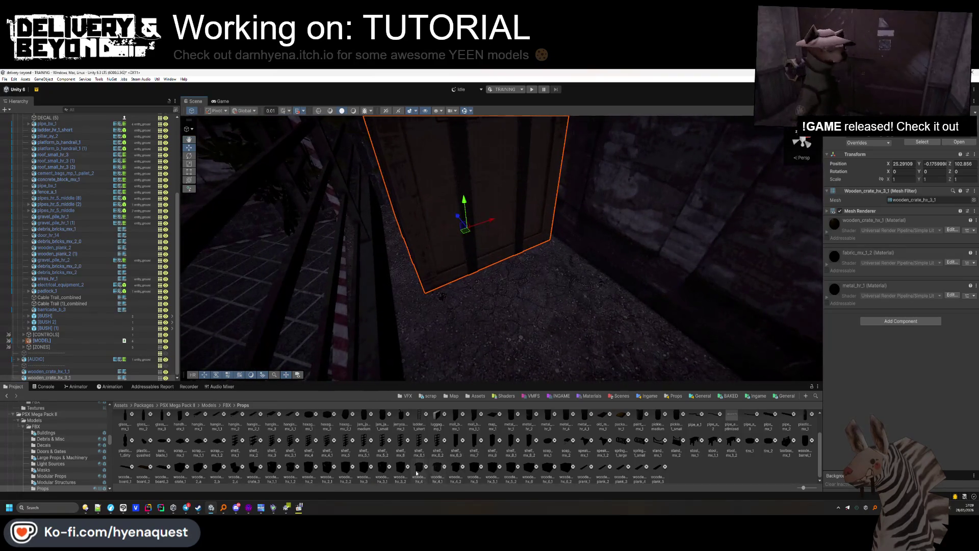
pyautogui.moveTo(492, 472)
pyautogui.mouseDown()
pyautogui.moveTo(562, 324)
pyautogui.moveTo(566, 339)
pyautogui.mouseUp()
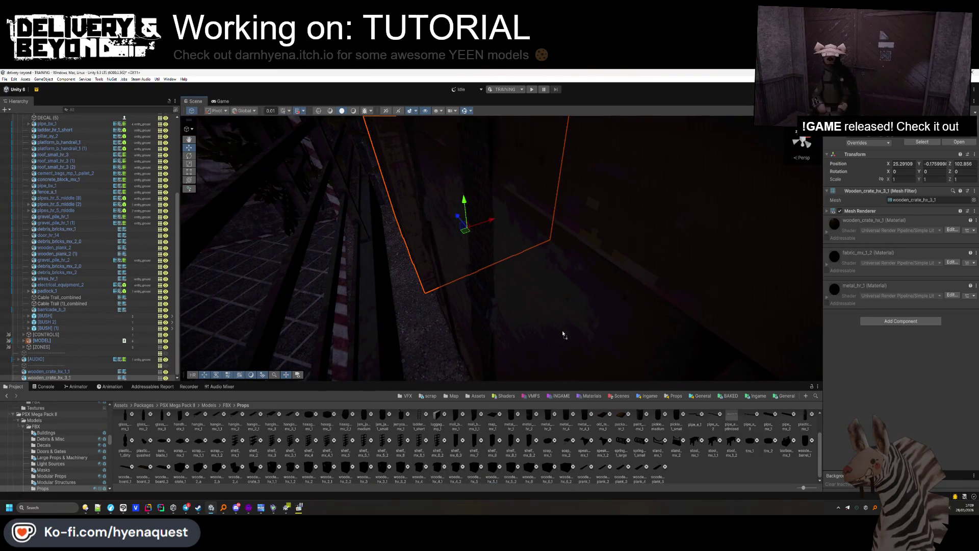
pyautogui.press('f')
pyautogui.moveTo(641, 240)
pyautogui.mouseDown()
pyautogui.moveTo(655, 275)
pyautogui.moveTo(648, 286)
pyautogui.mouseUp()
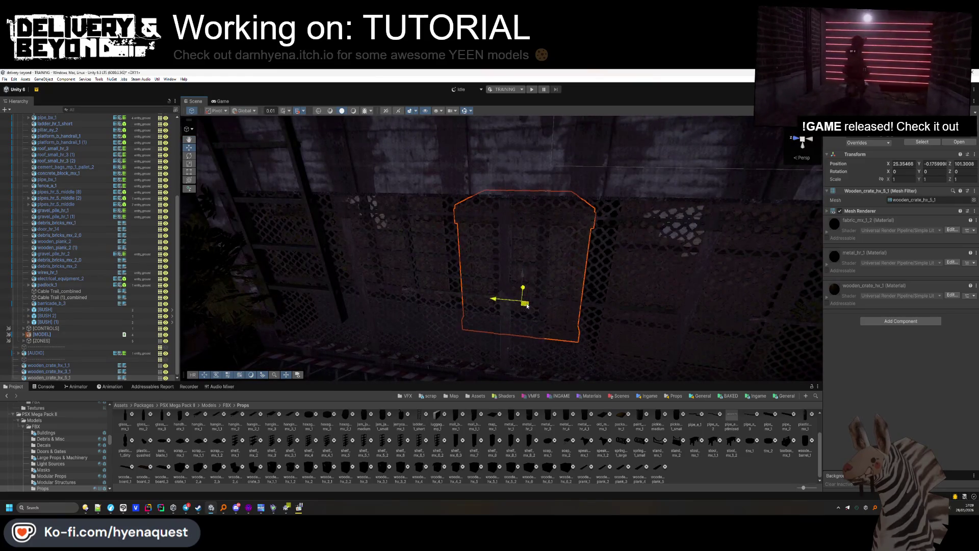
pyautogui.moveTo(587, 306); pyautogui.dragTo(544, 322)
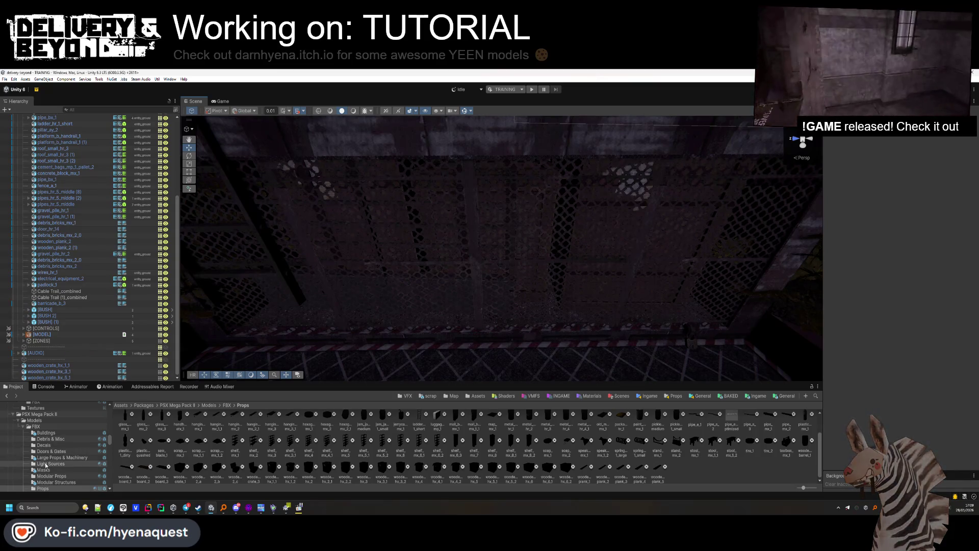
pyautogui.scroll(4, 51, 444)
# Place a [BUSH] prefab from Templates > Ingame > Models beside the crates and duplicate it along the wall.
pyautogui.click(758, 396)
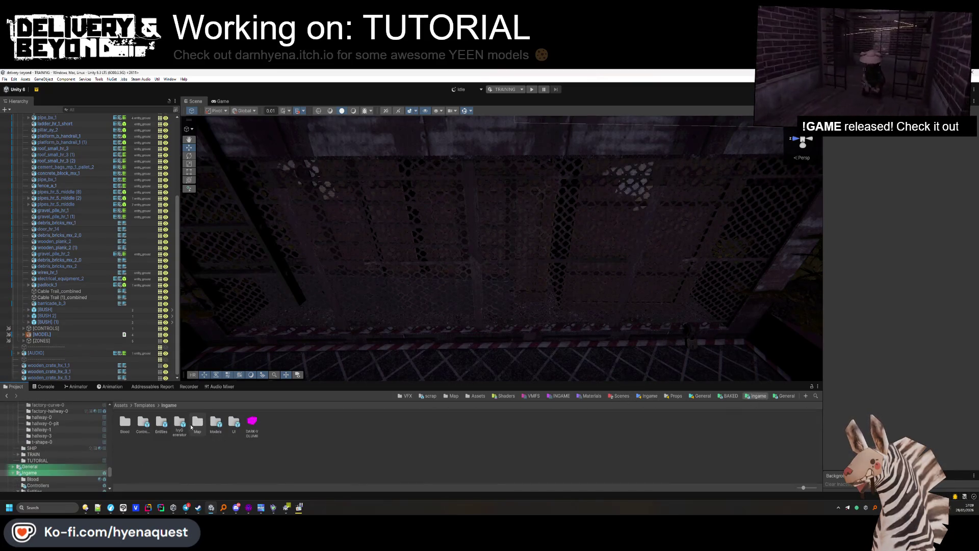
pyautogui.doubleClick(213, 422)
pyautogui.moveTo(345, 299)
pyautogui.mouseDown()
pyautogui.moveTo(369, 265)
pyautogui.moveTo(343, 313)
pyautogui.moveTo(403, 380)
pyautogui.moveTo(388, 378)
pyautogui.mouseUp()
pyautogui.moveTo(161, 422)
pyautogui.mouseDown()
pyautogui.moveTo(444, 267)
pyautogui.moveTo(485, 258)
pyautogui.moveTo(465, 219)
pyautogui.mouseUp()
pyautogui.moveTo(454, 168)
pyautogui.mouseDown()
pyautogui.moveTo(494, 270)
pyautogui.moveTo(612, 214)
pyautogui.moveTo(737, 178)
pyautogui.moveTo(785, 193)
pyautogui.mouseUp()
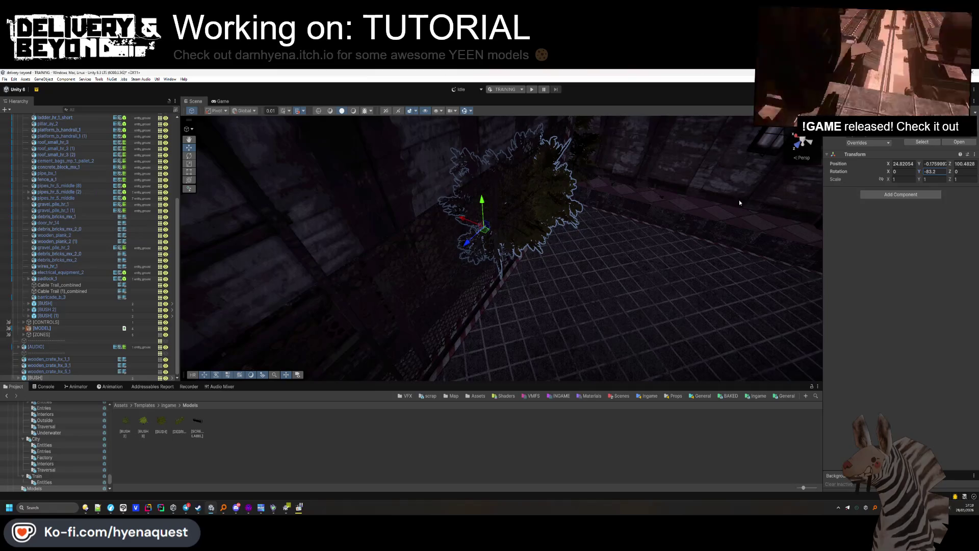
pyautogui.hotkey('ctrl', 'd')
pyautogui.moveTo(461, 211)
pyautogui.mouseDown()
pyautogui.moveTo(356, 305)
pyautogui.moveTo(387, 286)
pyautogui.moveTo(573, 251)
pyautogui.moveTo(507, 227)
pyautogui.moveTo(471, 245)
pyautogui.moveTo(389, 194)
pyautogui.moveTo(404, 244)
pyautogui.moveTo(415, 236)
pyautogui.moveTo(440, 294)
pyautogui.moveTo(466, 299)
pyautogui.moveTo(498, 269)
pyautogui.moveTo(485, 290)
pyautogui.mouseUp()
# Select the three crates and both bushes and move them under Cable Trail (1)_combined.
pyautogui.click(471, 245)
pyautogui.click(48, 353)
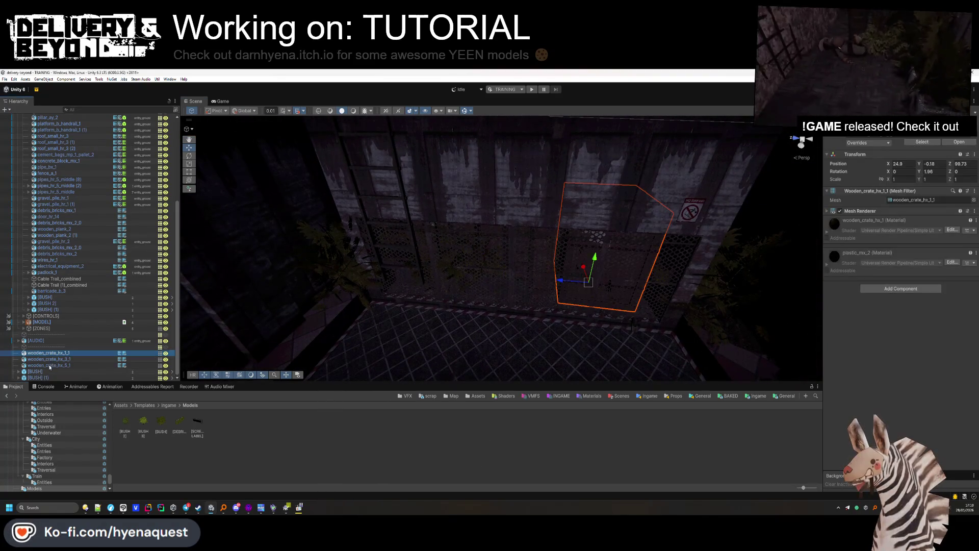
pyautogui.keyDown('shift'); pyautogui.click(48, 365); pyautogui.keyUp('shift')
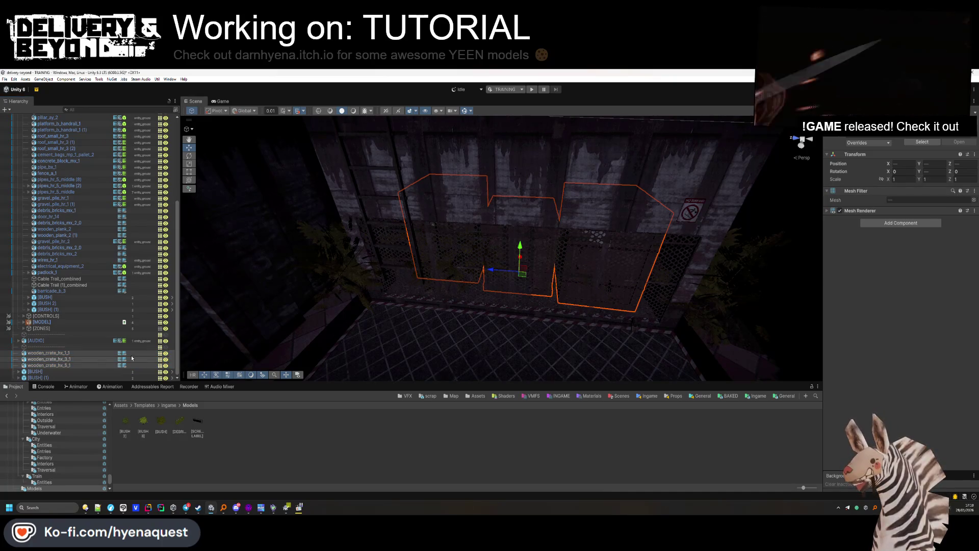
pyautogui.click(48, 352)
pyautogui.keyDown('shift'); pyautogui.click(35, 377); pyautogui.keyUp('shift')
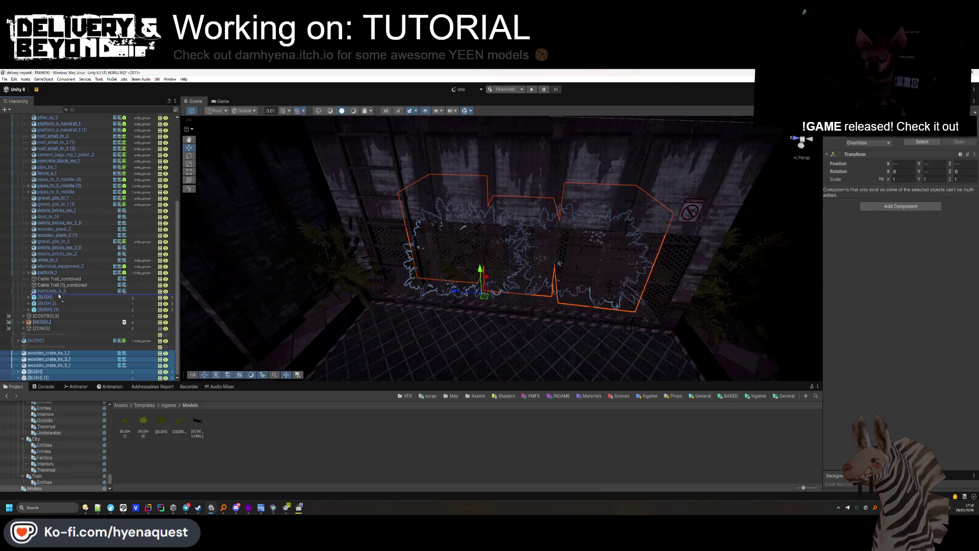
pyautogui.moveTo(58, 289); pyautogui.dragTo(59, 289)
pyautogui.click(409, 289)
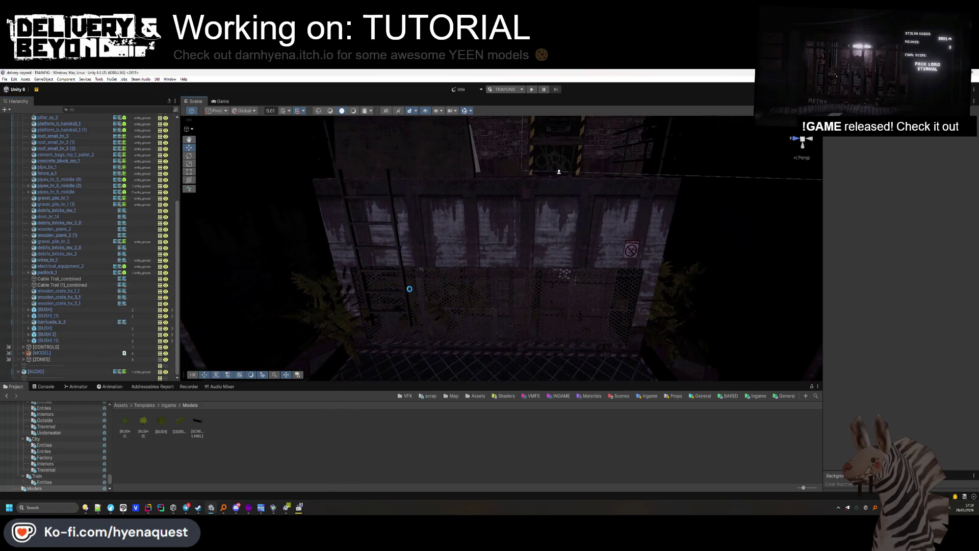
pyautogui.rightClick(521, 230)
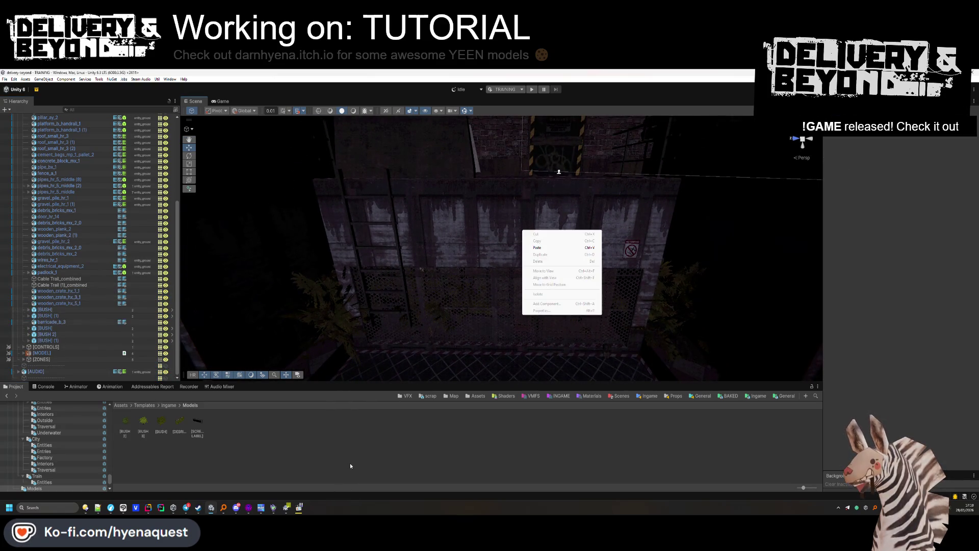
# Place a wooden plank from the Props folder, delete it, and look over wooden_plank_5.
pyautogui.click(759, 396)
pyautogui.click(676, 396)
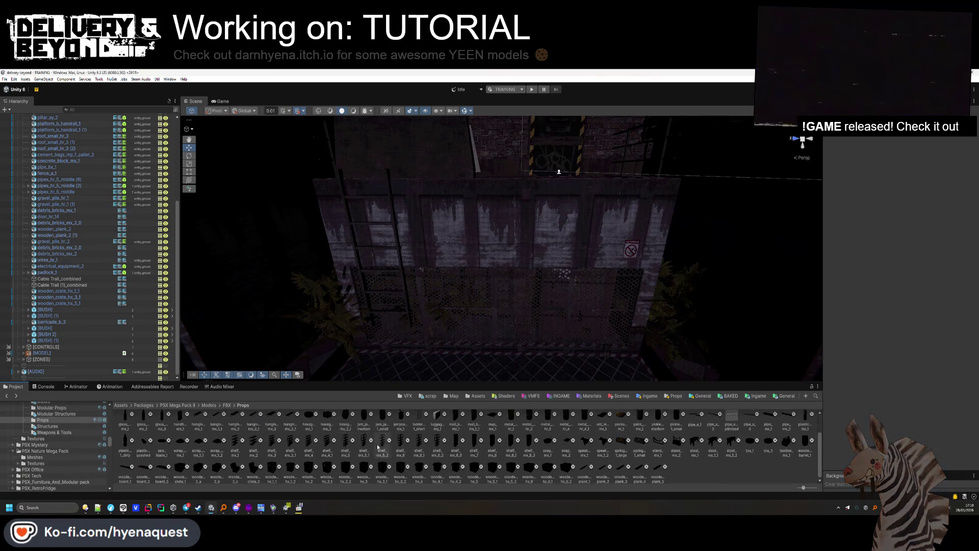
pyautogui.moveTo(535, 270); pyautogui.dragTo(515, 261)
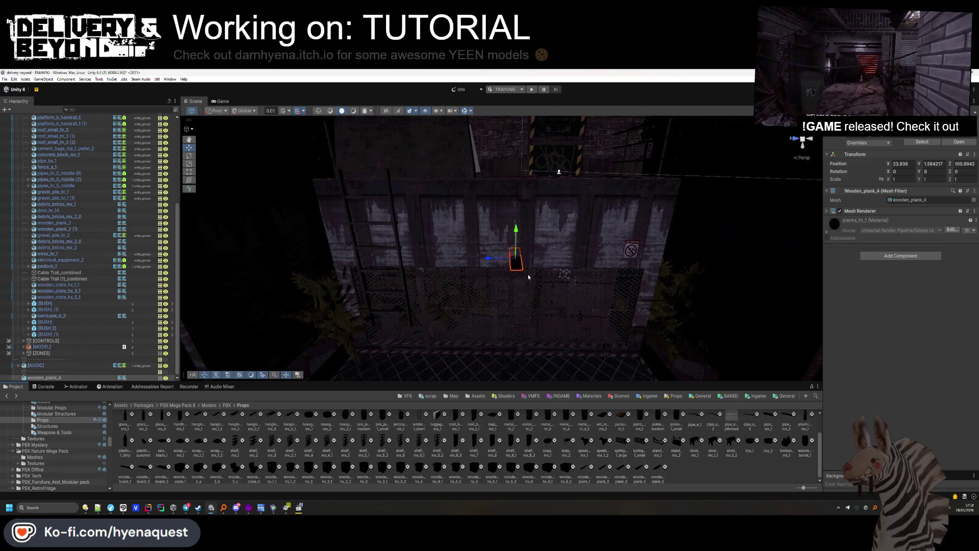
pyautogui.press('Delete')
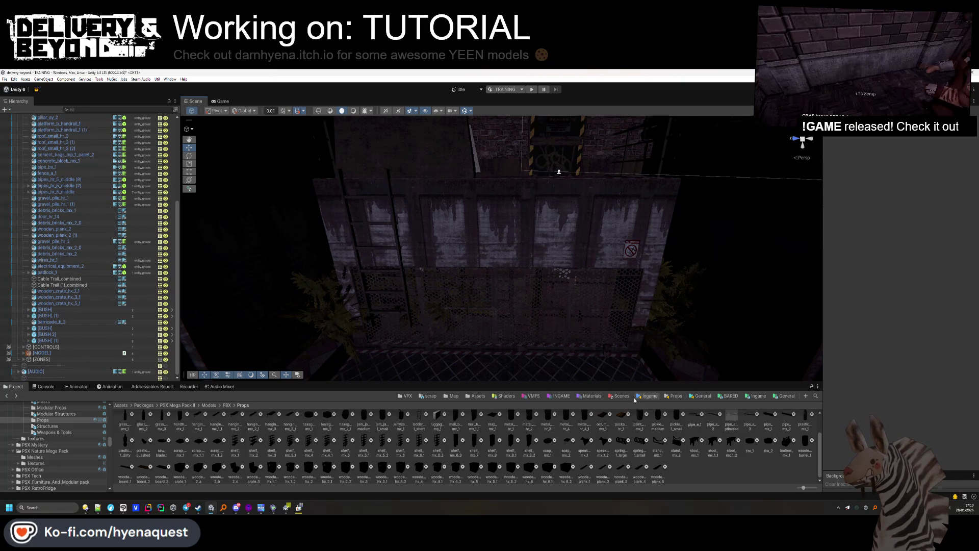
pyautogui.click(658, 466)
pyautogui.scroll(1, 612, 461)
pyautogui.scroll(-1, 494, 444)
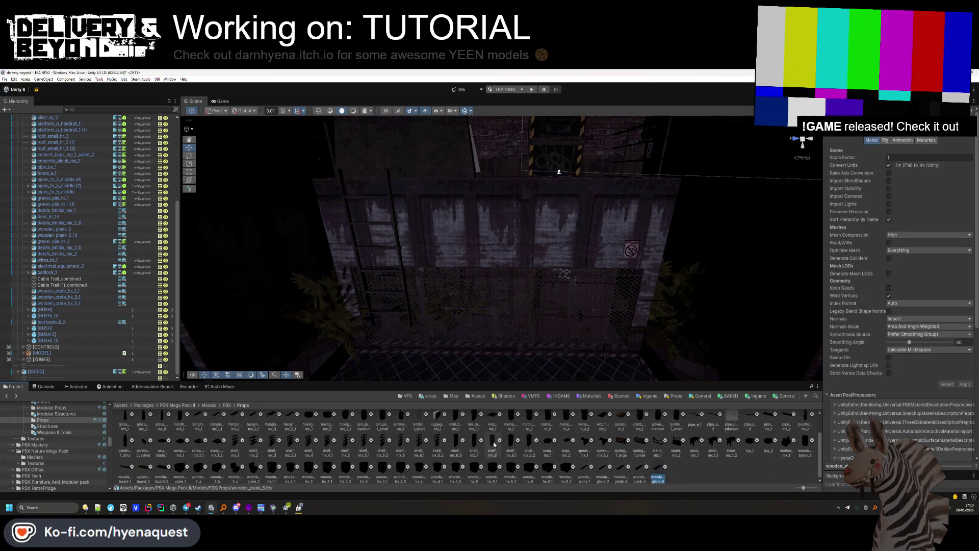
pyautogui.scroll(2, 493, 444)
pyautogui.scroll(-1, 481, 454)
pyautogui.scroll(3, 84, 439)
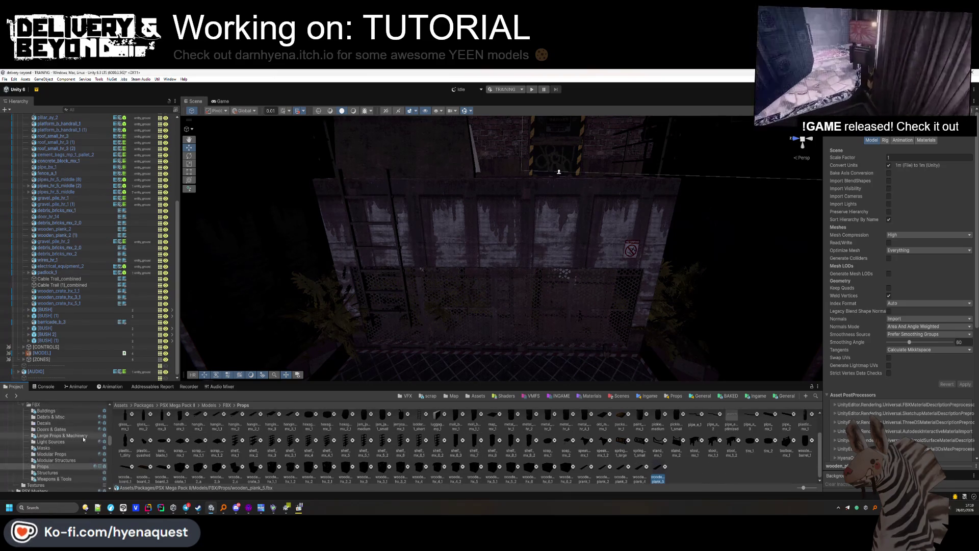
# Browse the PSX Mega Pack FBX folders and place the angled roof piece roof_hr_3_side_1_angle.
pyautogui.click(51, 454)
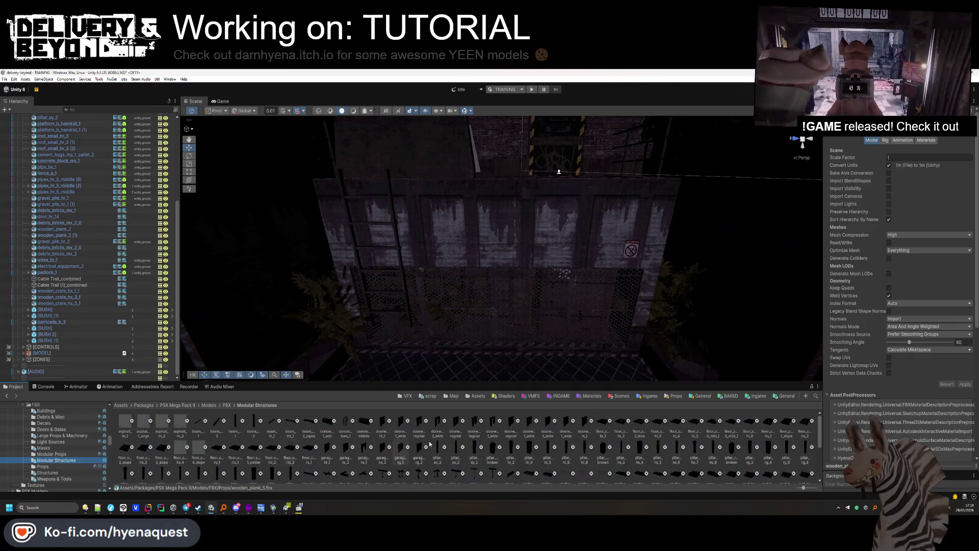
pyautogui.click(65, 424)
pyautogui.click(63, 468)
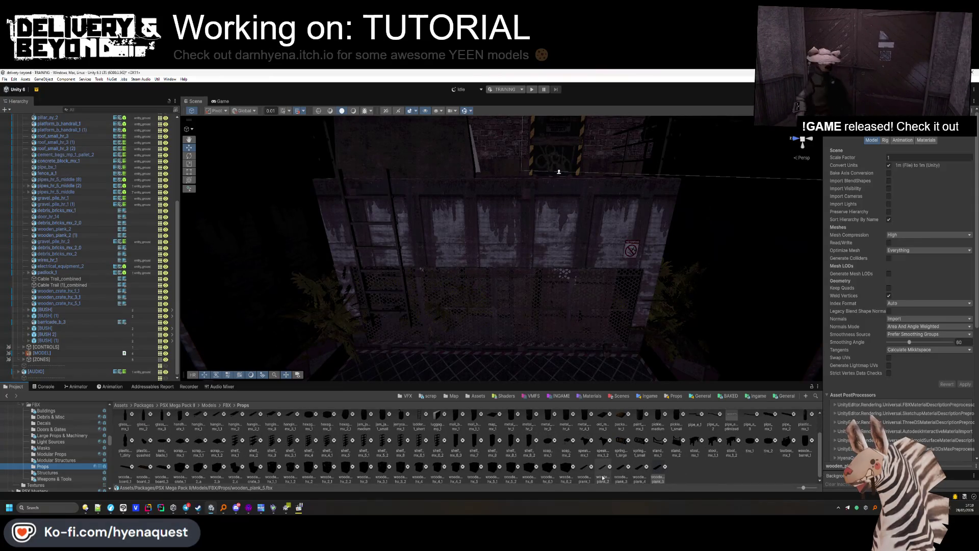
pyautogui.scroll(2, 605, 474)
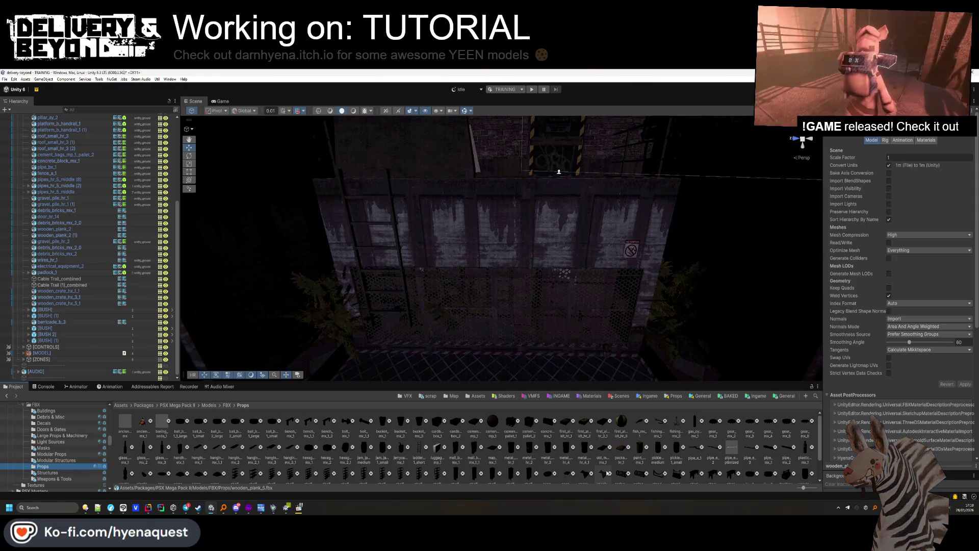
pyautogui.scroll(4, 86, 415)
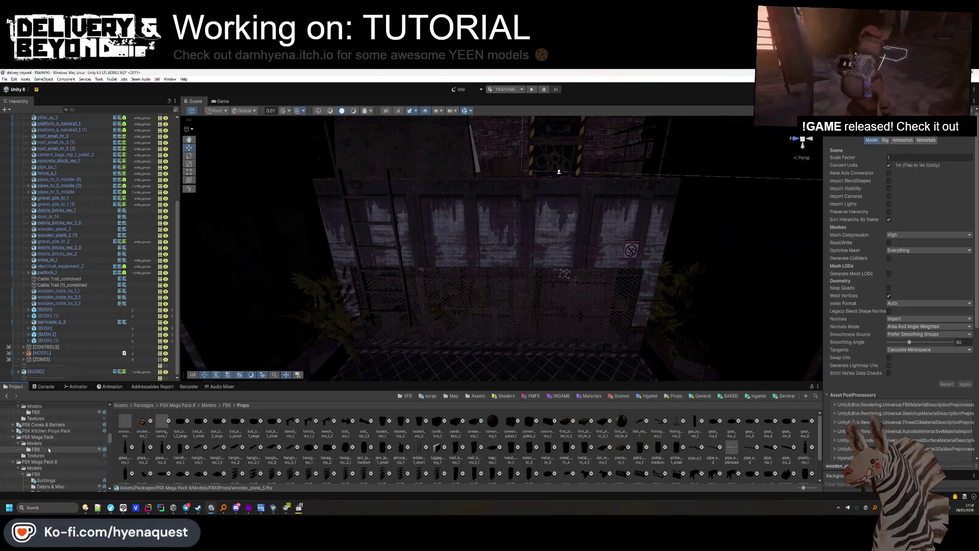
pyautogui.click(36, 450)
pyautogui.scroll(-15, 322, 449)
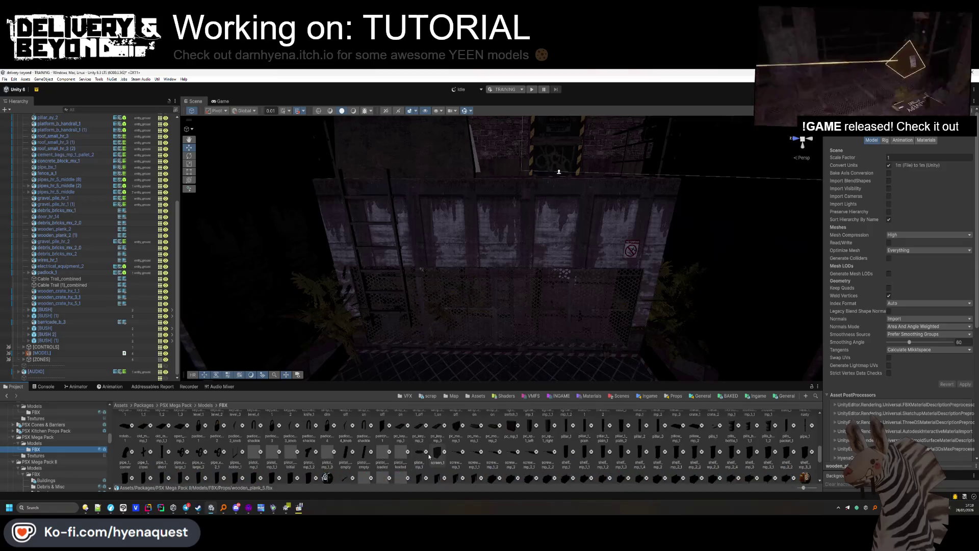
pyautogui.scroll(5, 428, 457)
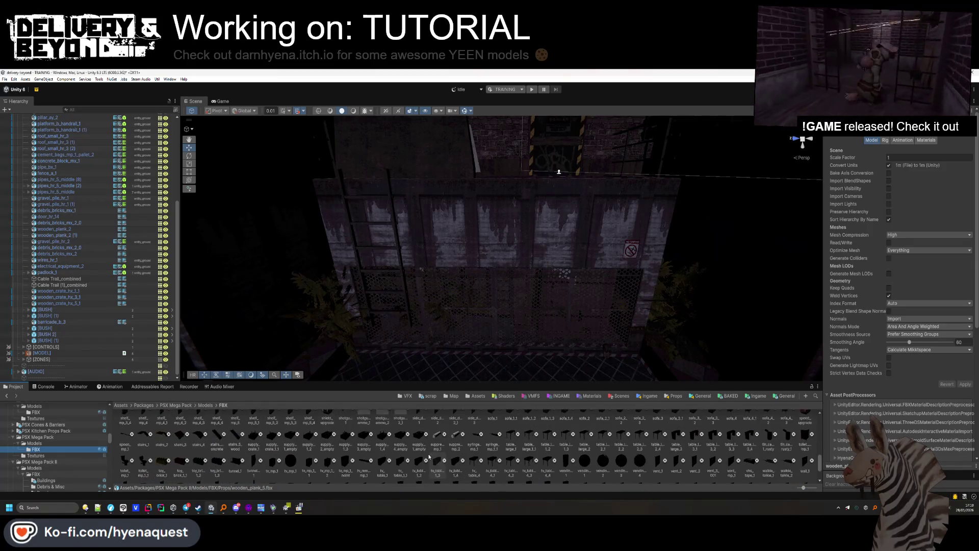
pyautogui.scroll(2, 428, 456)
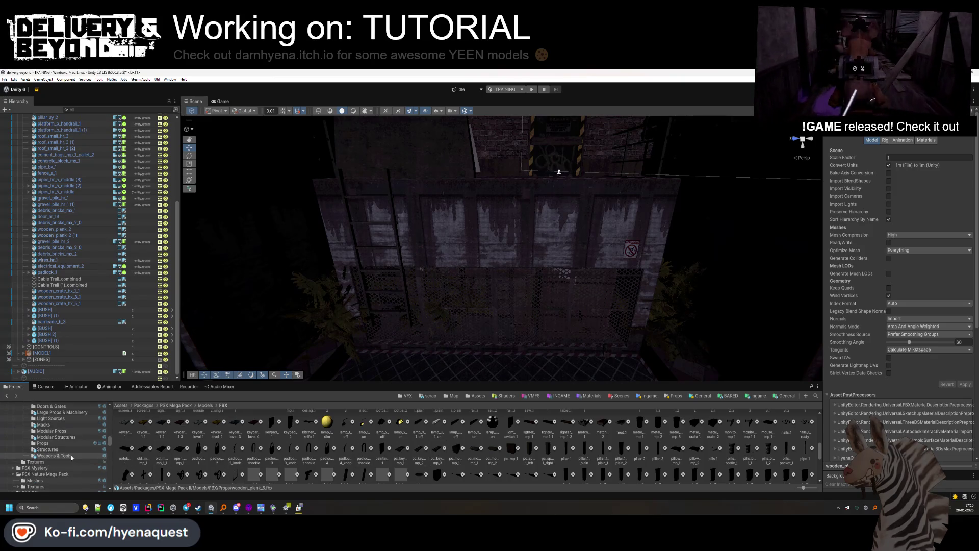
pyautogui.click(60, 454)
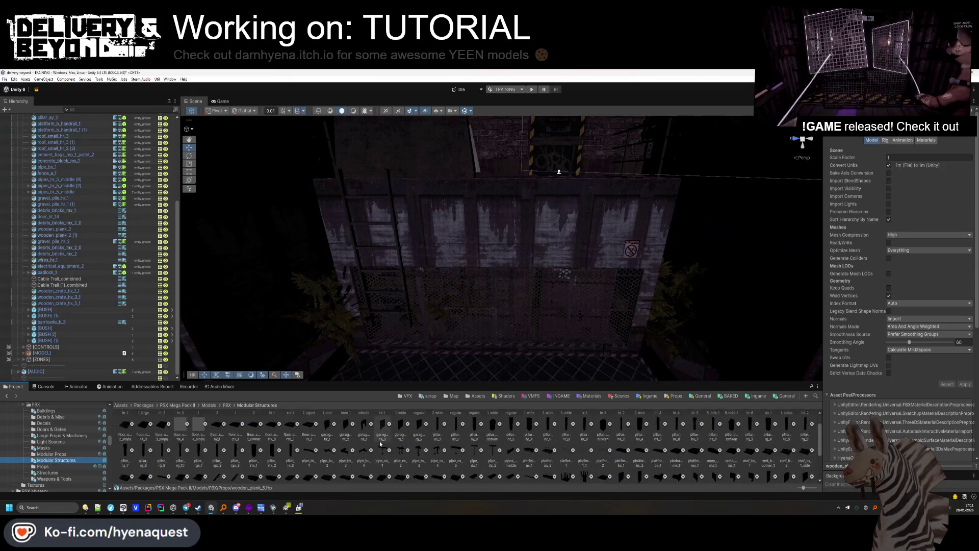
pyautogui.scroll(-1, 380, 444)
pyautogui.scroll(1, 380, 444)
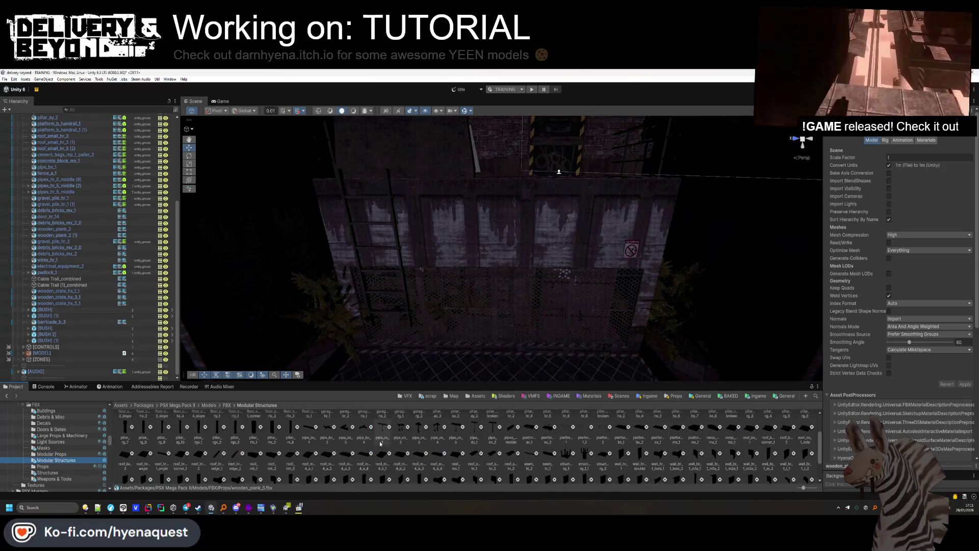
pyautogui.scroll(-2, 380, 443)
pyautogui.scroll(2, 380, 443)
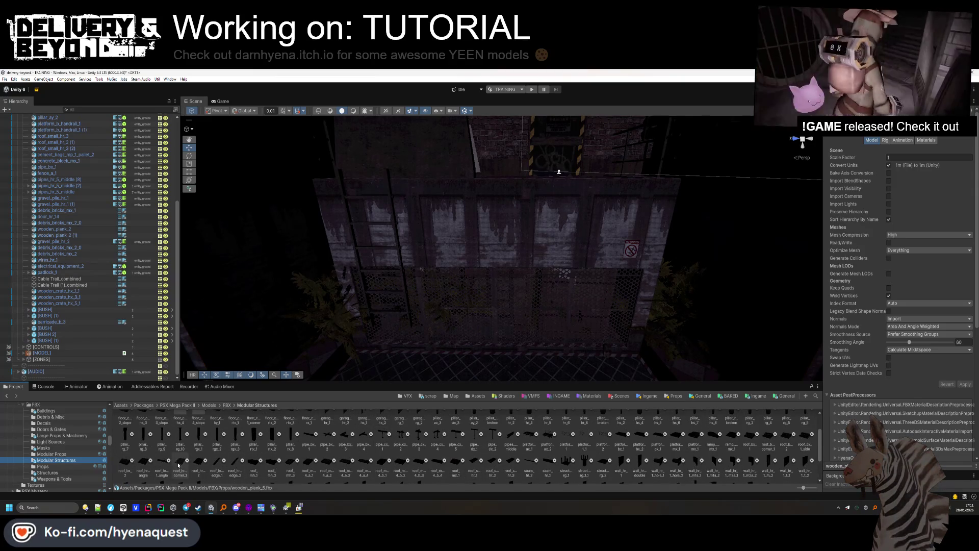
pyautogui.moveTo(501, 216)
pyautogui.mouseDown()
pyautogui.moveTo(470, 234)
pyautogui.moveTo(472, 287)
pyautogui.mouseUp()
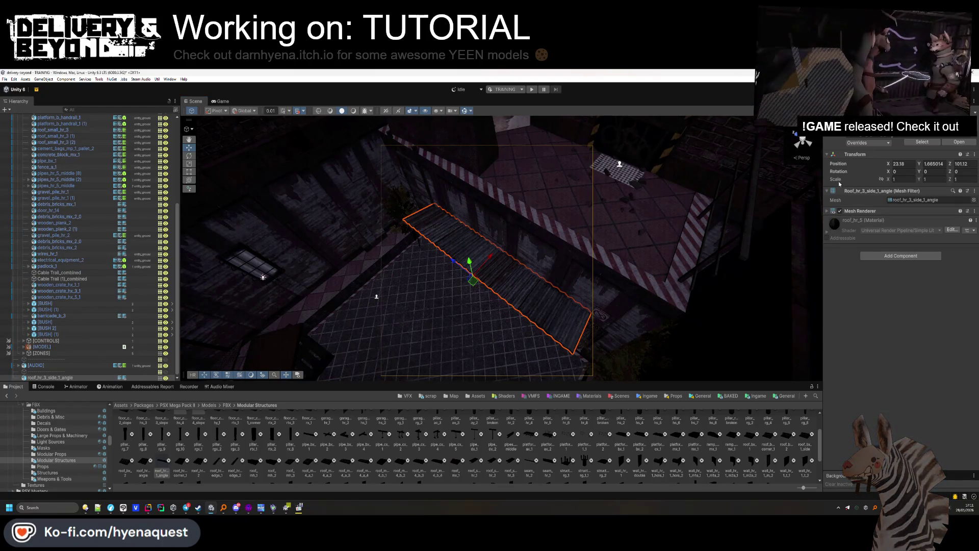
# Turn the roof piece 180° on Y, narrow its scale, and raise it onto the wall top.
pyautogui.write('80')
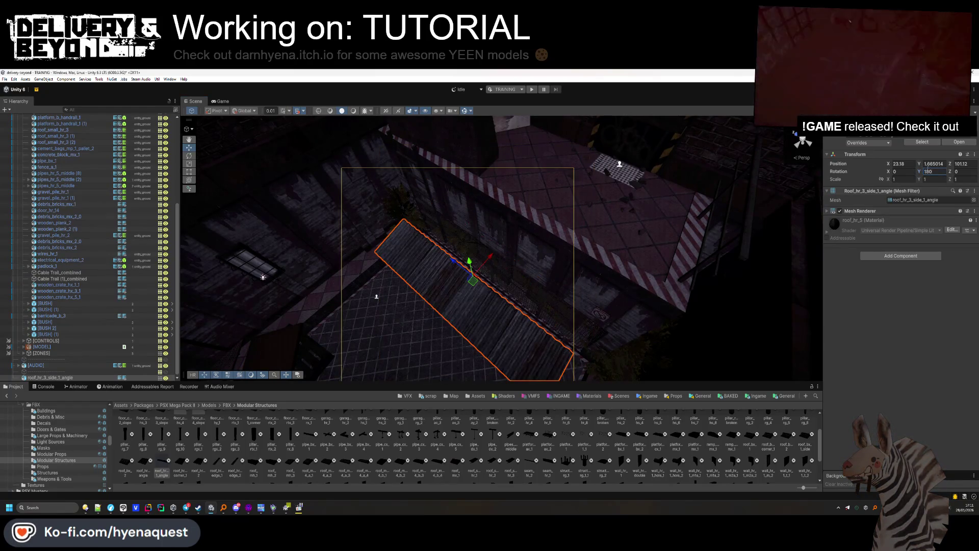
pyautogui.write('-1')
pyautogui.click(927, 179)
pyautogui.write('0.82')
pyautogui.press('Escape')
pyautogui.click(901, 179)
pyautogui.write('0.2')
pyautogui.moveTo(506, 260)
pyautogui.mouseDown()
pyautogui.moveTo(496, 188)
pyautogui.moveTo(466, 223)
pyautogui.moveTo(463, 188)
pyautogui.moveTo(470, 199)
pyautogui.moveTo(462, 199)
pyautogui.mouseUp()
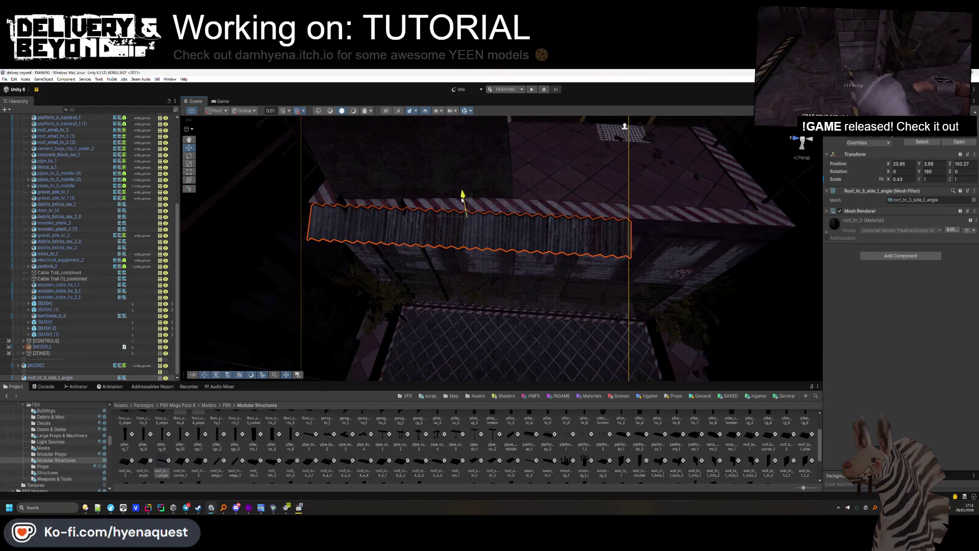
# Slide ladder_hr_1_short up against the wall.
pyautogui.click(436, 270)
pyautogui.moveTo(437, 274); pyautogui.dragTo(471, 253)
pyautogui.moveTo(321, 225); pyautogui.dragTo(535, 255)
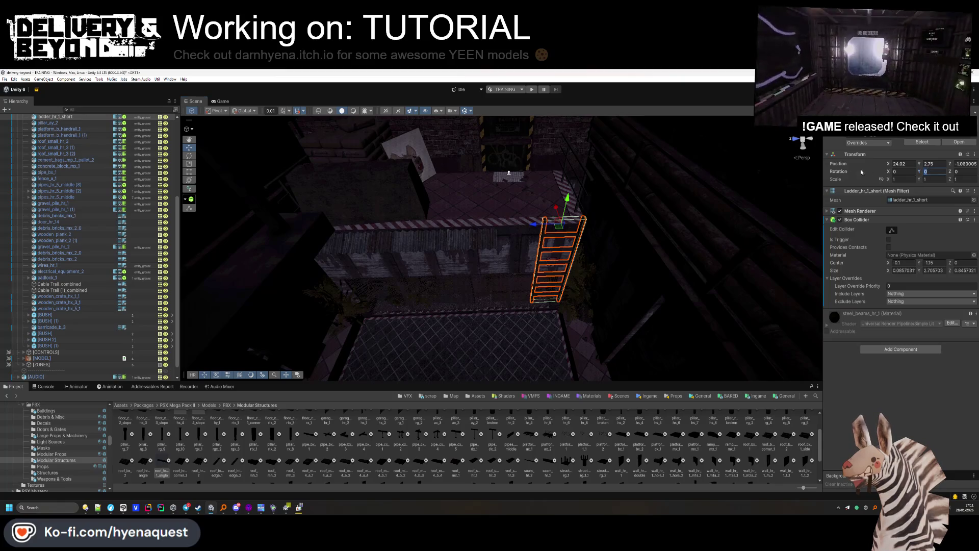
# Turn the ladder 90° on Y and nudge it into position.
pyautogui.write('90')
pyautogui.press('Return')
pyautogui.scroll(5, 452, 292)
pyautogui.moveTo(433, 277); pyautogui.dragTo(558, 288)
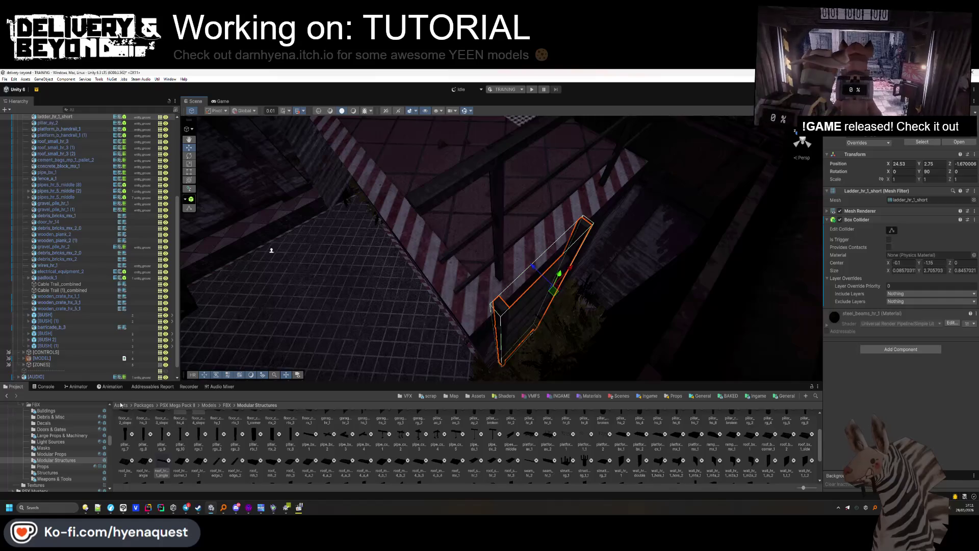
# Shorten the roof piece to Scale Z 0.74, shift it, and duplicate it end to end.
pyautogui.click(627, 240)
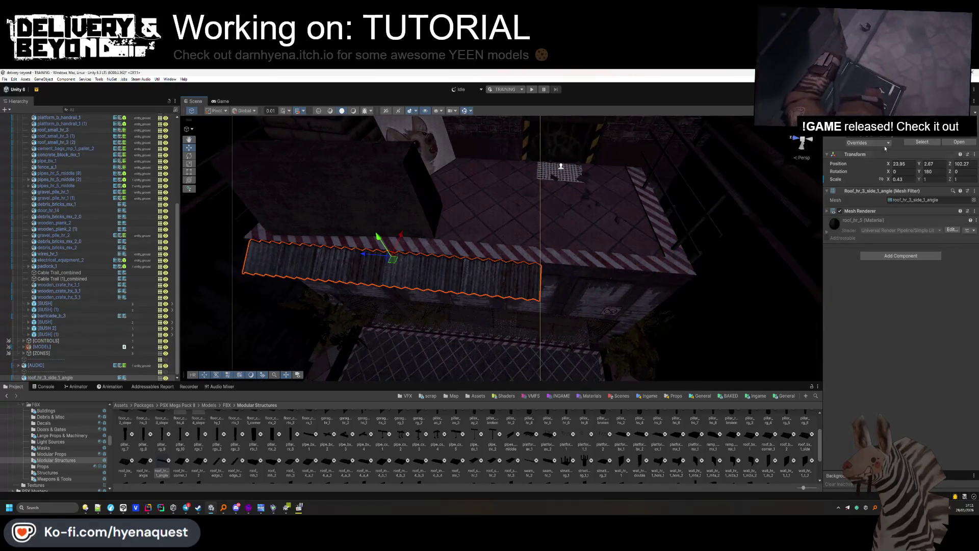
pyautogui.write('0.74')
pyautogui.press('Return')
pyautogui.moveTo(370, 255)
pyautogui.mouseDown()
pyautogui.moveTo(329, 265)
pyautogui.moveTo(509, 267)
pyautogui.moveTo(542, 278)
pyautogui.mouseUp()
pyautogui.hotkey('ctrl', 'd')
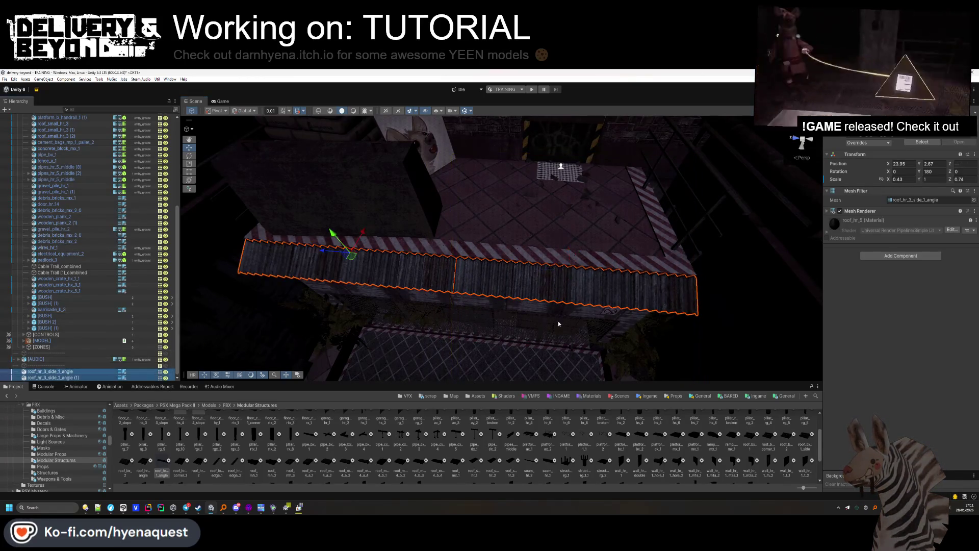
# Give both roof pieces a Mesh Collider and file them above [CONTROLS] in the Hierarchy.
pyautogui.write('meshc')
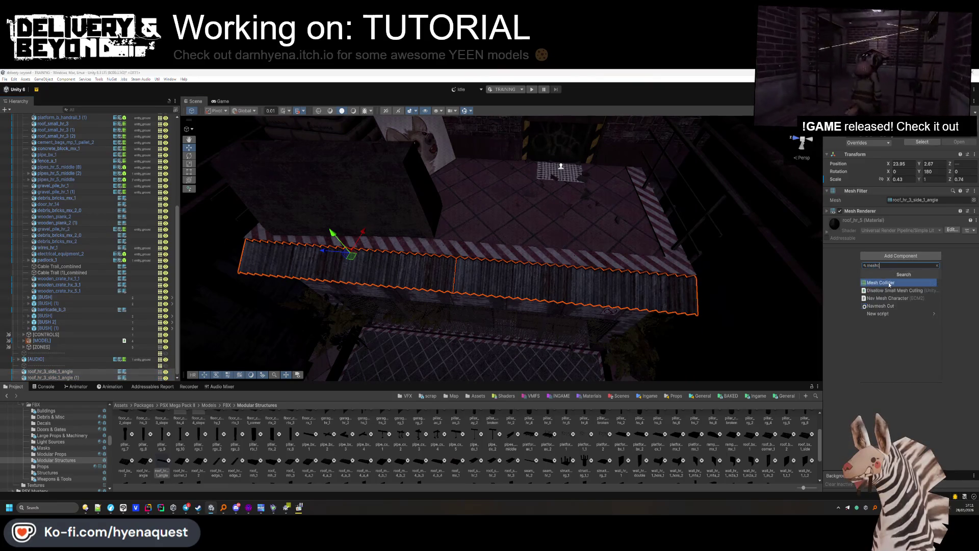
pyautogui.click(888, 283)
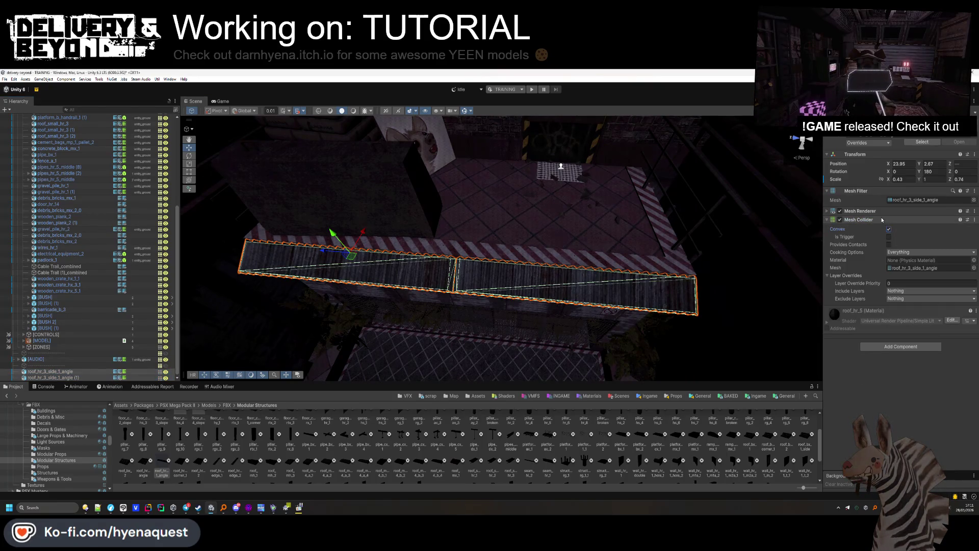
pyautogui.click(867, 220)
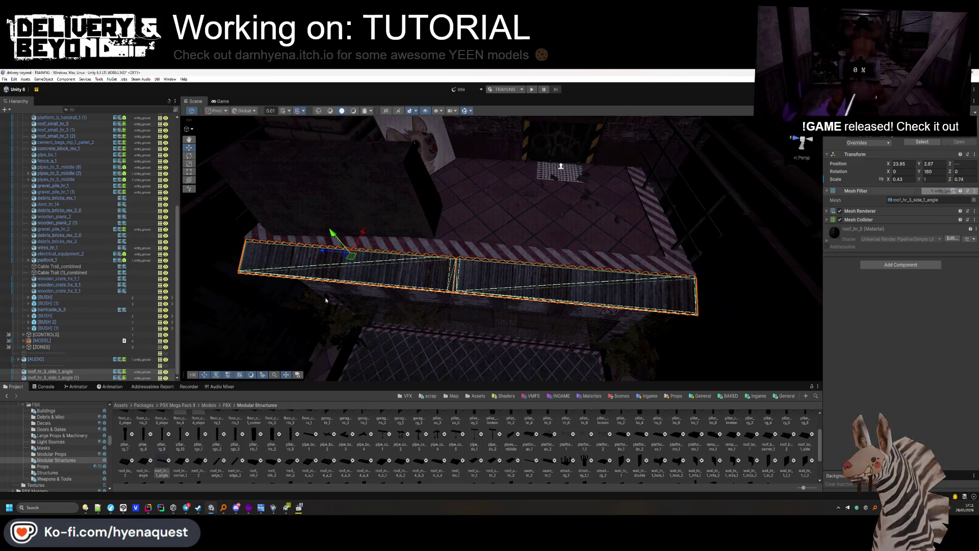
pyautogui.moveTo(76, 334); pyautogui.dragTo(76, 334)
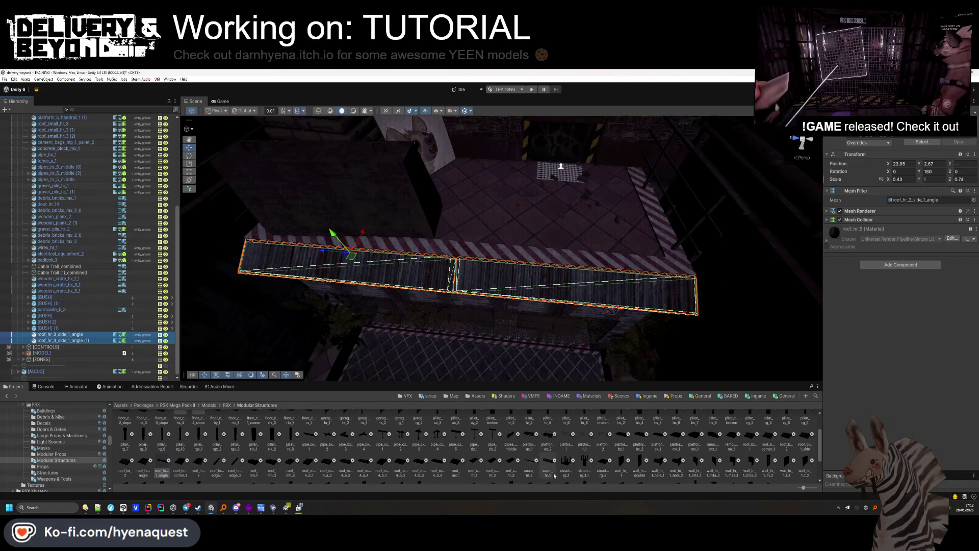
pyautogui.click(357, 204)
pyautogui.moveTo(357, 204); pyautogui.dragTo(357, 128)
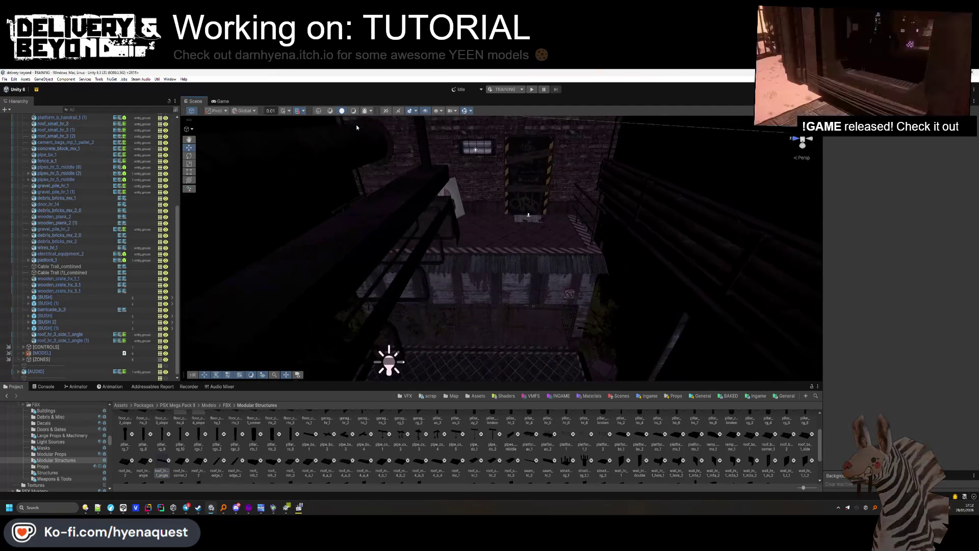
# Toggle scene lighting and export the active scene for Steam Audio.
pyautogui.click(353, 111)
pyautogui.click(140, 79)
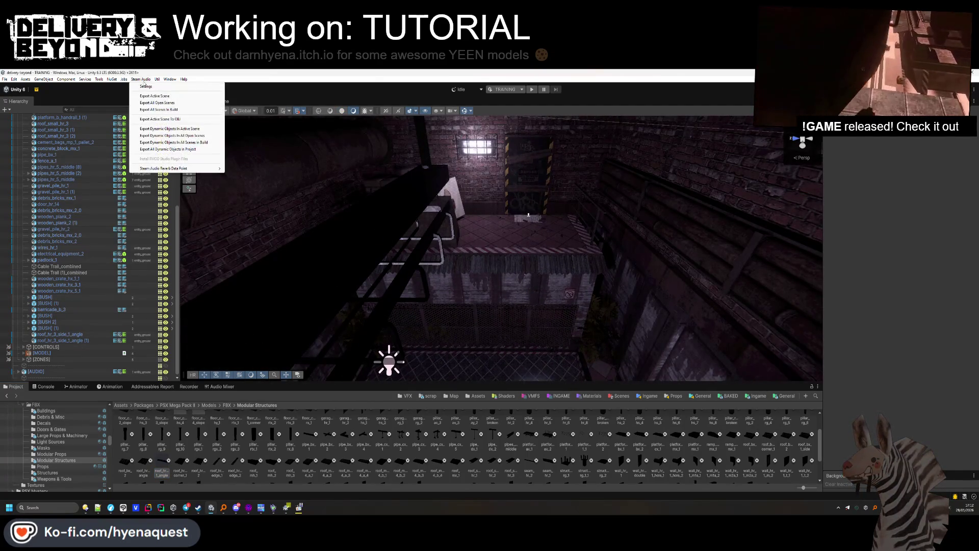
pyautogui.click(154, 95)
pyautogui.moveTo(492, 231)
pyautogui.mouseDown()
pyautogui.moveTo(393, 292)
pyautogui.moveTo(551, 122)
pyautogui.mouseUp()
# Switch to the Game view, collapse [TUTORIAL] in the Hierarchy, and start Play mode.
pyautogui.click(222, 101)
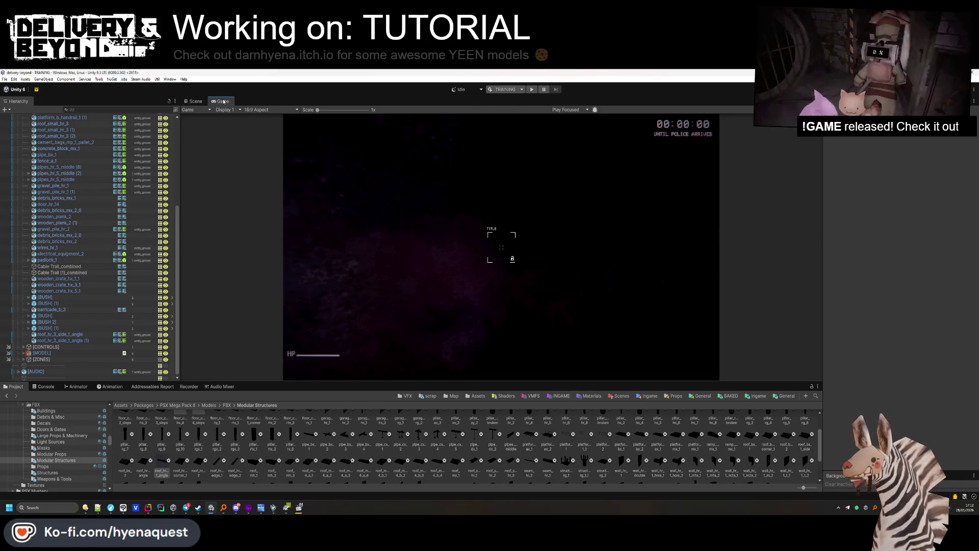
pyautogui.moveTo(407, 383); pyautogui.dragTo(132, 435)
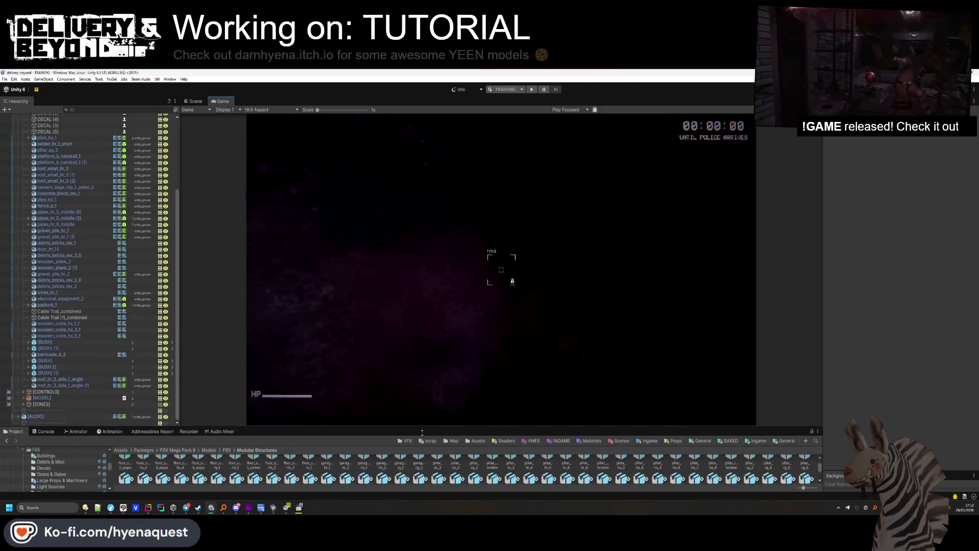
pyautogui.click(72, 455)
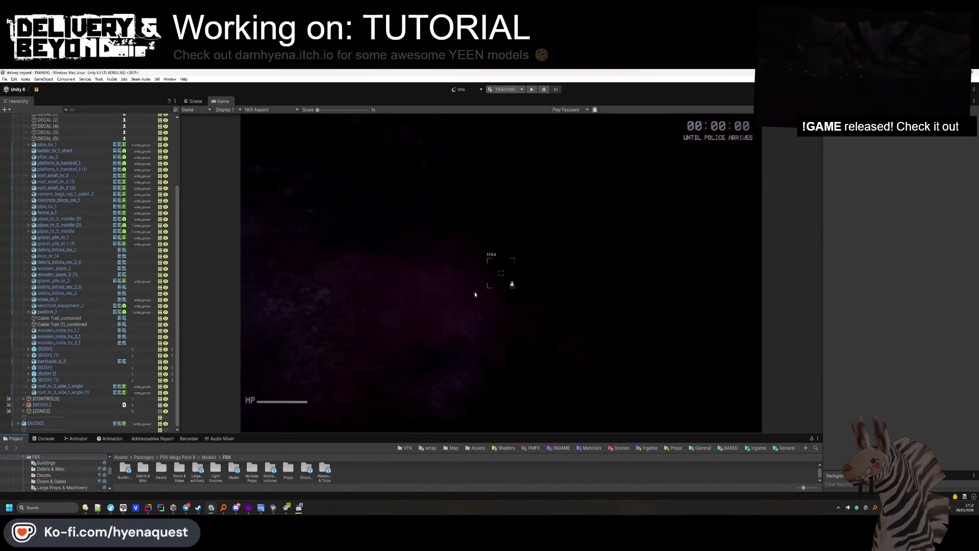
pyautogui.scroll(10, 77, 255)
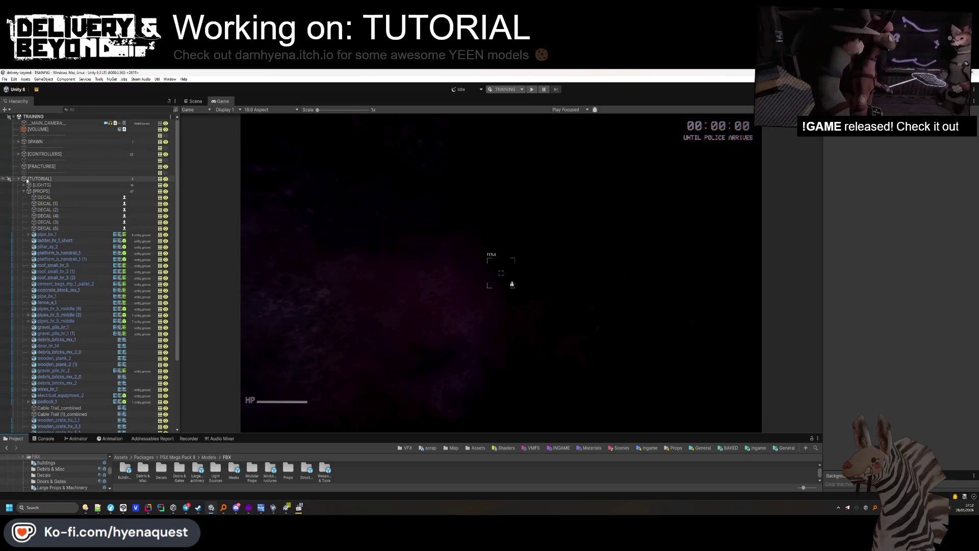
pyautogui.click(19, 179)
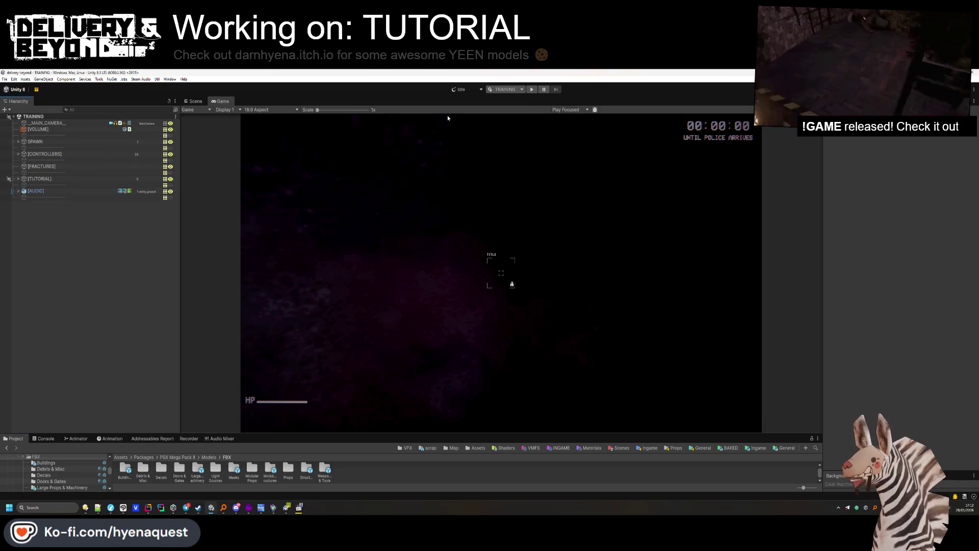
pyautogui.click(531, 90)
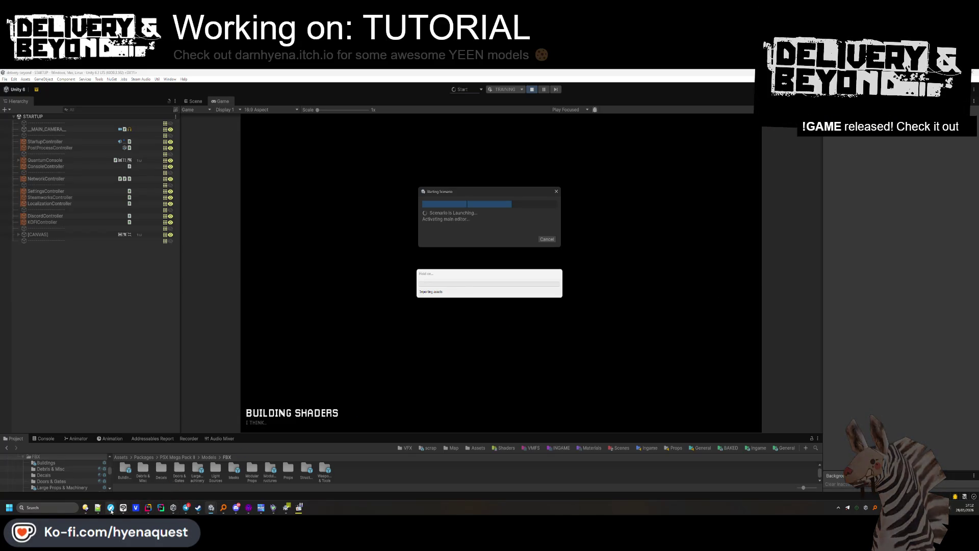
pyautogui.click(111, 508)
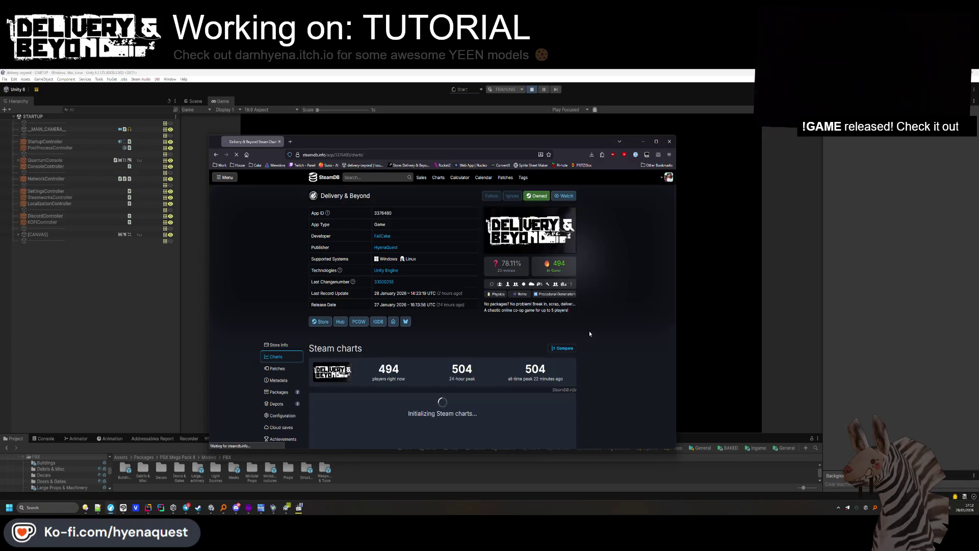
# Scroll to the Delivery & Beyond player chart, then return to the running Unity playtest.
pyautogui.scroll(-1, 583, 335)
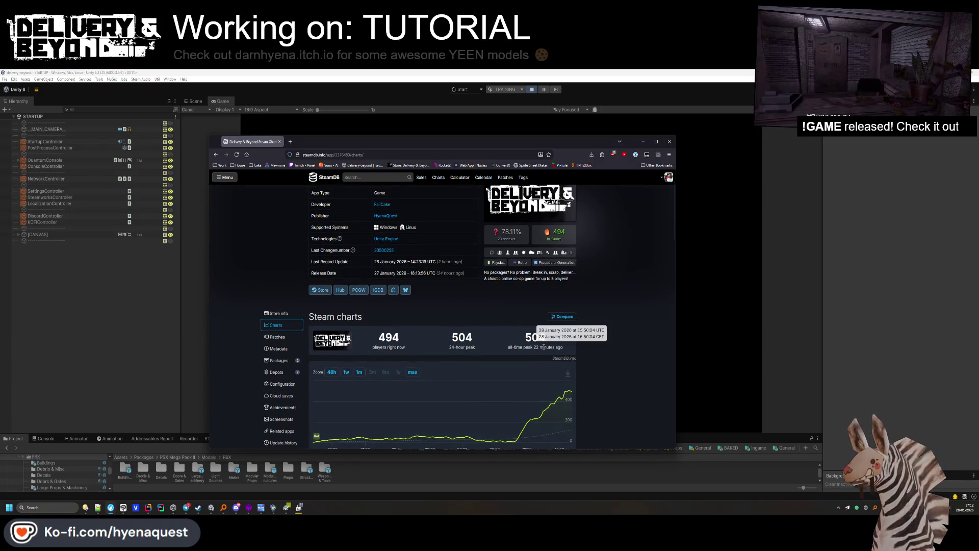
pyautogui.hotkey('alt', 'Tab')
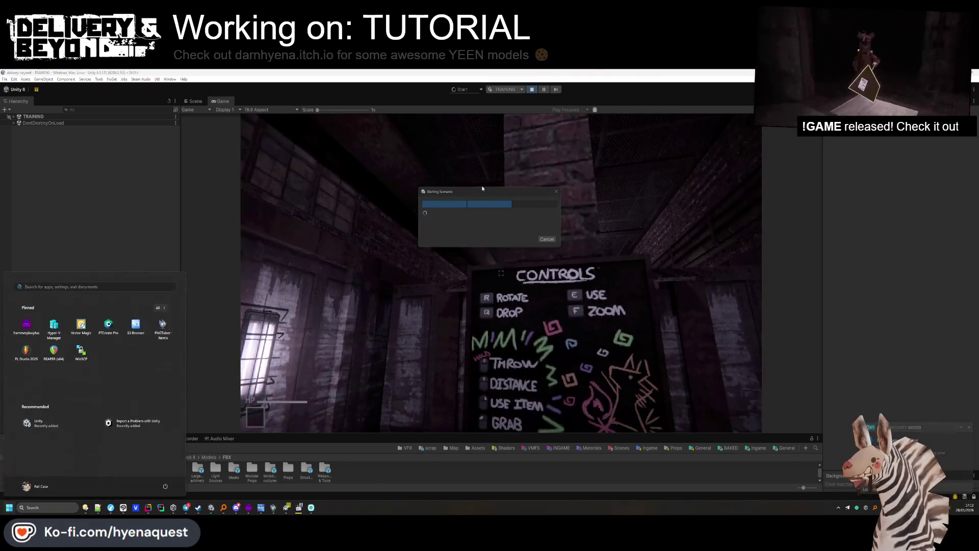
# Pick up the scrap canister and toggle the developer console to hide the HUD.
pyautogui.moveTo(480, 192); pyautogui.dragTo(820, 184)
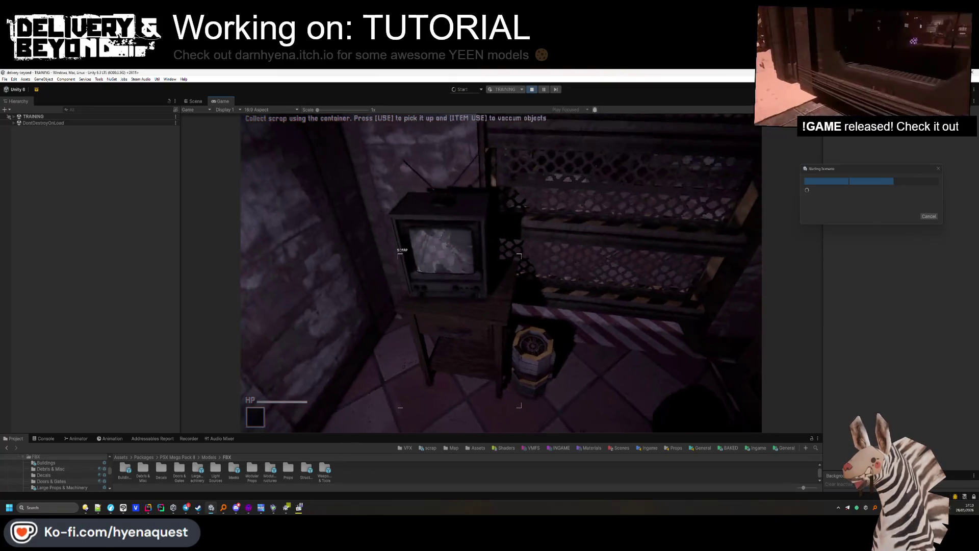
pyautogui.press('e')
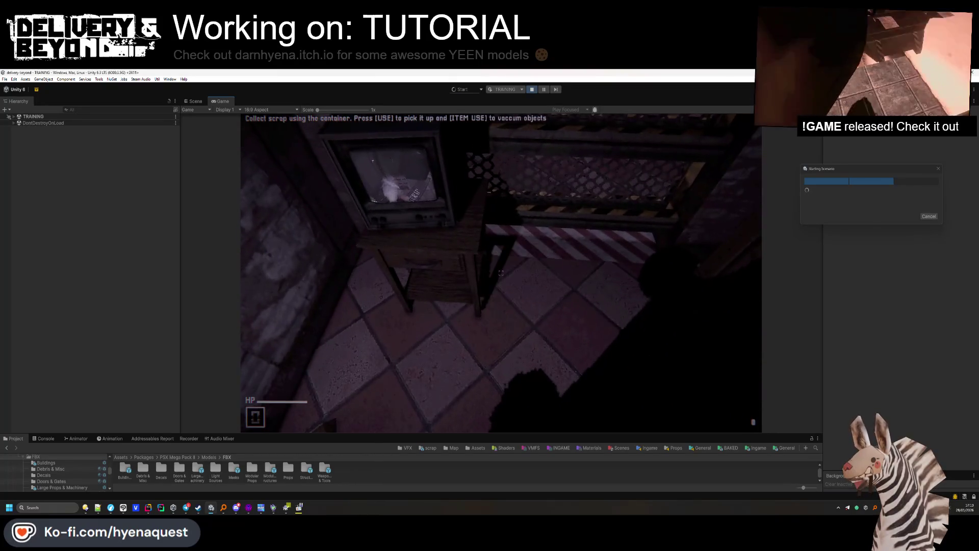
pyautogui.press('super')
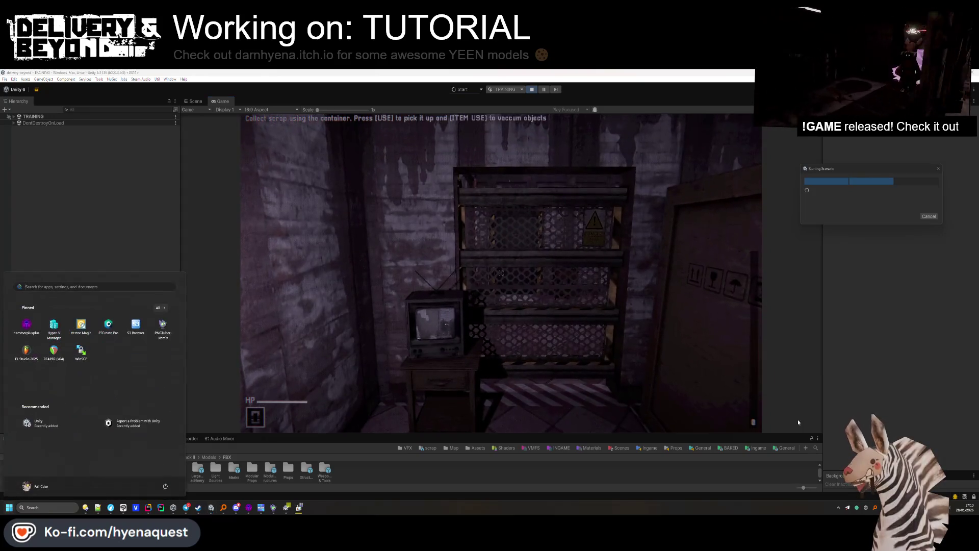
pyautogui.click(472, 432)
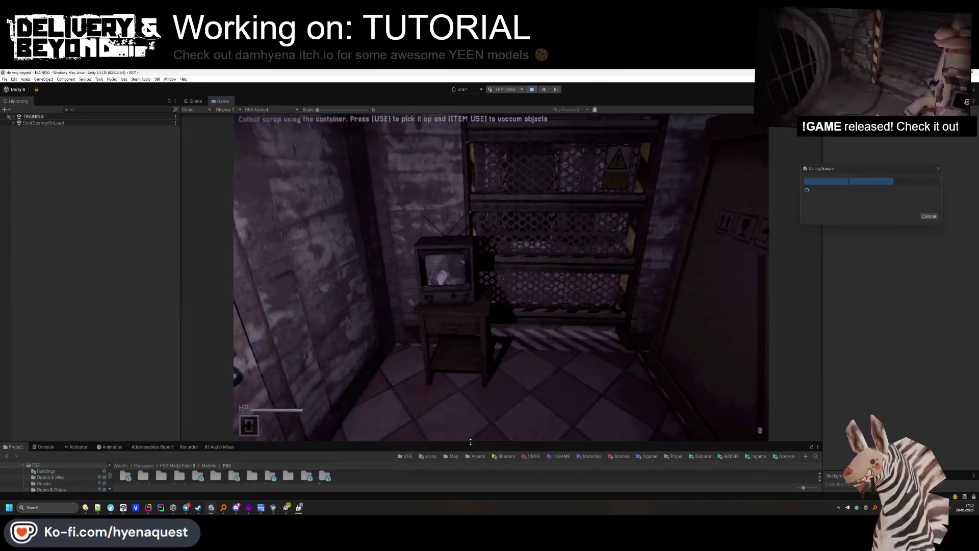
pyautogui.press('`')
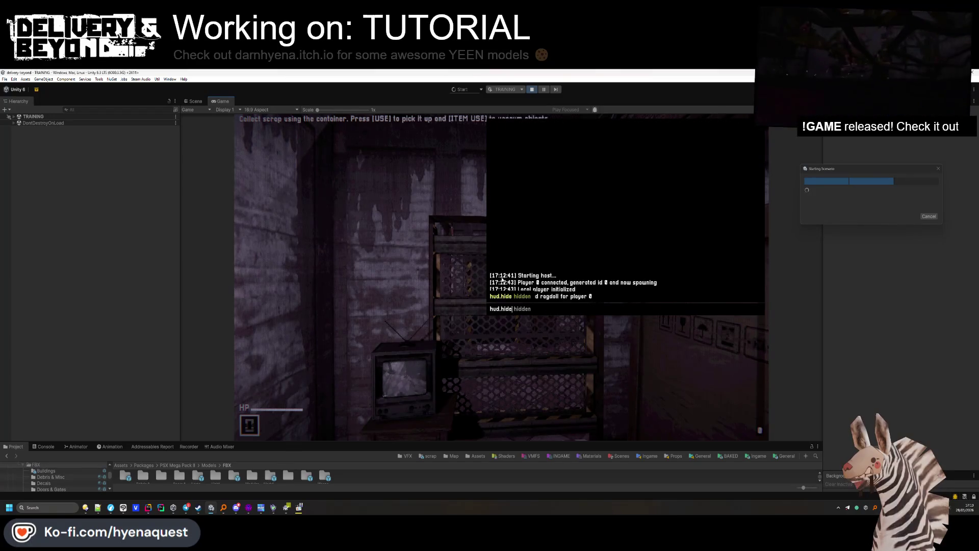
pyautogui.press('`')
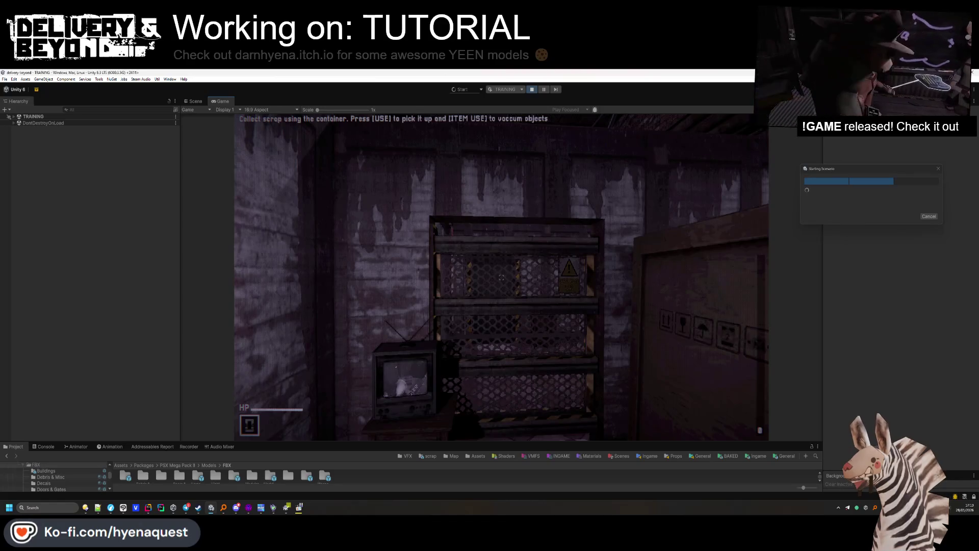
pyautogui.moveTo(828, 167); pyautogui.dragTo(867, 163)
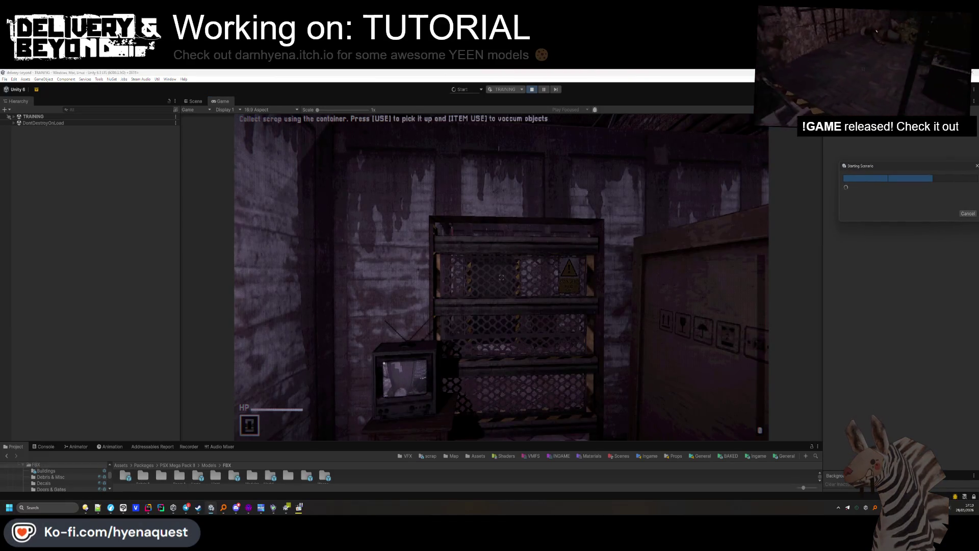
# Set a ShareX region over the Game view and record the scrap collection.
pyautogui.click(927, 416)
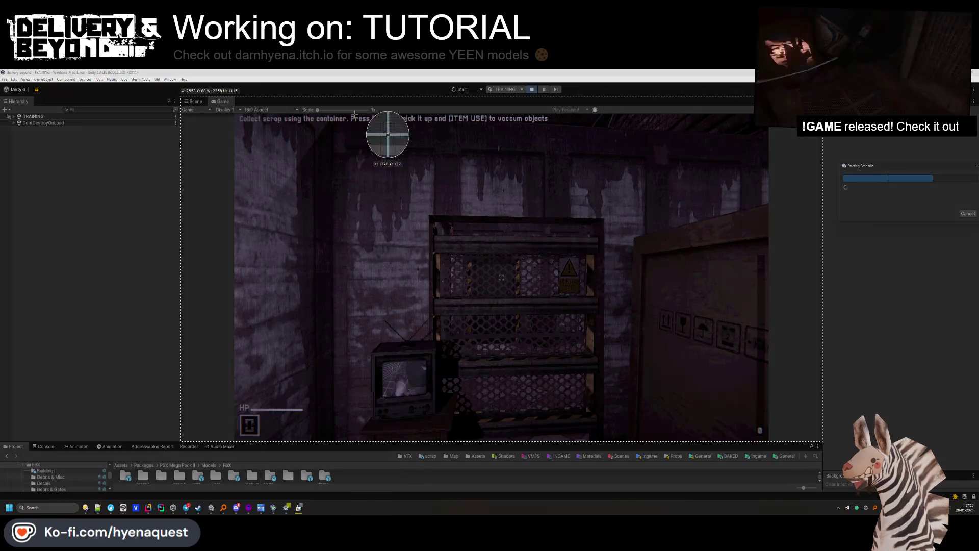
pyautogui.moveTo(235, 116)
pyautogui.mouseDown()
pyautogui.moveTo(721, 397)
pyautogui.moveTo(769, 440)
pyautogui.mouseUp()
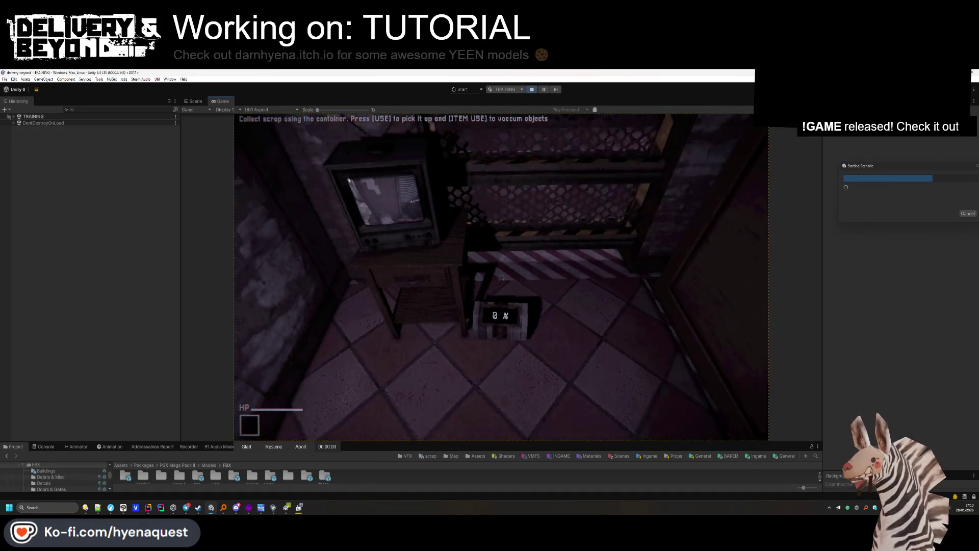
pyautogui.press('super')
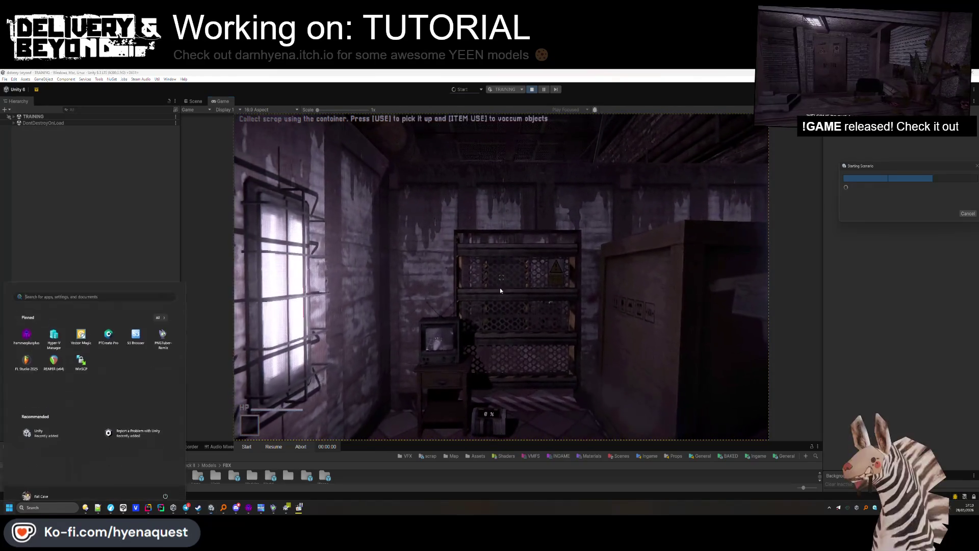
pyautogui.press('Escape')
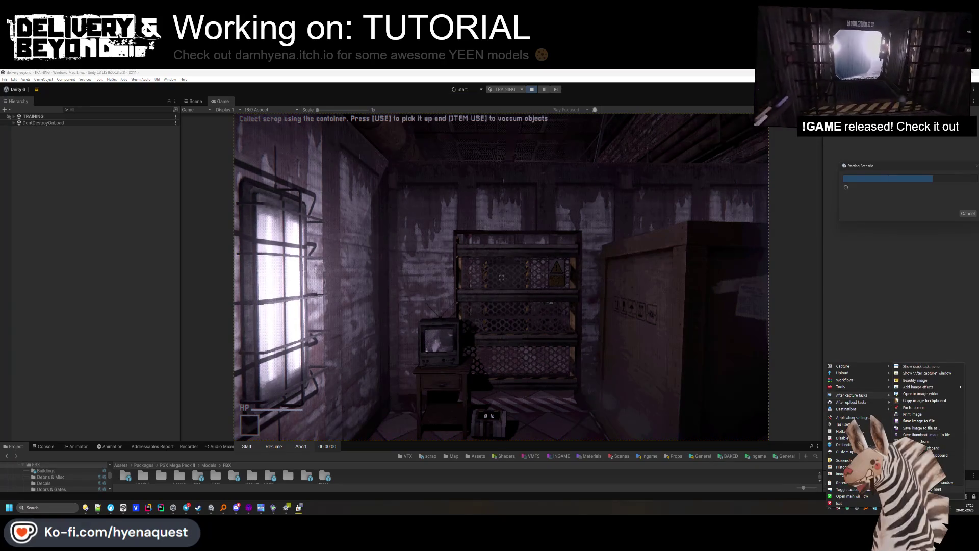
pyautogui.click(904, 290)
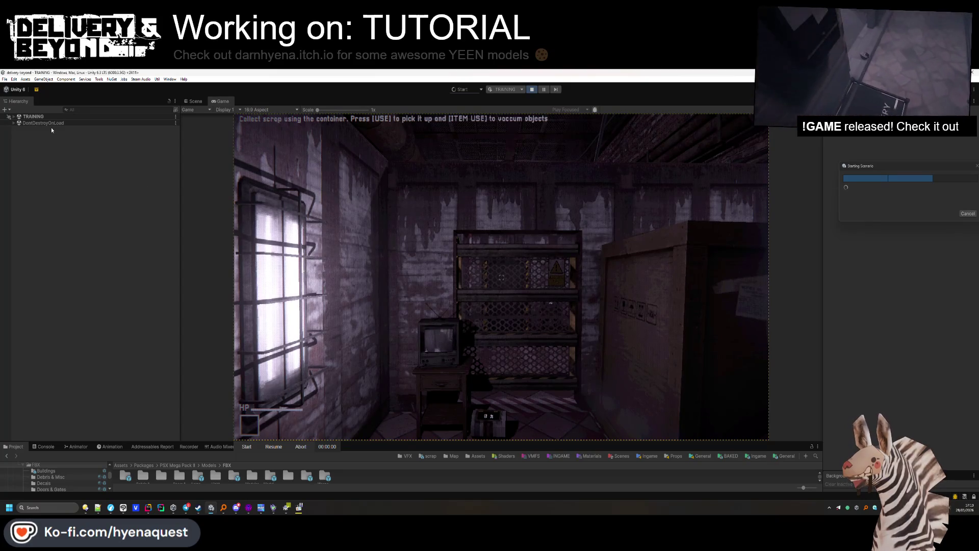
pyautogui.click(238, 448)
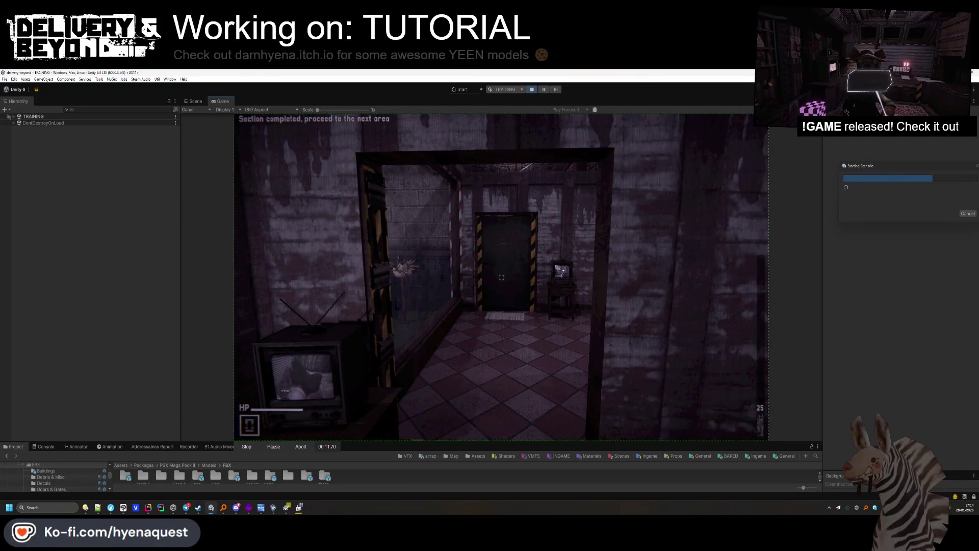
pyautogui.press('Escape')
# Stop the scrap recording, select the Game view as a new capture region, and resume.
pyautogui.click(240, 446)
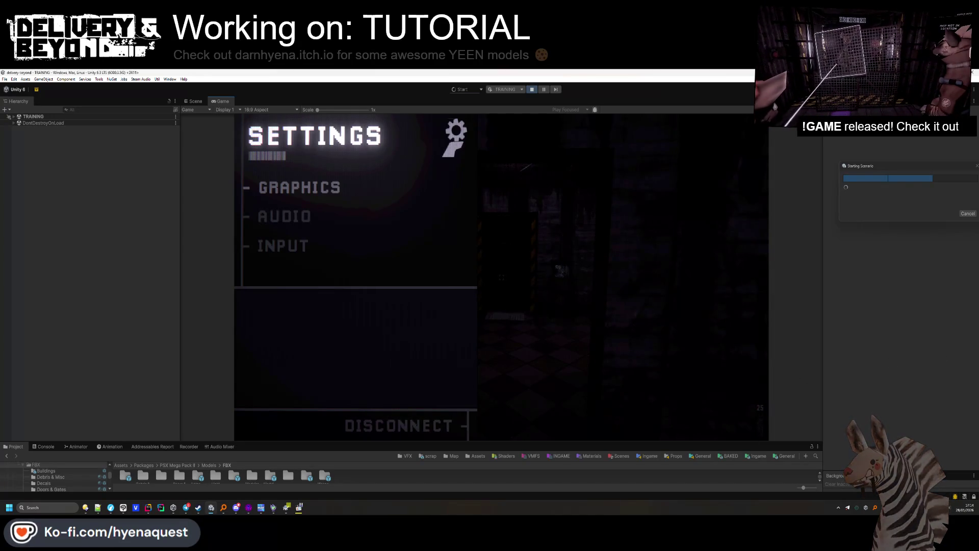
pyautogui.press('ctrl+Print')
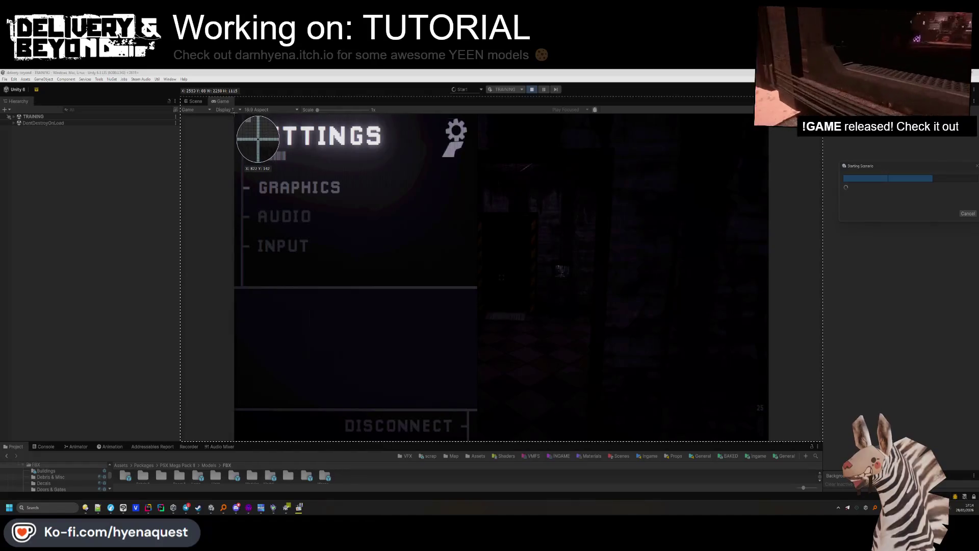
pyautogui.moveTo(309, 162)
pyautogui.mouseDown()
pyautogui.moveTo(744, 437)
pyautogui.moveTo(768, 439)
pyautogui.mouseUp()
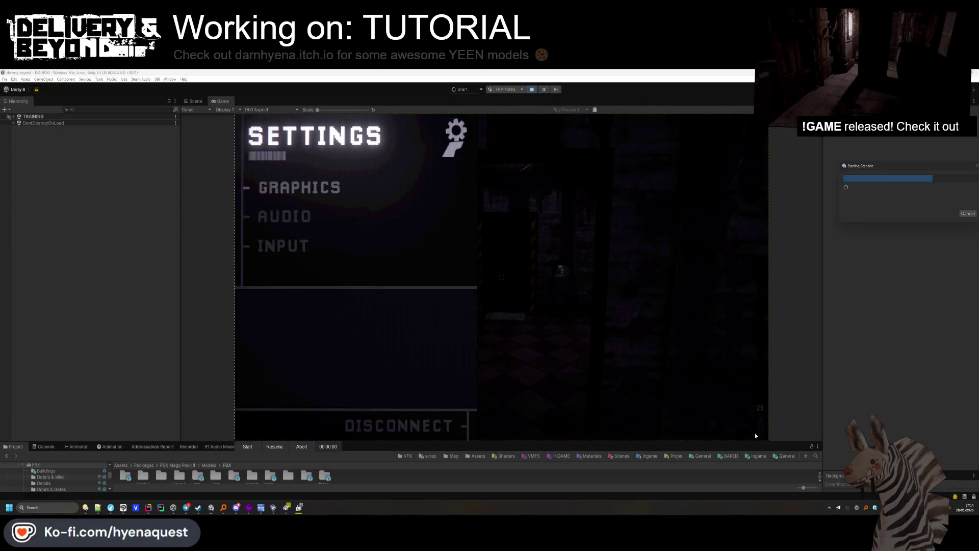
pyautogui.click(558, 385)
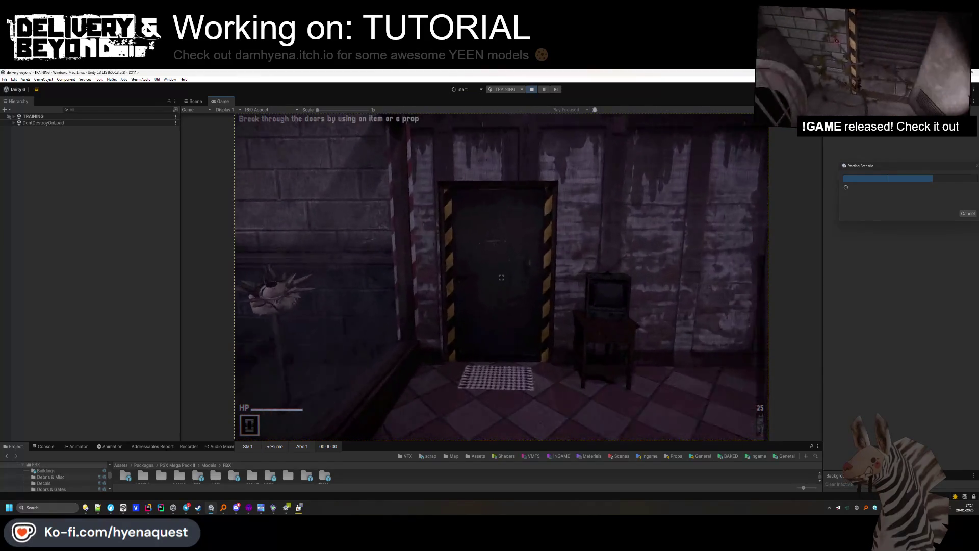
# Walk to the door and throw the held prop to break through it.
pyautogui.press('w')
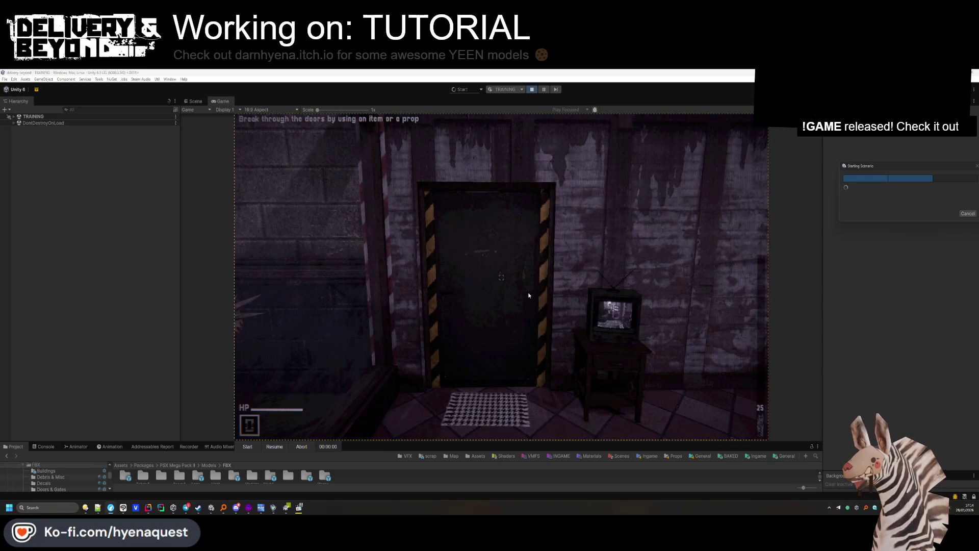
pyautogui.moveTo(501, 277)
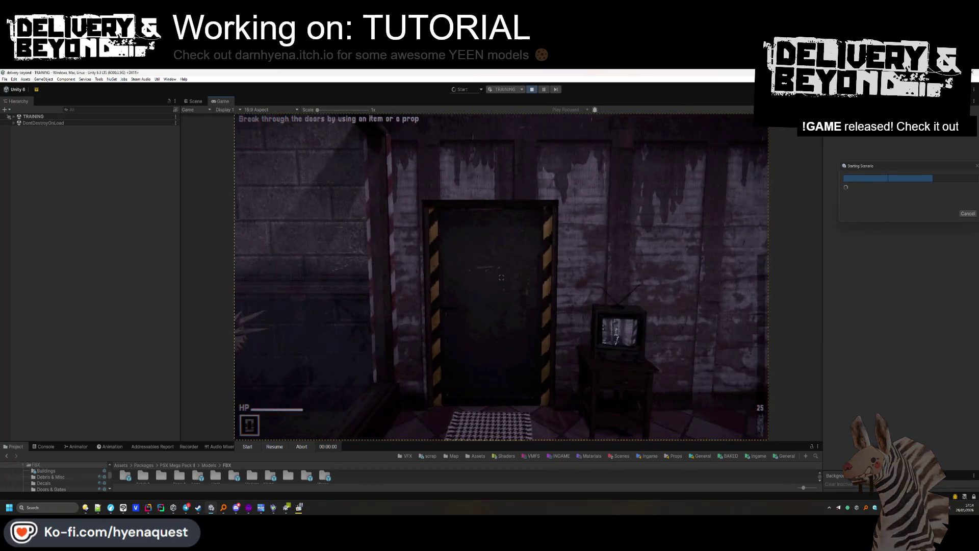
pyautogui.press('super')
pyautogui.click(273, 423)
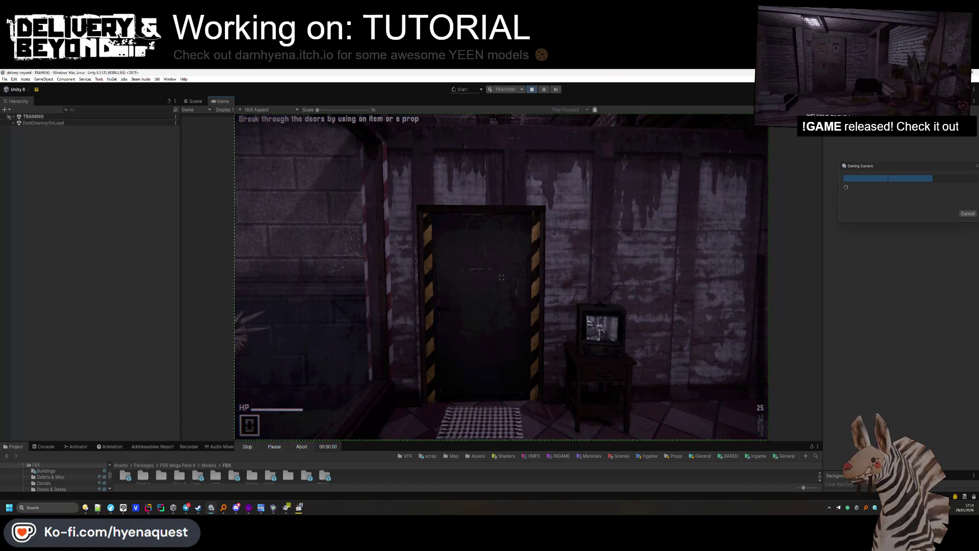
pyautogui.moveTo(501, 277)
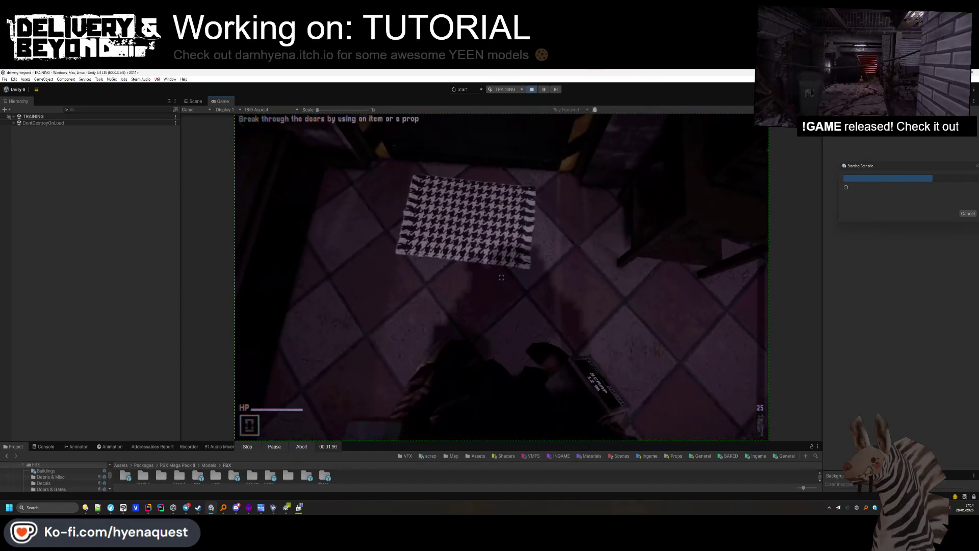
pyautogui.moveTo(501, 277); pyautogui.dragTo(501, 277)
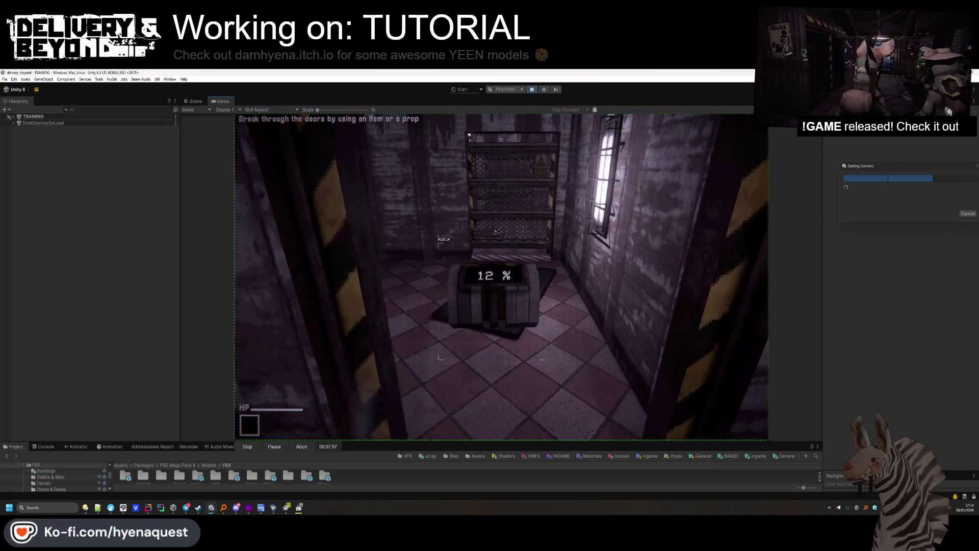
pyautogui.press('Escape')
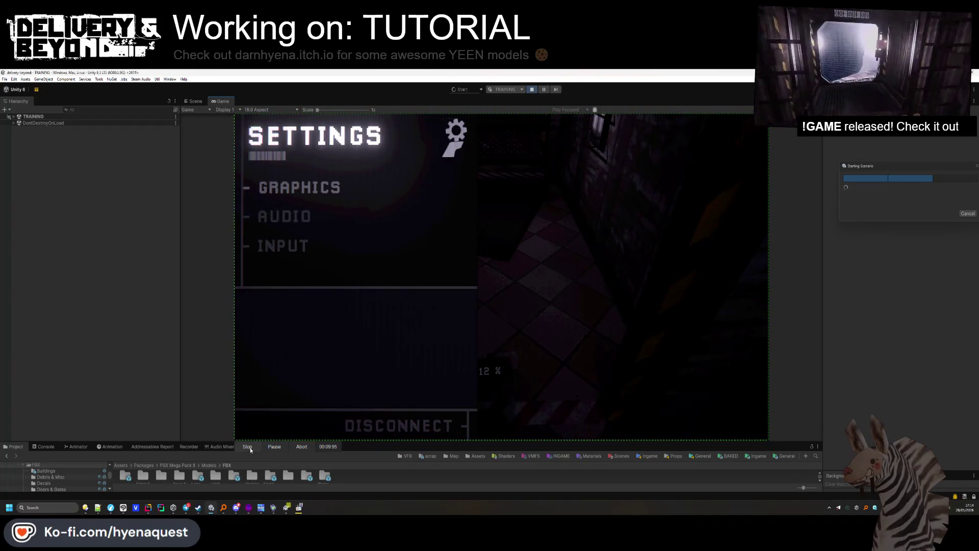
pyautogui.press('Escape')
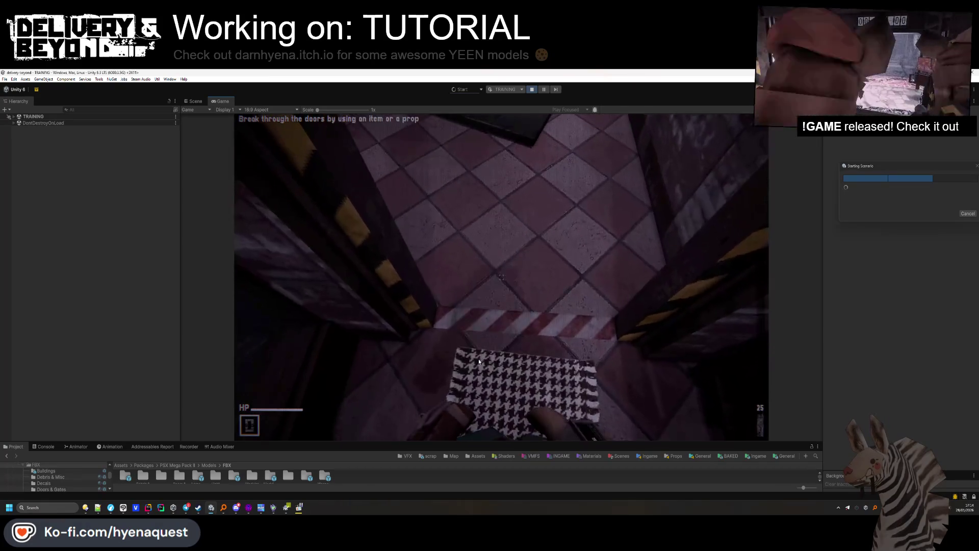
pyautogui.click(480, 325)
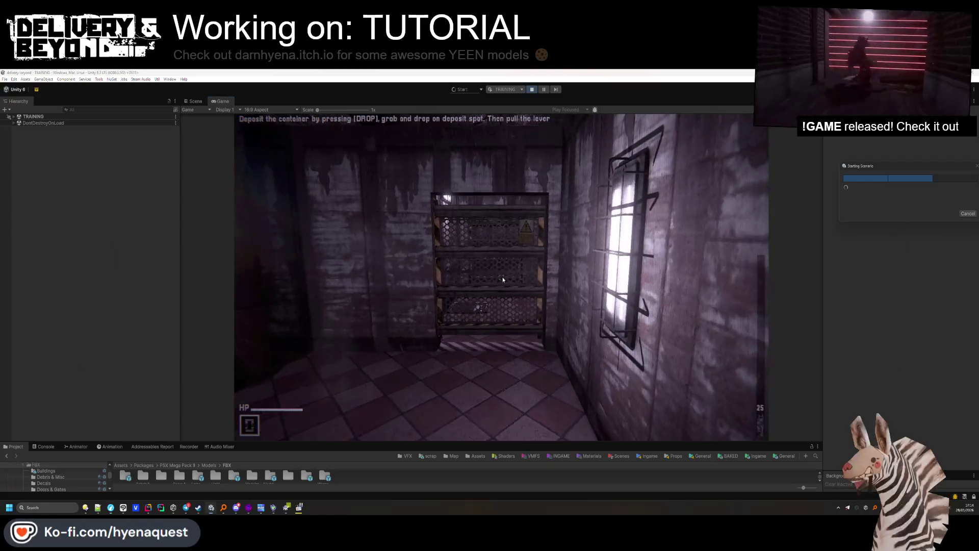
# Start a Game-view recording and carry the container to the deposit machine.
pyautogui.click(916, 434)
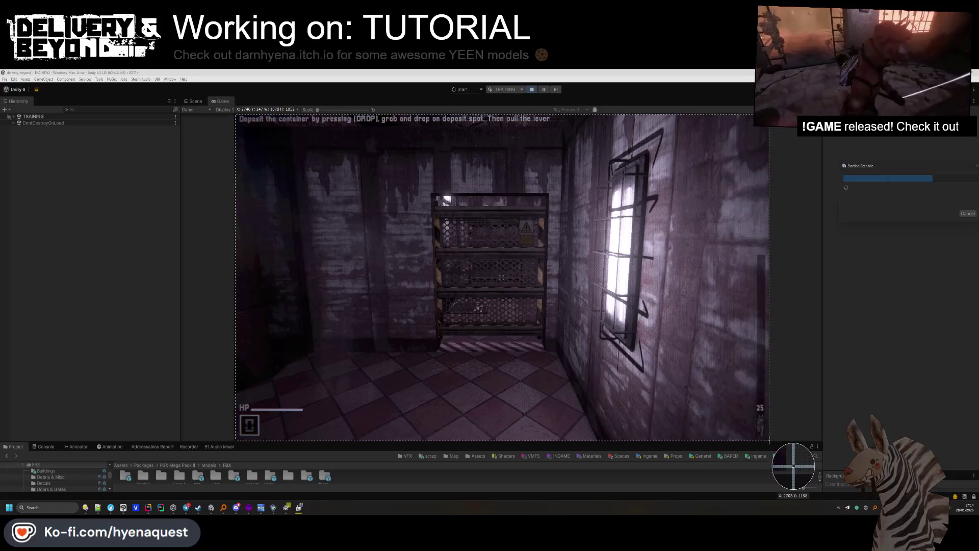
pyautogui.click(435, 415)
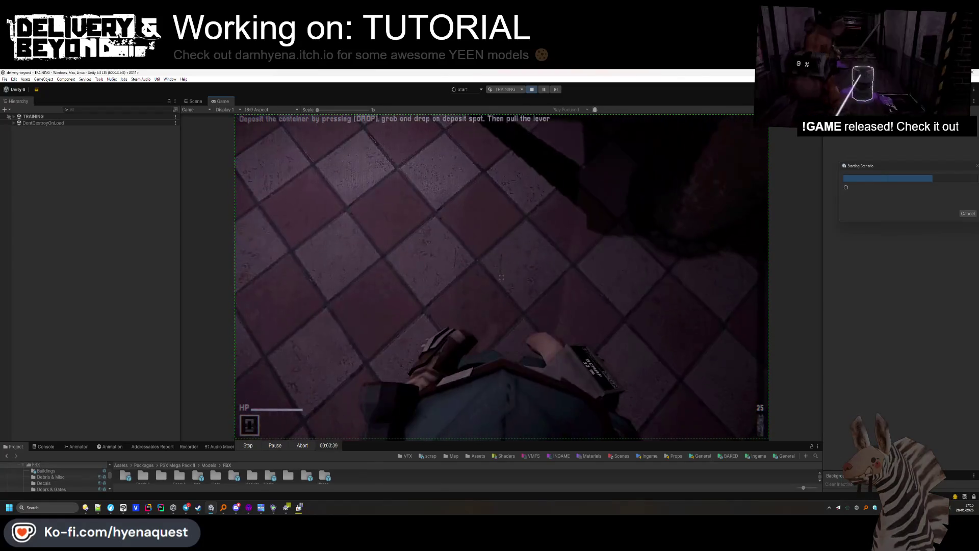
pyautogui.press('q')
pyautogui.moveTo(501, 277); pyautogui.dragTo(501, 277)
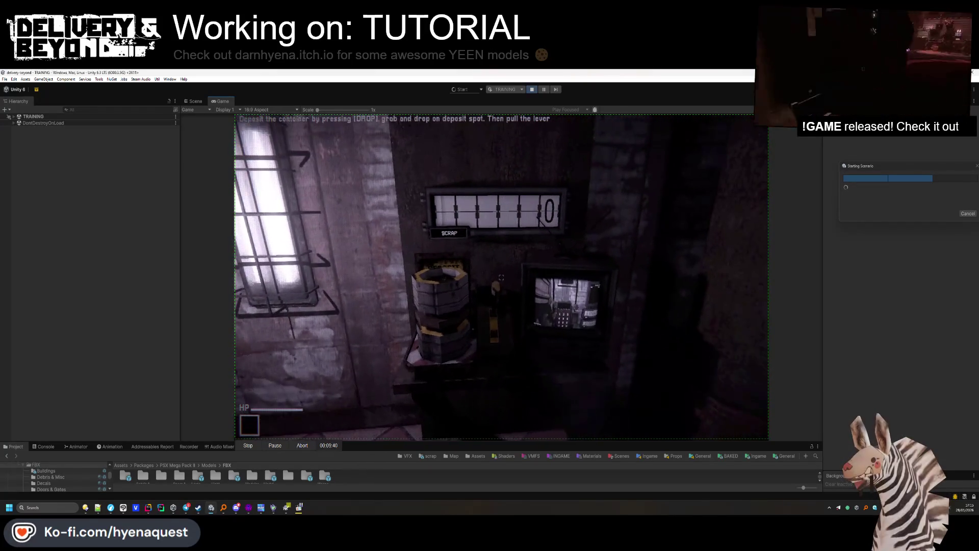
# Pull the lever to deposit the scrap, bringing the counter to 25.
pyautogui.moveTo(501, 277); pyautogui.dragTo(501, 277)
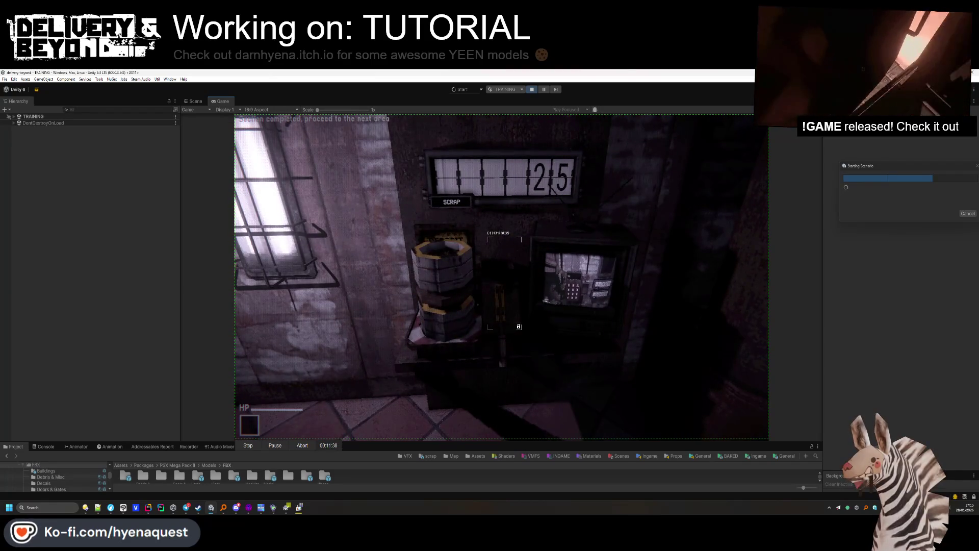
pyautogui.press('Escape')
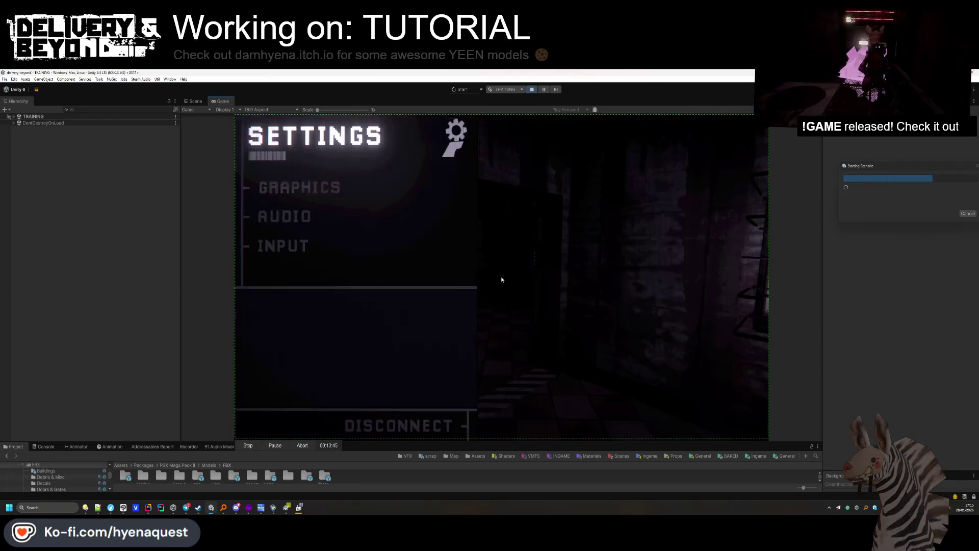
pyautogui.press('Escape')
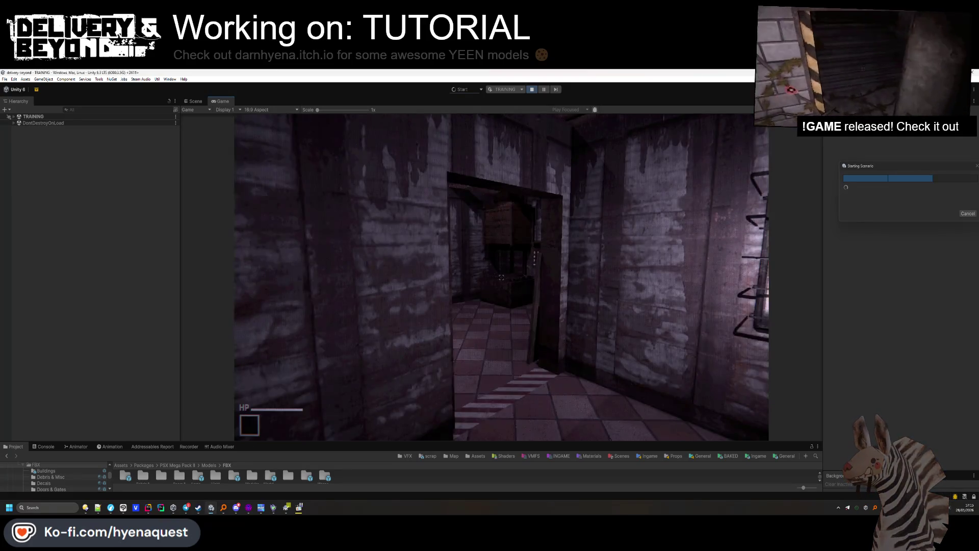
pyautogui.press('super')
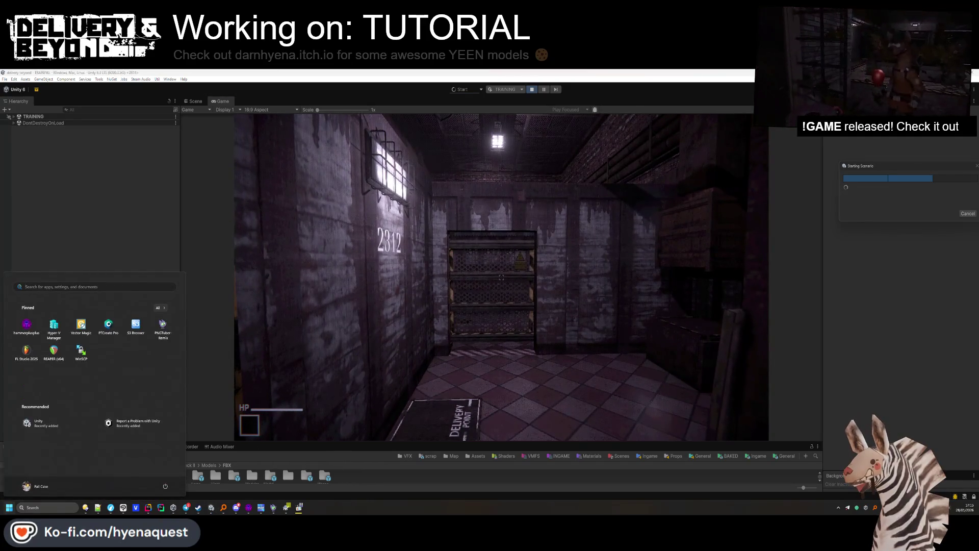
# Record the Game view while walking from the 2312 wall to the doorway, then pause.
pyautogui.click(915, 432)
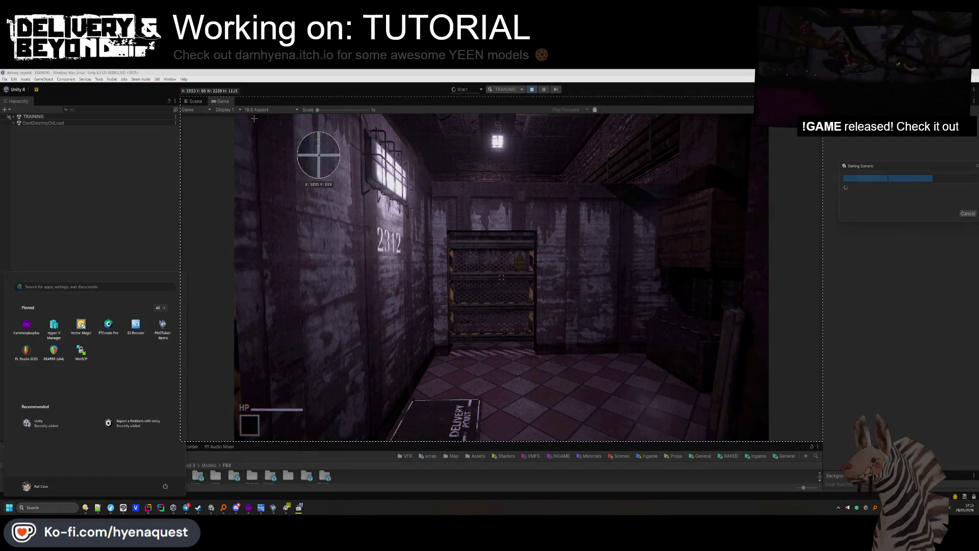
pyautogui.moveTo(235, 114)
pyautogui.mouseDown()
pyautogui.moveTo(671, 411)
pyautogui.moveTo(774, 434)
pyautogui.moveTo(767, 439)
pyautogui.mouseUp()
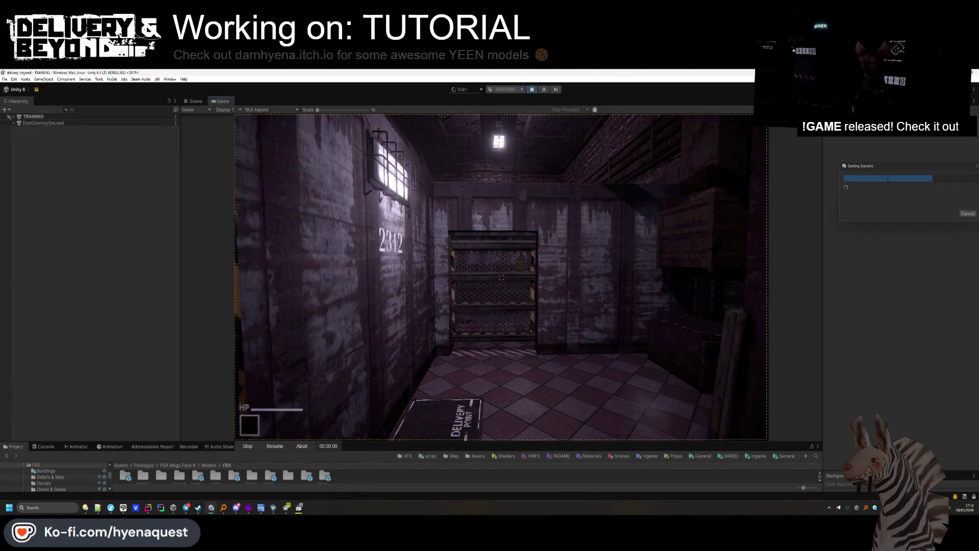
pyautogui.press('w')
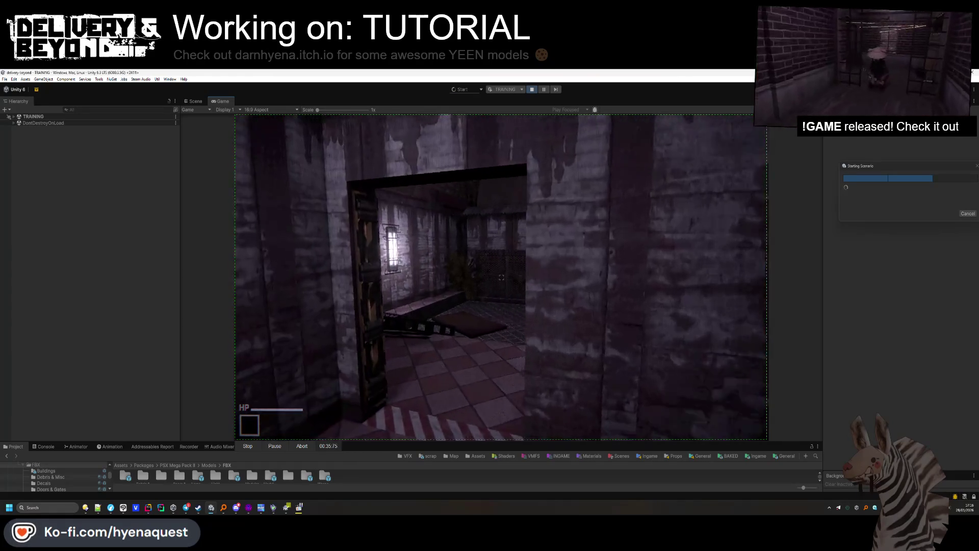
pyautogui.press('Escape')
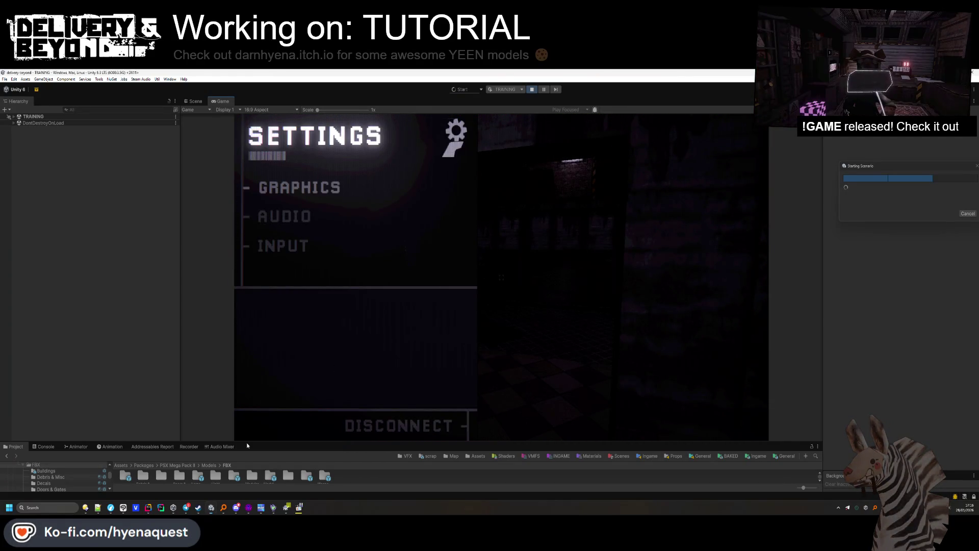
# Start a new Game-view region capture, resume, and walk toward the doorway.
pyautogui.press('ctrl+Print')
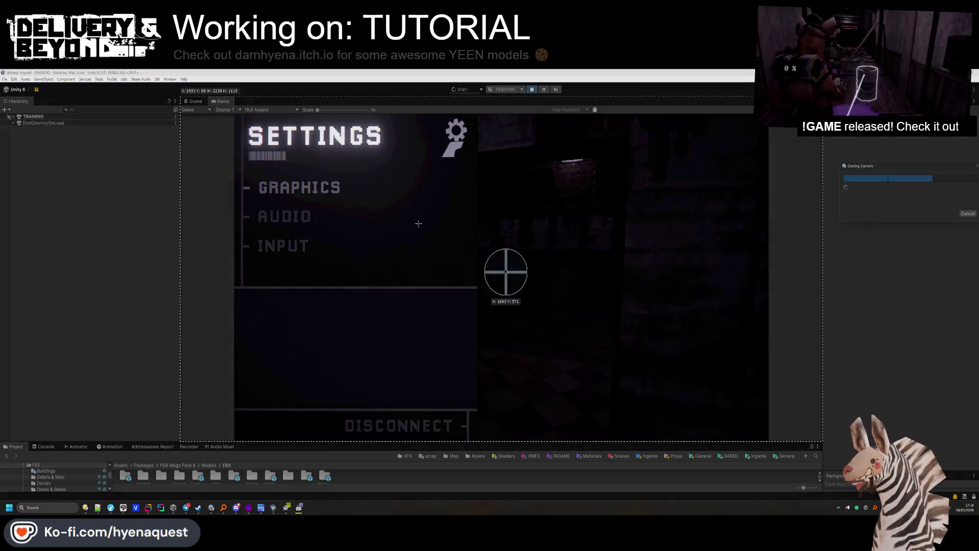
pyautogui.moveTo(235, 113)
pyautogui.mouseDown()
pyautogui.moveTo(672, 405)
pyautogui.moveTo(768, 439)
pyautogui.mouseUp()
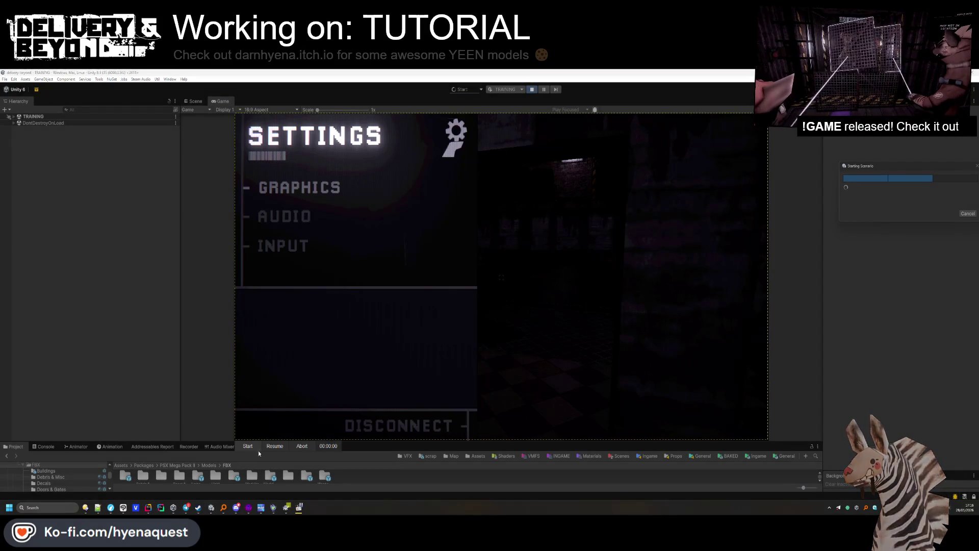
pyautogui.press('Escape')
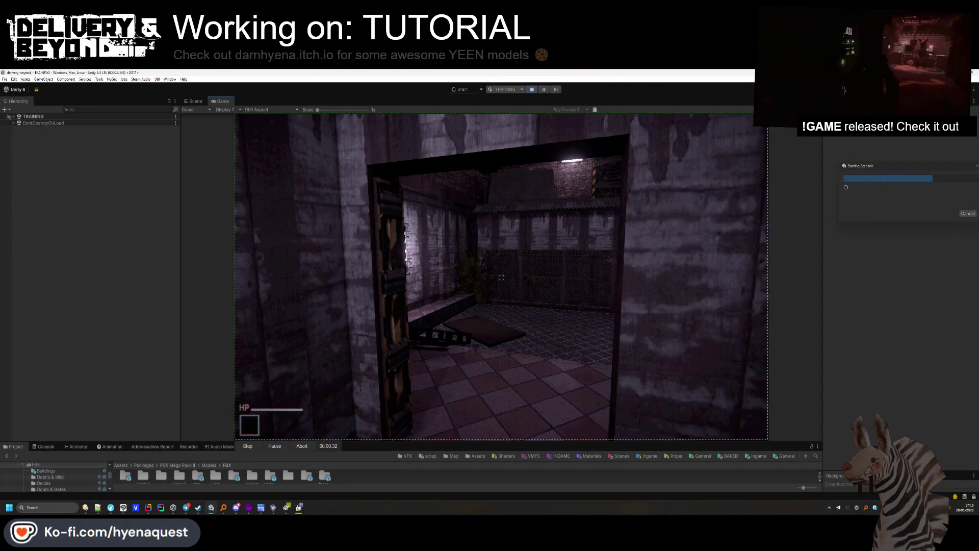
pyautogui.press('w')
pyautogui.press('w')
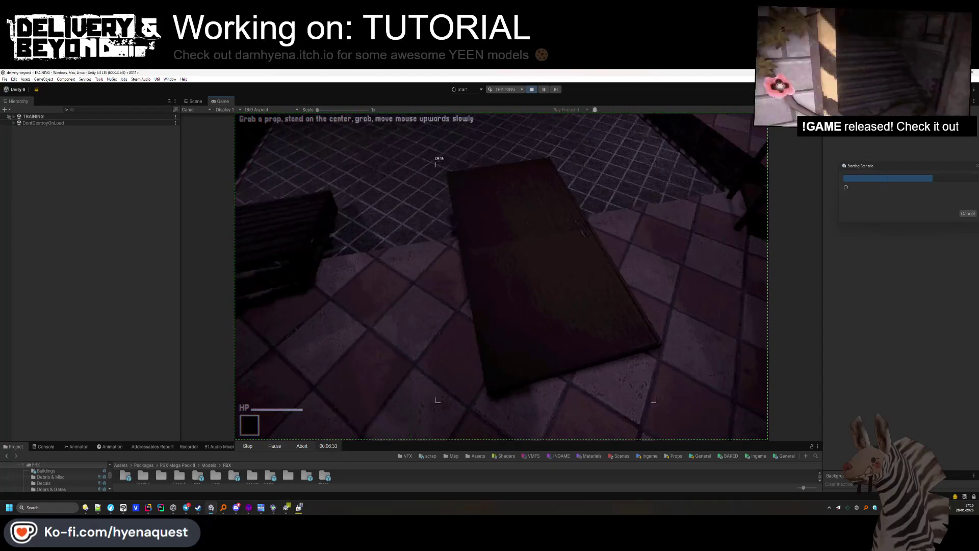
# Grab and drop the door prop to finish the section, then stop play mode.
pyautogui.press('e')
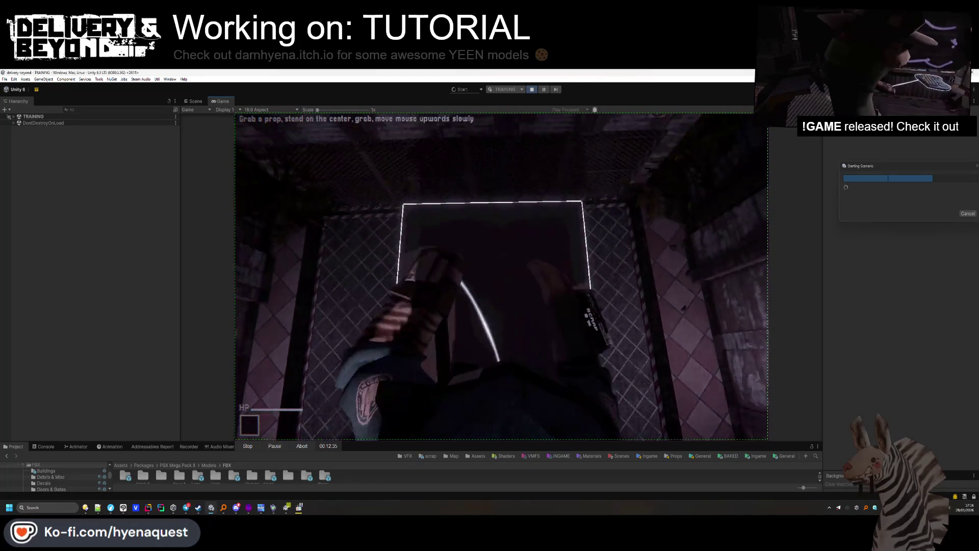
pyautogui.press('e')
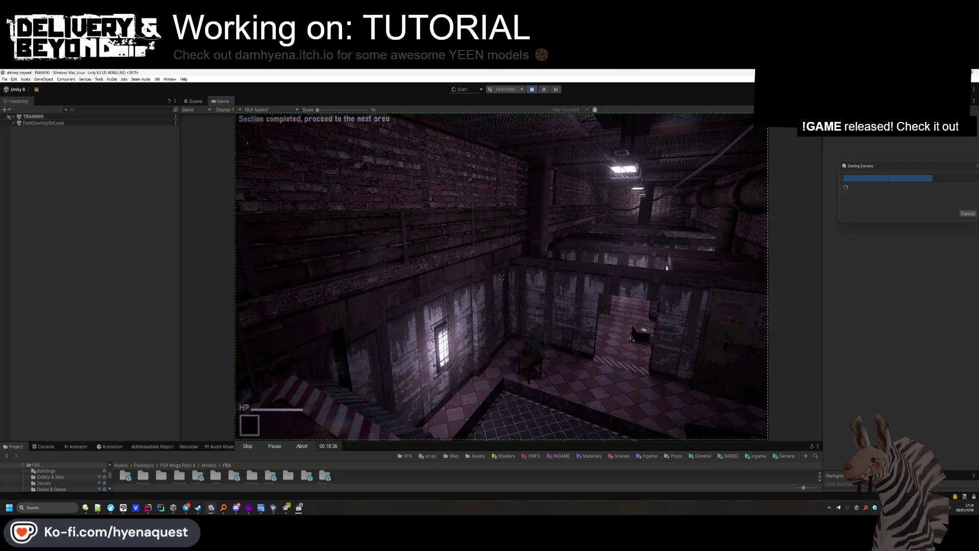
pyautogui.press('Escape')
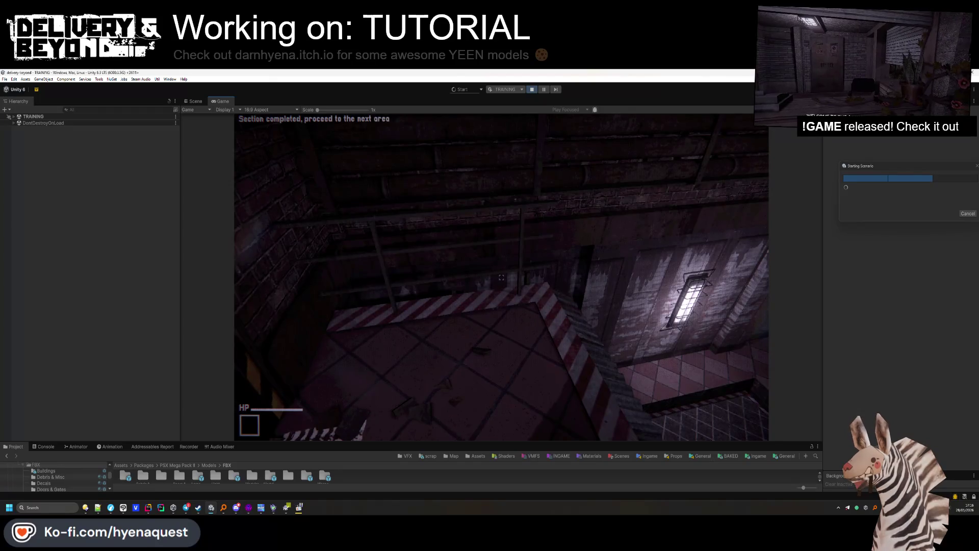
pyautogui.press('Escape')
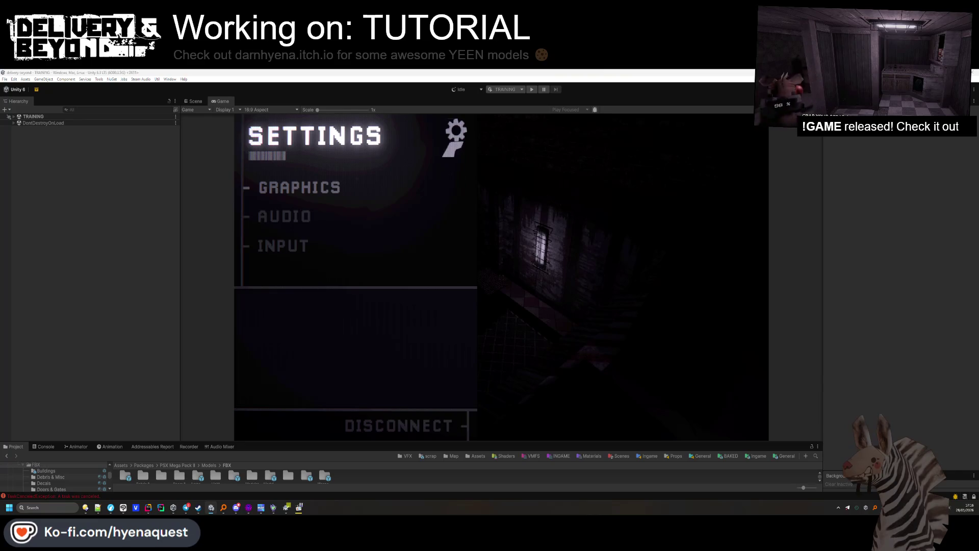
pyautogui.click(485, 298)
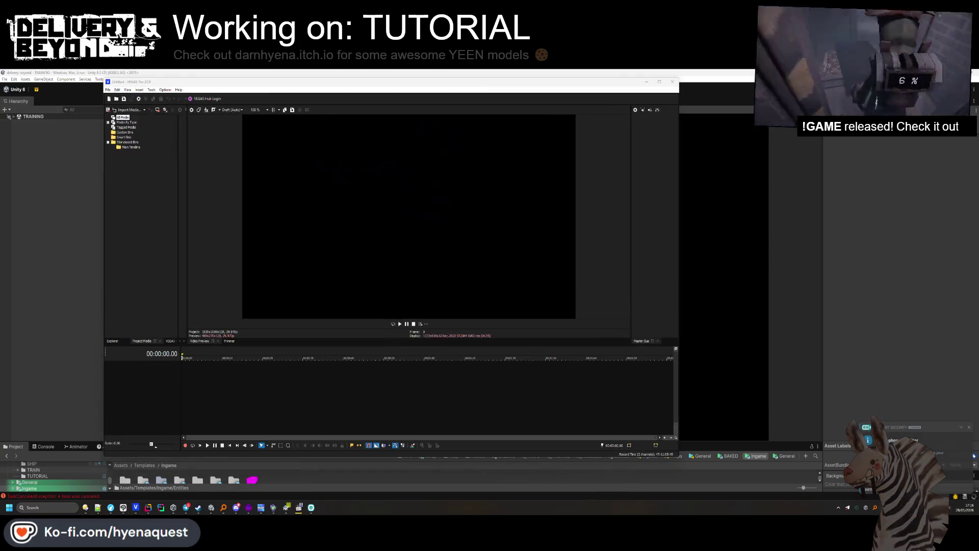
# Stop the screen recorder and open training.veg from VEGAS Pro's recent projects.
pyautogui.rightClick(865, 508)
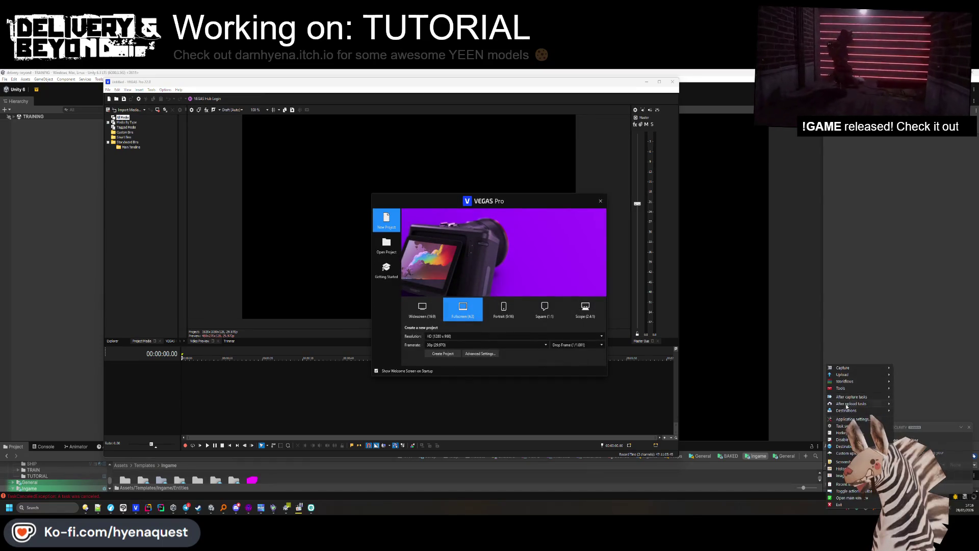
pyautogui.click(834, 419)
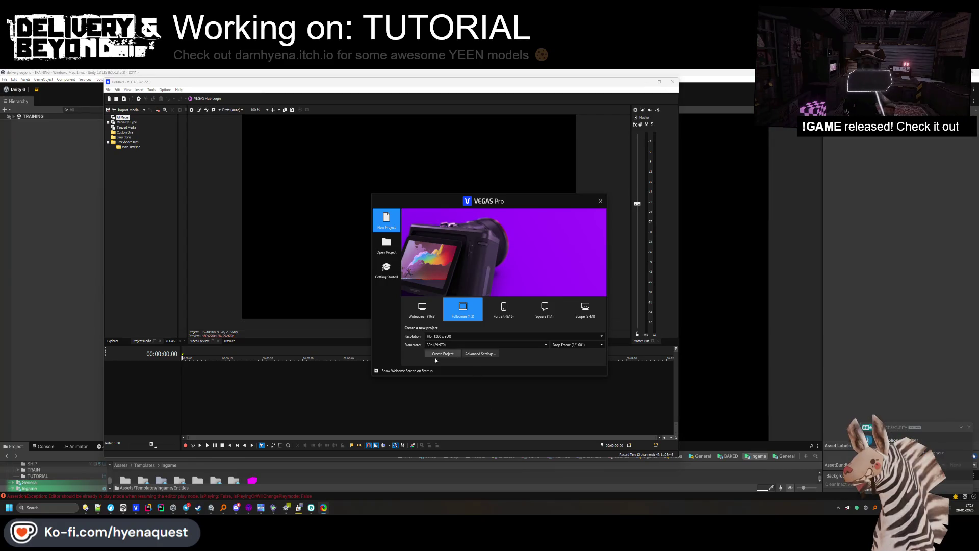
pyautogui.click(391, 243)
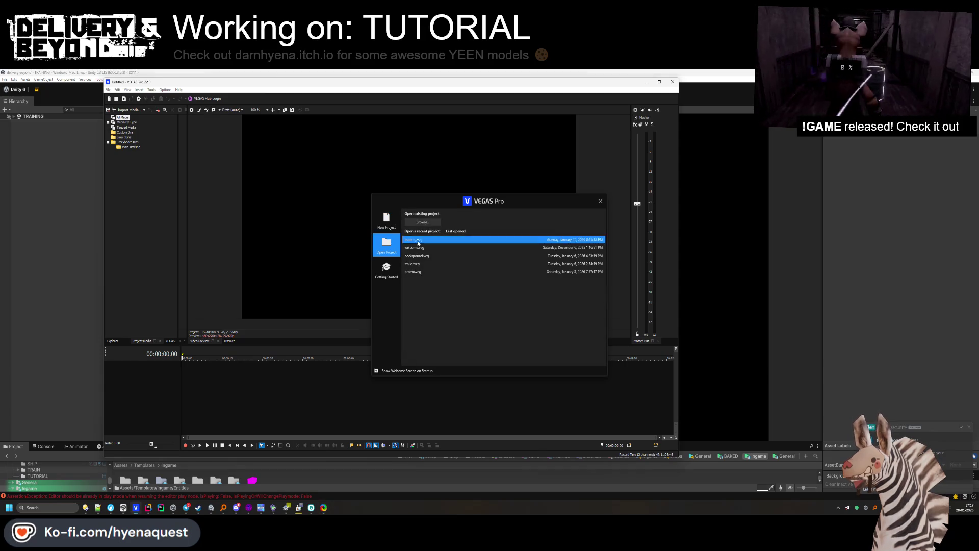
pyautogui.click(414, 239)
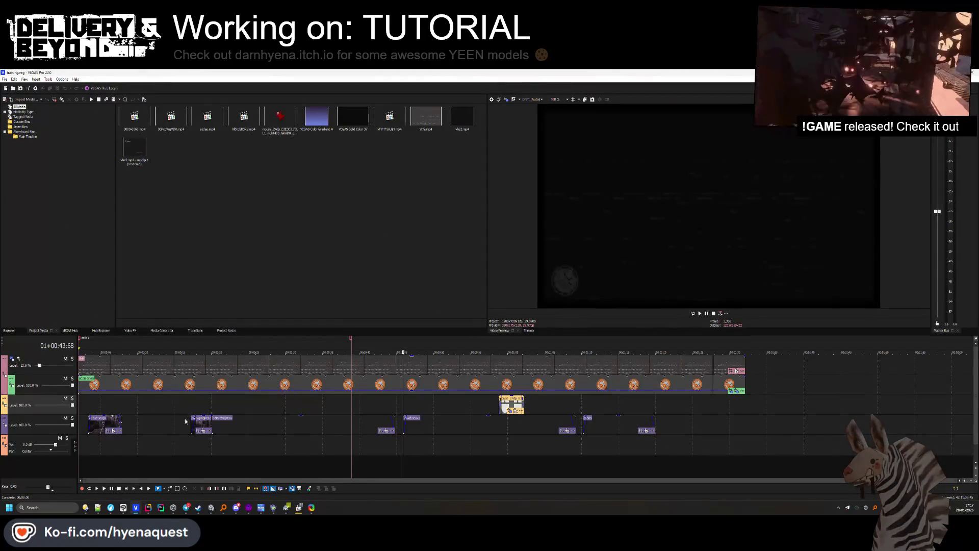
# In Directory Opus, navigate to Desktop\tutorial\training.
pyautogui.moveTo(85, 507)
pyautogui.moveTo(124, 484)
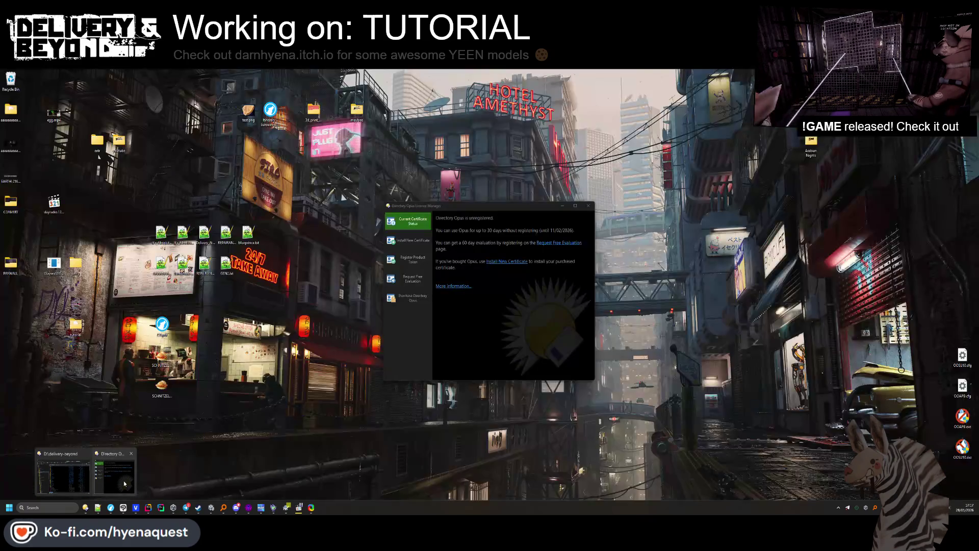
pyautogui.click(64, 474)
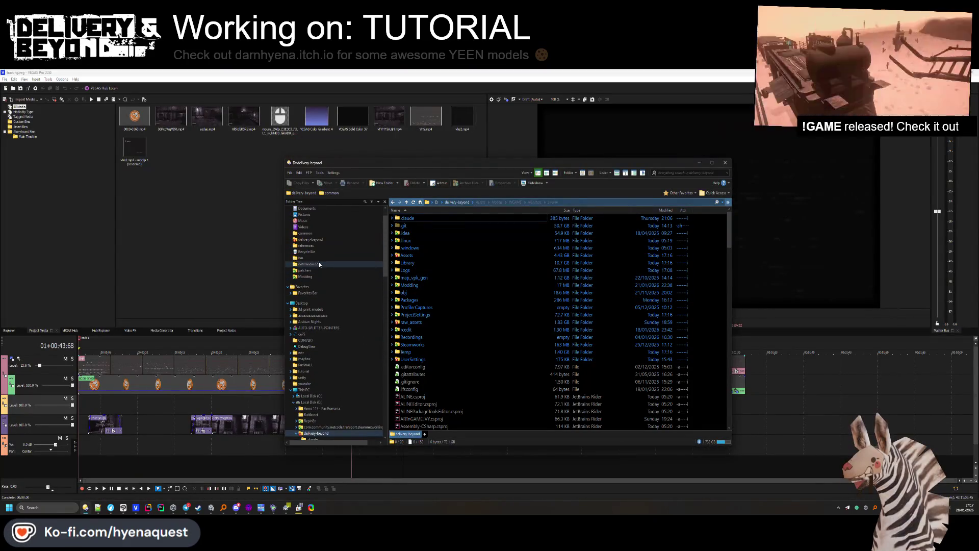
pyautogui.click(302, 303)
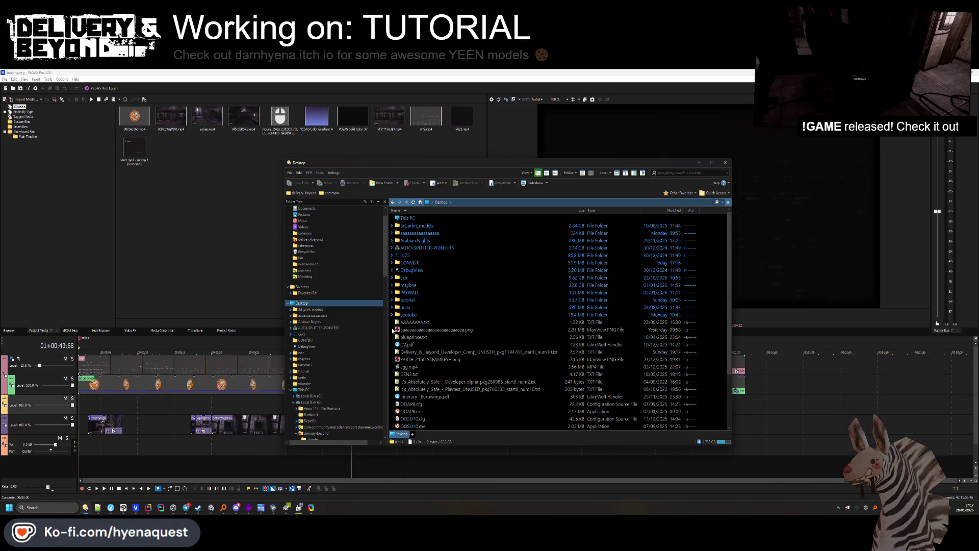
pyautogui.rightClick(399, 330)
pyautogui.moveTo(433, 286)
pyautogui.click(516, 273)
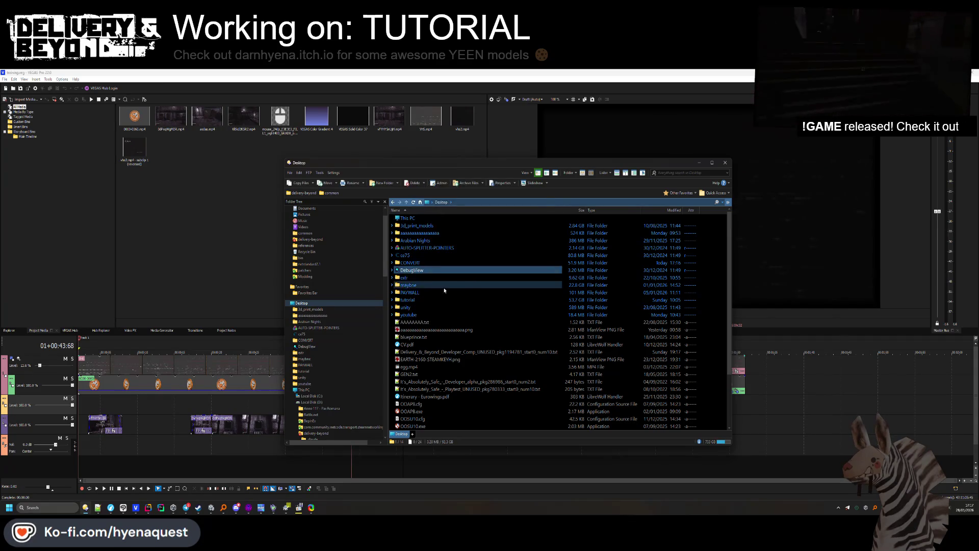
pyautogui.click(414, 300)
pyautogui.doubleClick(415, 300)
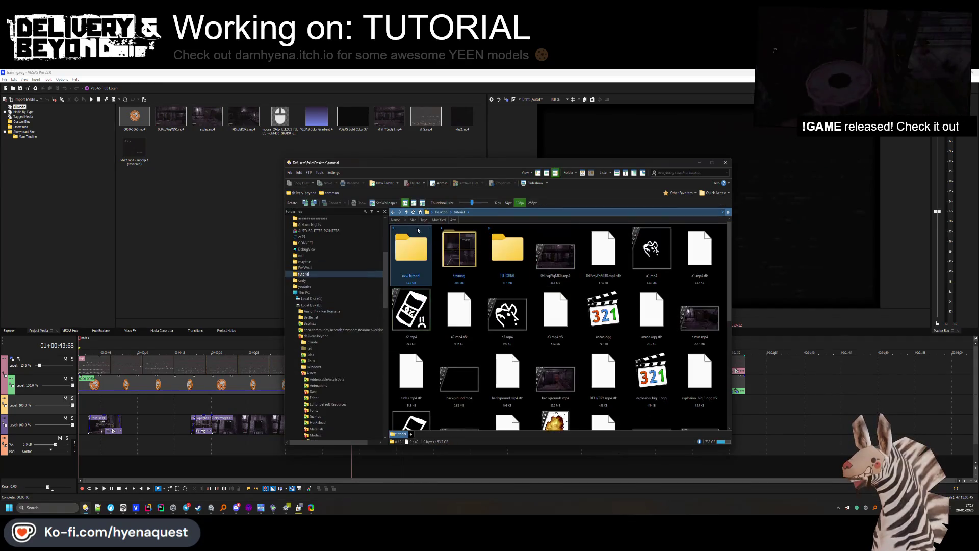
pyautogui.doubleClick(459, 250)
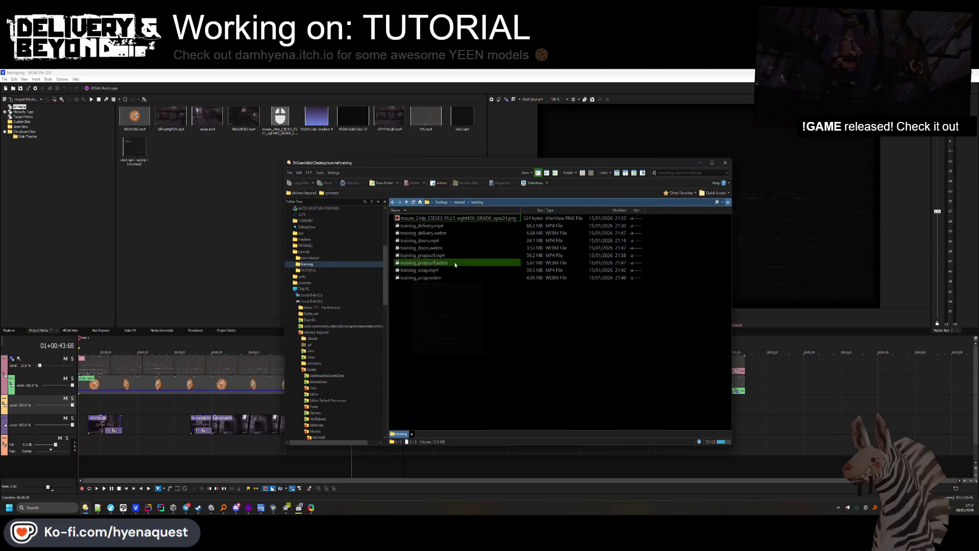
# Create a folder named NEW TRAINING and open it.
pyautogui.rightClick(433, 306)
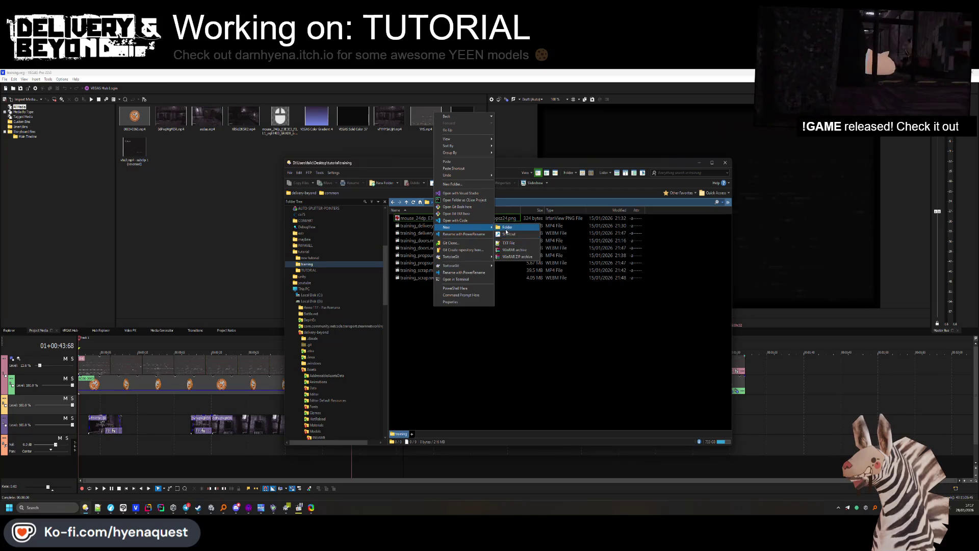
pyautogui.click(505, 230)
pyautogui.write('NEW TRAINING')
pyautogui.press('Return')
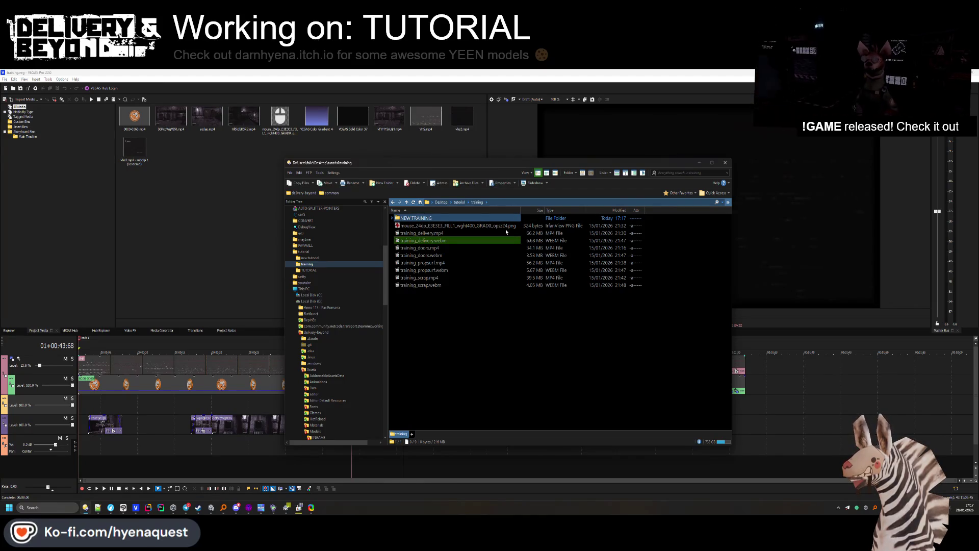
pyautogui.doubleClick(430, 218)
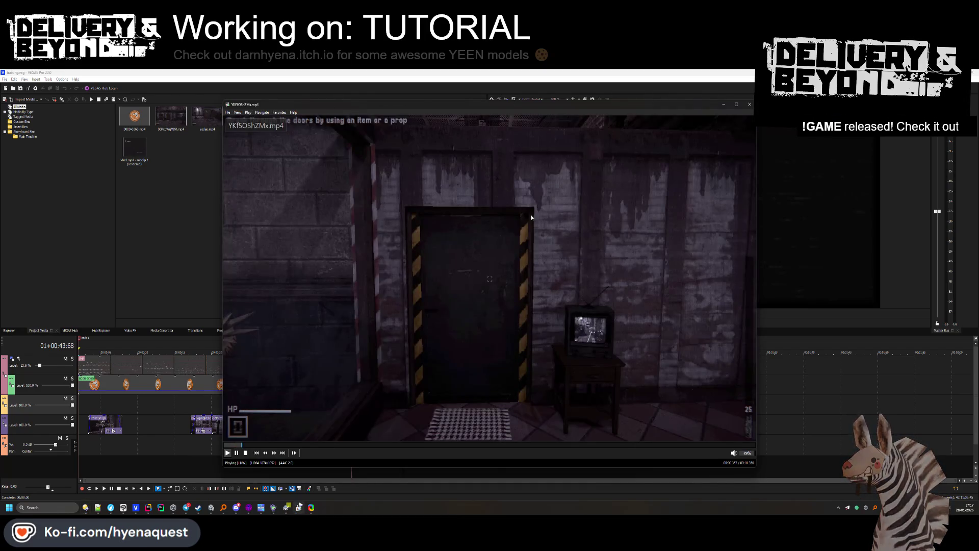
# Rename the first recorded clip to DOOR.
pyautogui.click(750, 106)
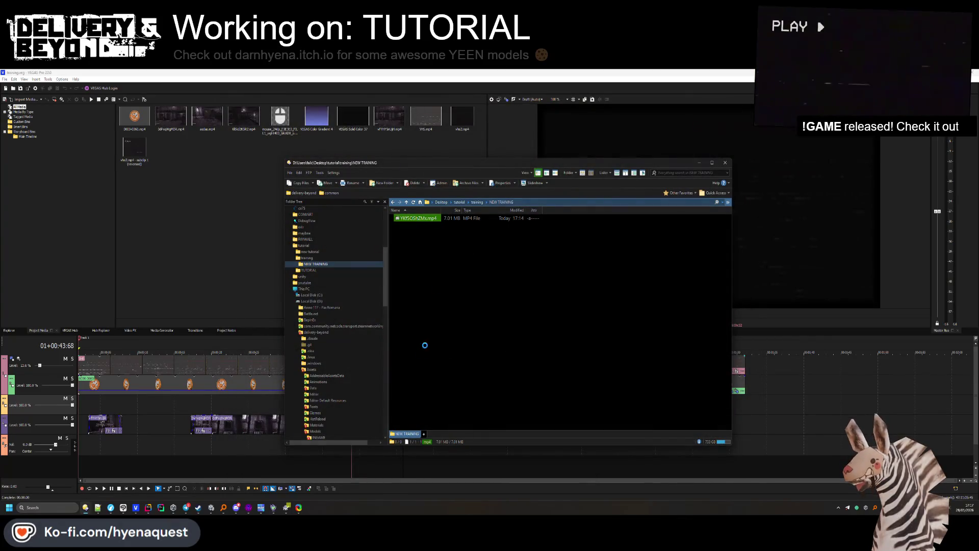
pyautogui.rightClick(414, 218)
pyautogui.click(435, 437)
pyautogui.write('DOOR')
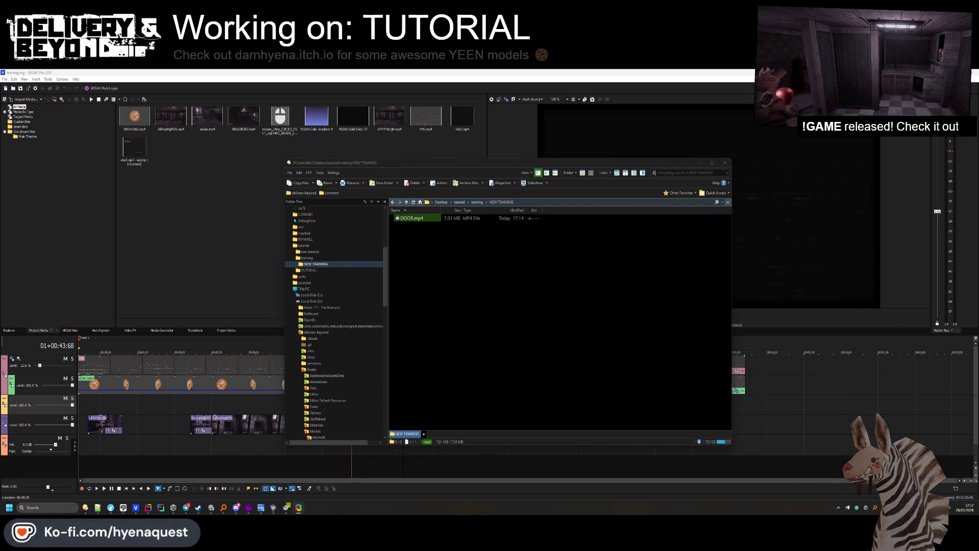
pyautogui.click(496, 332)
pyautogui.hotkey('ctrl', 'v')
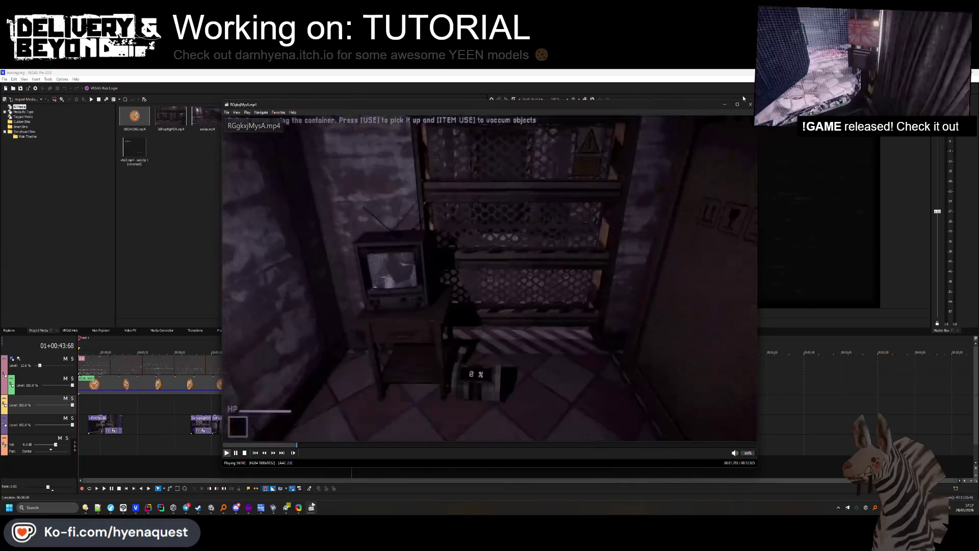
pyautogui.hotkey('alt', 'F4')
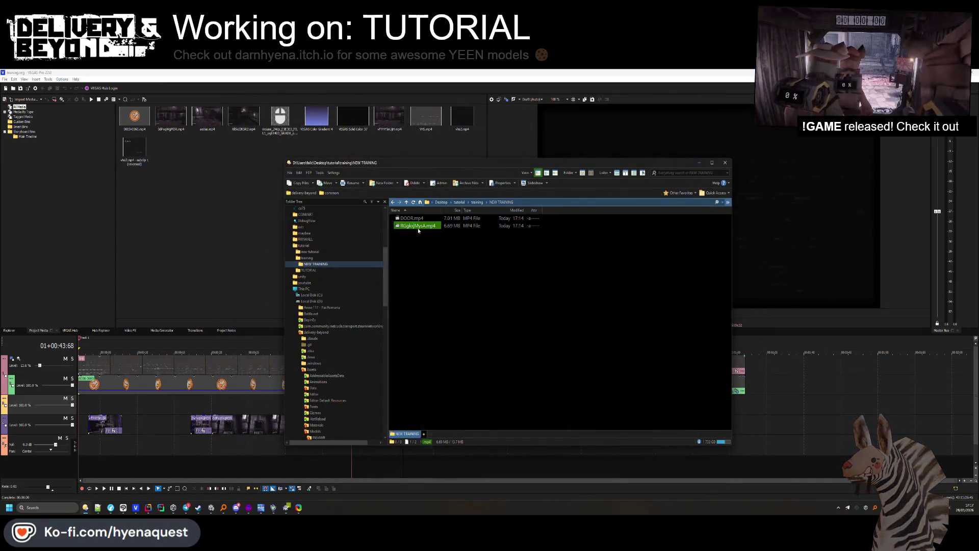
# Rename the next randomly named recording to SCRAP.
pyautogui.rightClick(417, 226)
pyautogui.click(439, 447)
pyautogui.write('SCRAP')
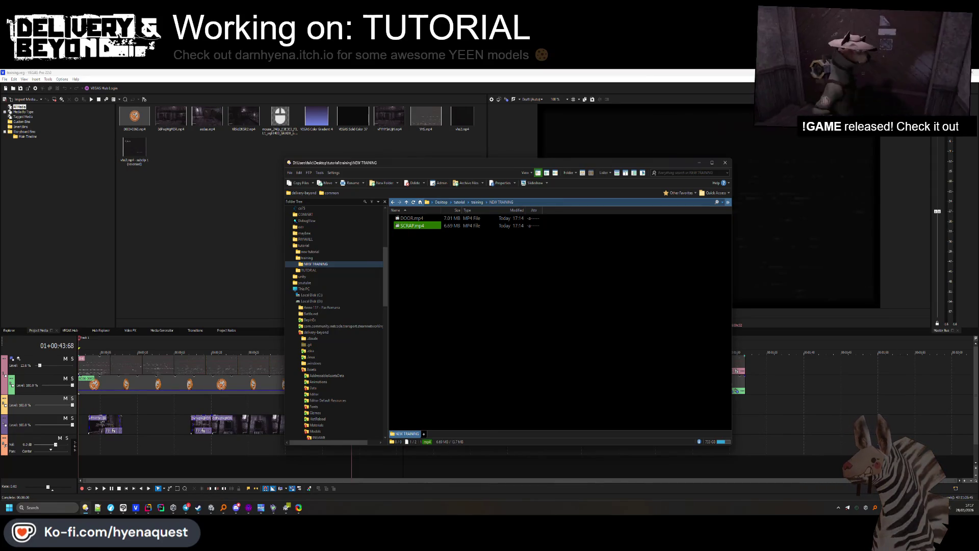
pyautogui.hotkey('alt', 'Tab')
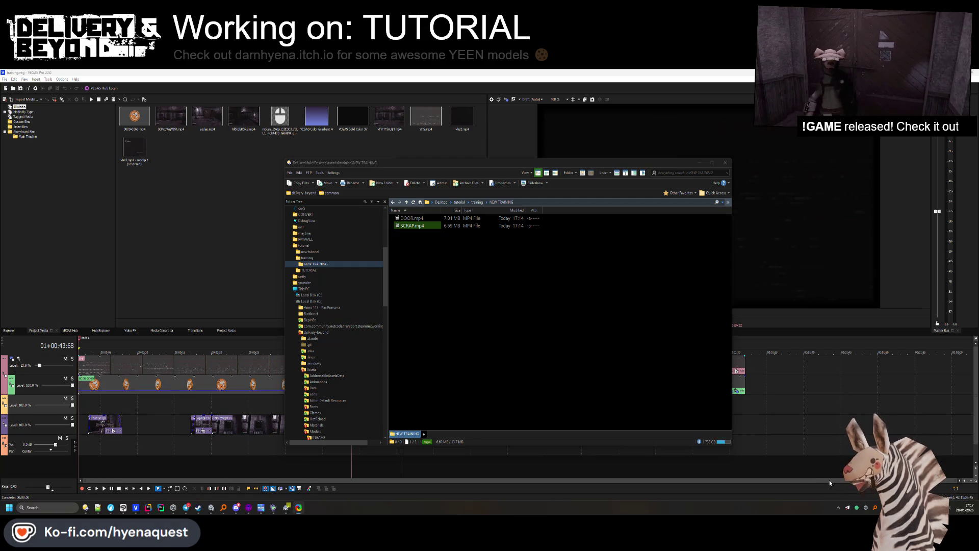
pyautogui.click(427, 256)
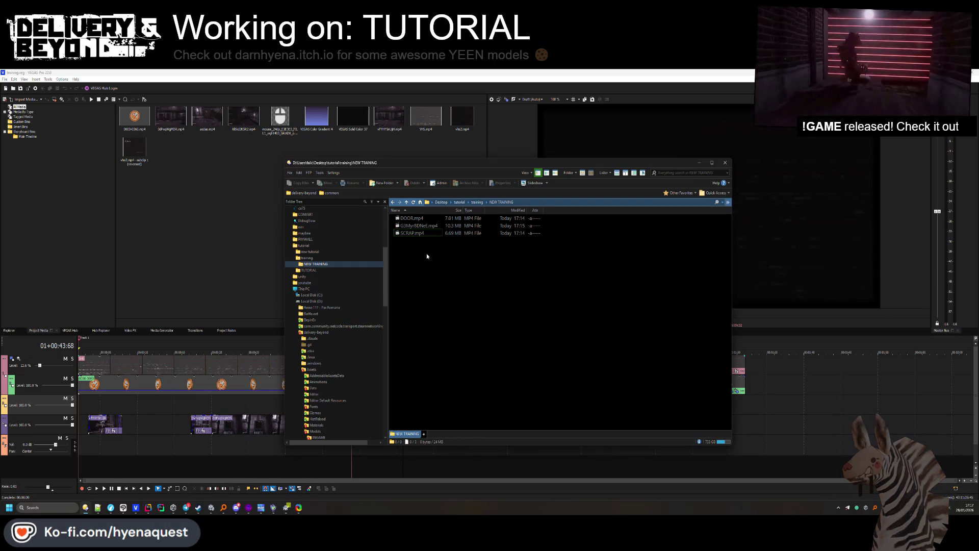
# Preview the G3Myr8DNeE recording, then drag the five clips into VEGAS Project Media.
pyautogui.rightClick(415, 226)
pyautogui.press('Escape')
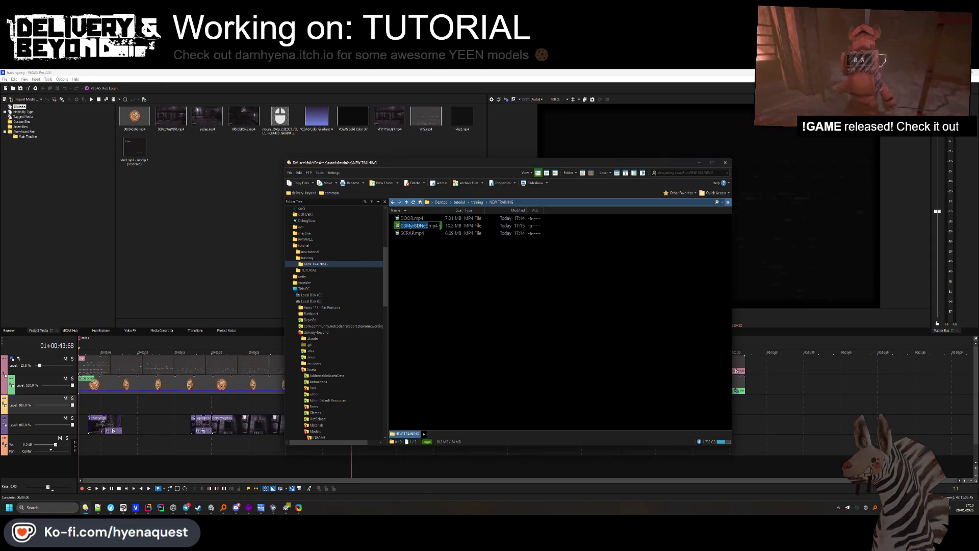
pyautogui.press('Escape')
pyautogui.doubleClick(419, 226)
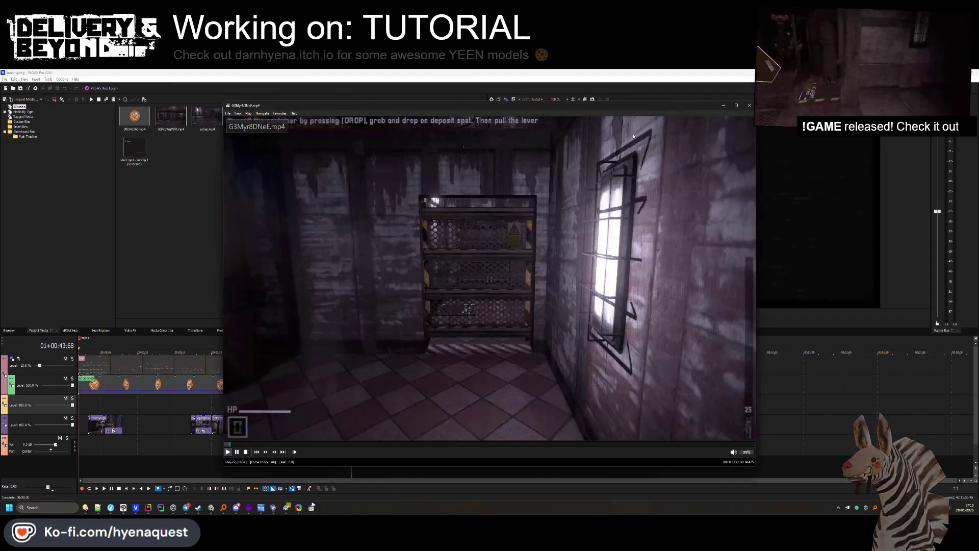
pyautogui.press('Escape')
pyautogui.moveTo(427, 222)
pyautogui.mouseDown()
pyautogui.moveTo(215, 207)
pyautogui.moveTo(217, 254)
pyautogui.mouseUp()
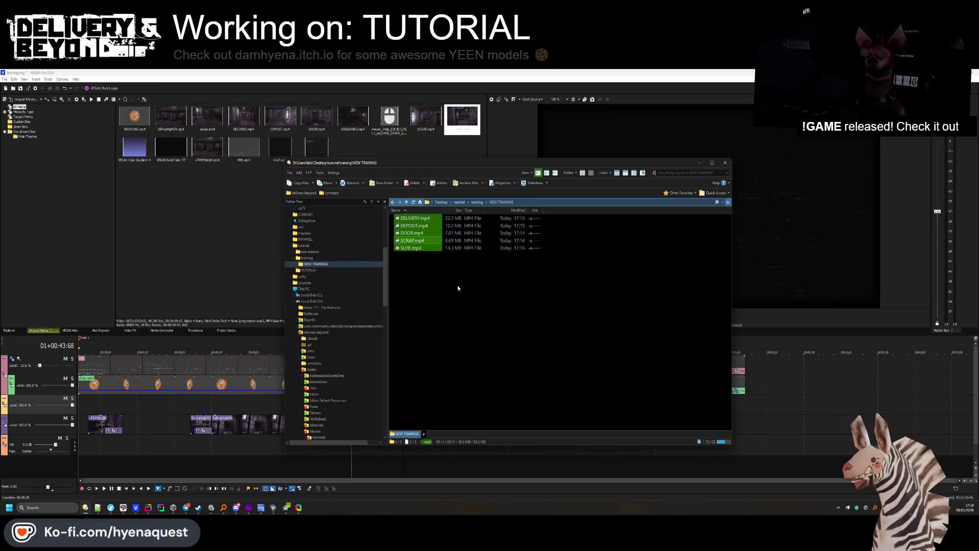
# Delete the outdated clips from Project Media and the timeline.
pyautogui.click(249, 233)
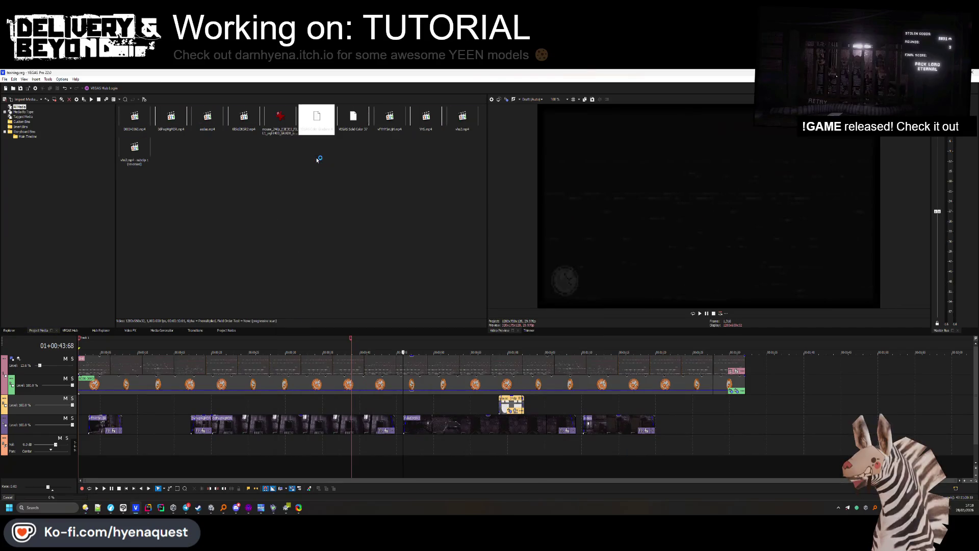
pyautogui.click(244, 117)
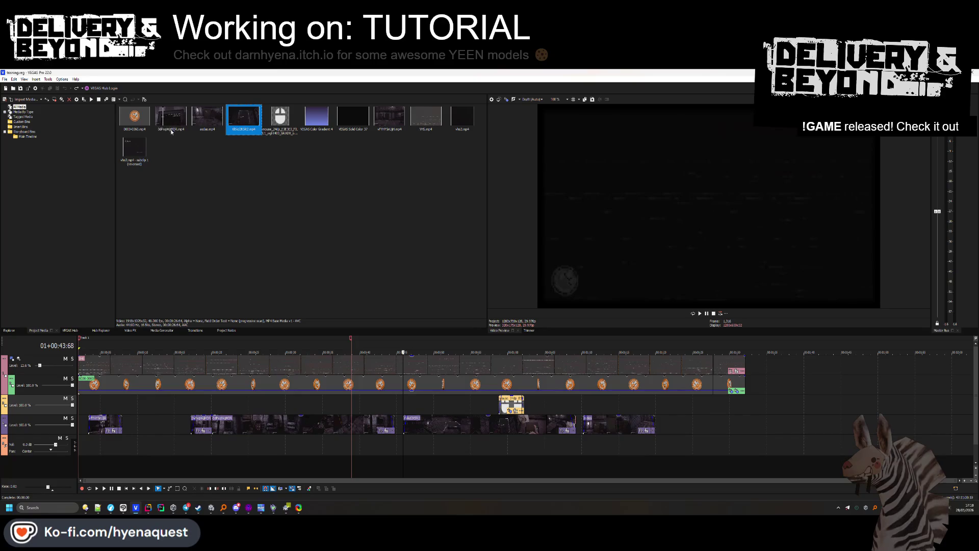
pyautogui.keyDown('ctrl'); pyautogui.click(389, 118); pyautogui.keyUp('ctrl')
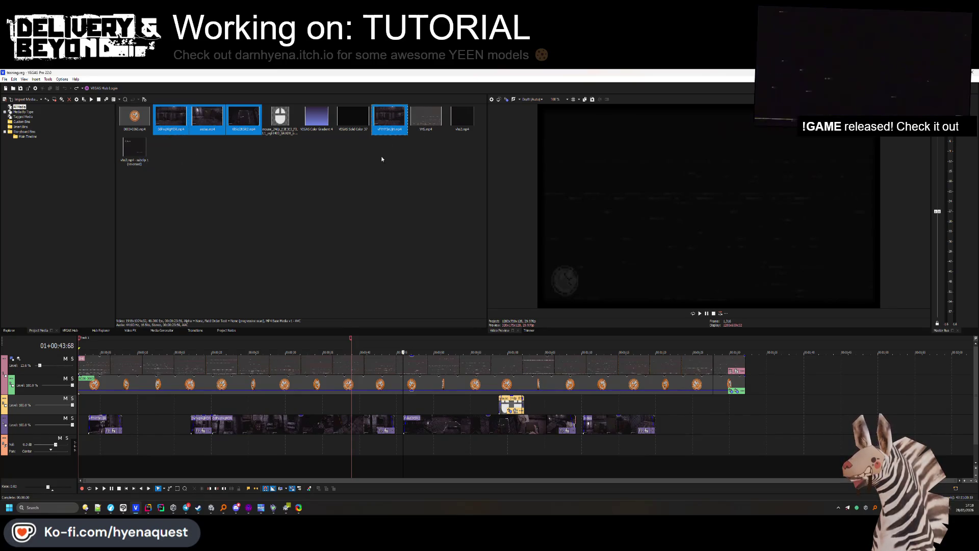
pyautogui.press('Delete')
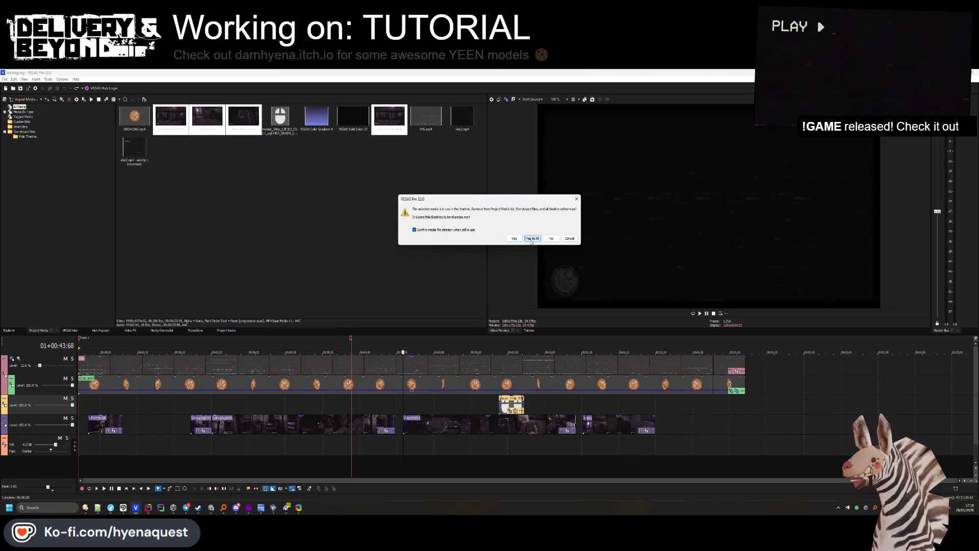
pyautogui.click(533, 238)
# Import the renamed clips and place SCRAP.mp4 near the timeline start without its audio.
pyautogui.hotkey('alt', 'Tab')
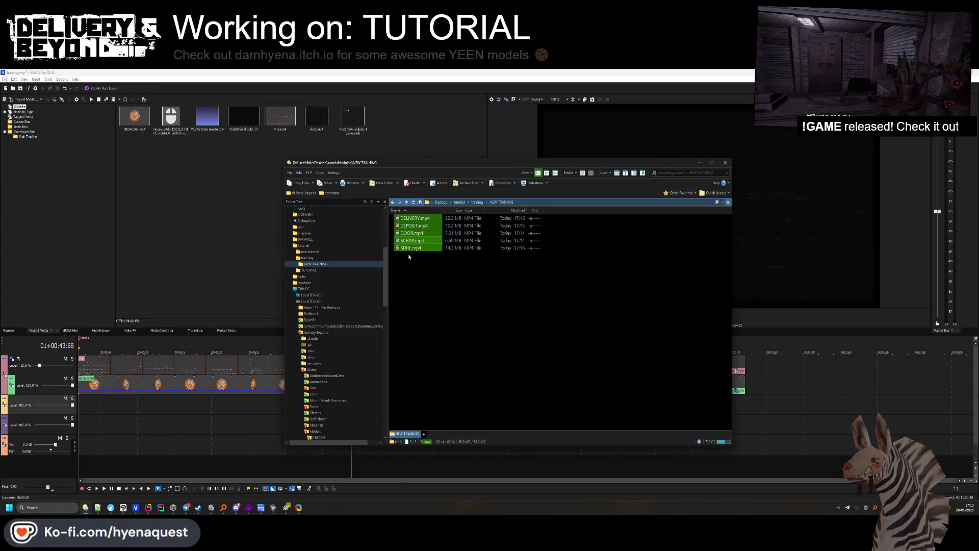
pyautogui.moveTo(408, 224); pyautogui.dragTo(249, 205)
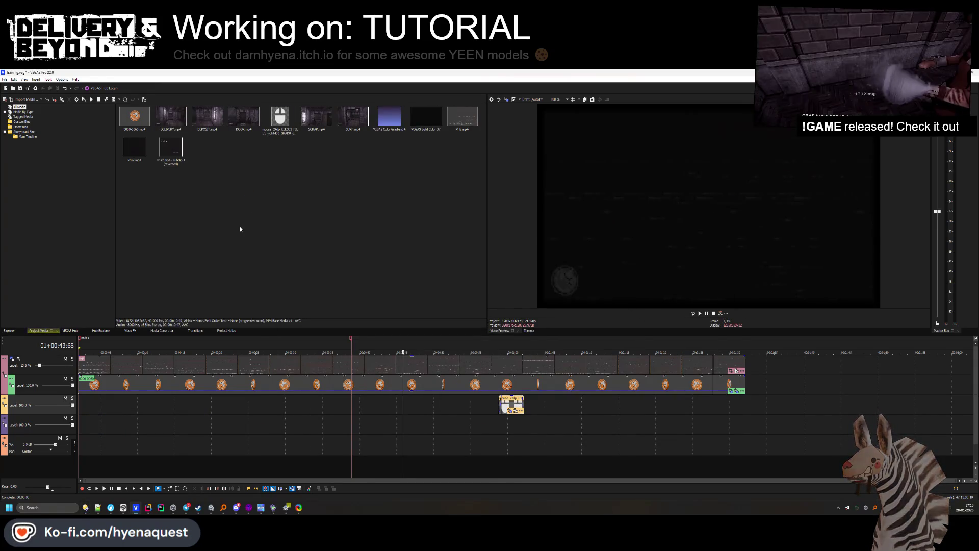
pyautogui.click(166, 132)
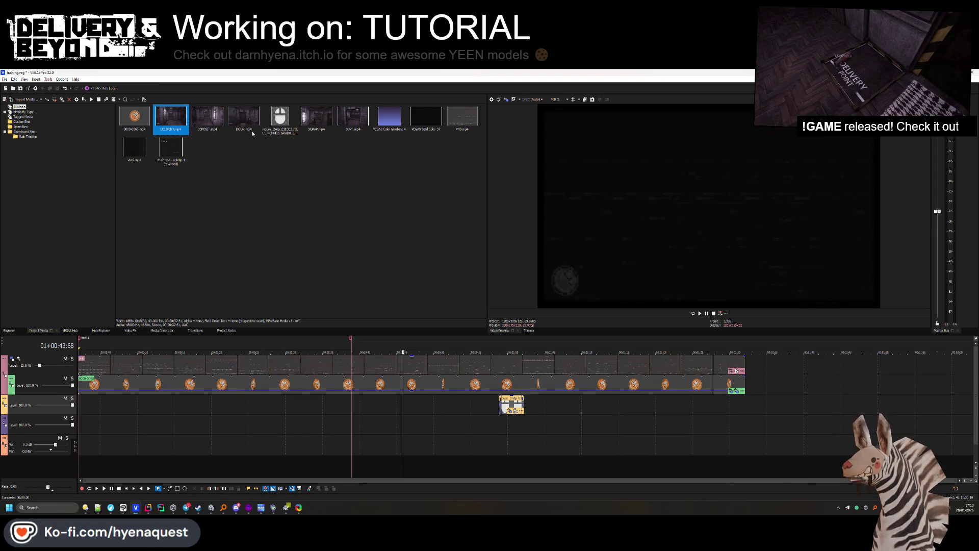
pyautogui.moveTo(316, 120)
pyautogui.mouseDown()
pyautogui.moveTo(163, 405)
pyautogui.moveTo(104, 404)
pyautogui.mouseUp()
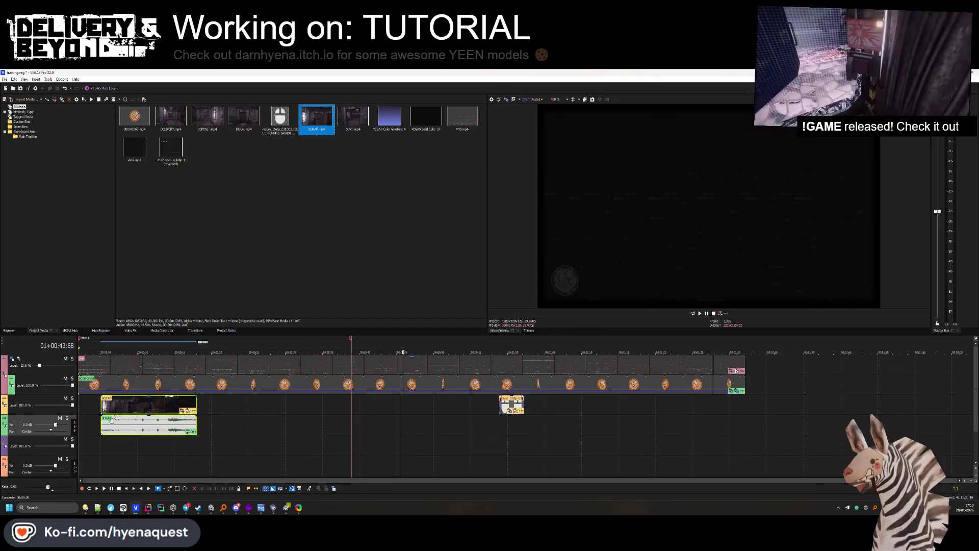
pyautogui.click(128, 426)
pyautogui.press('Delete')
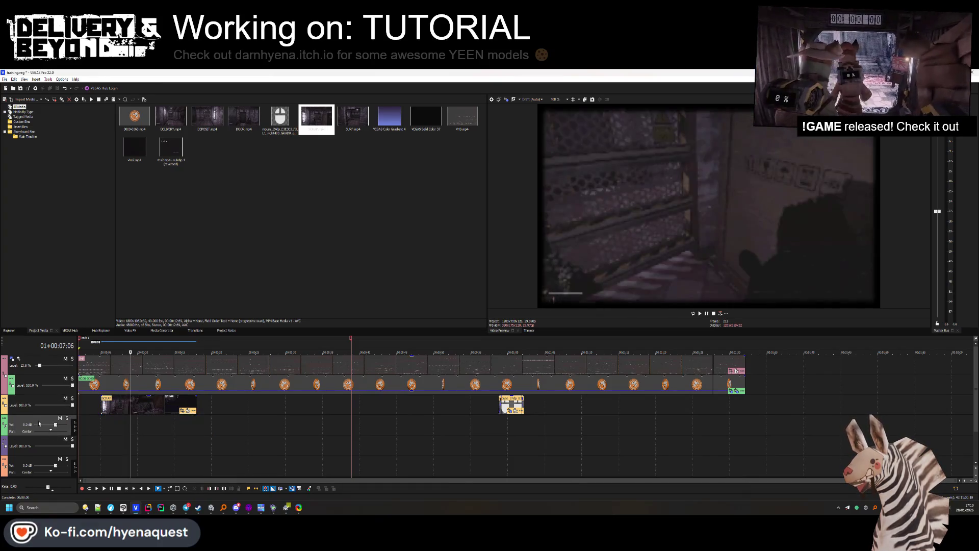
# Delete the empty audio tracks from the timeline.
pyautogui.click(40, 423)
pyautogui.press('Delete')
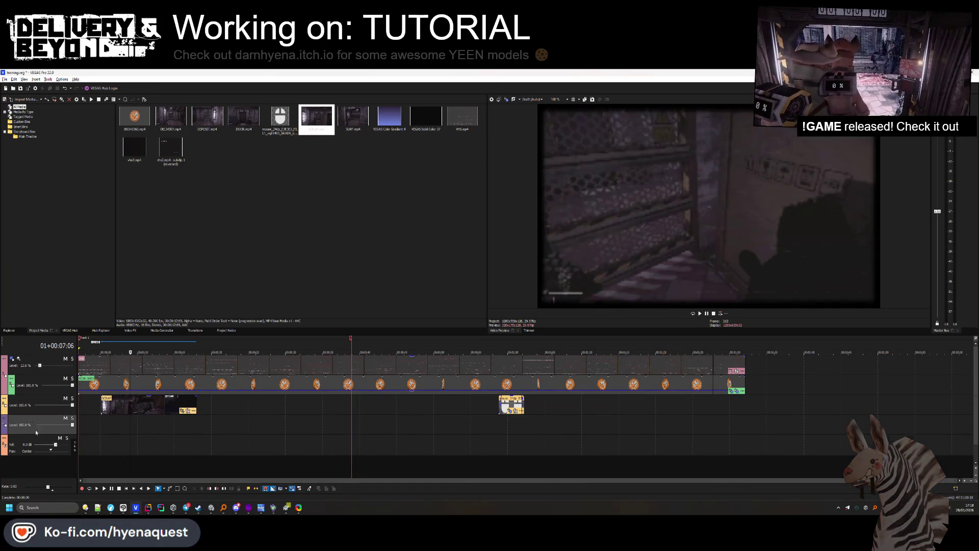
pyautogui.press('Delete')
pyautogui.click(35, 427)
pyautogui.press('Delete')
# Play back the SCRAP clip and trim its end in two passes.
pyautogui.click(116, 405)
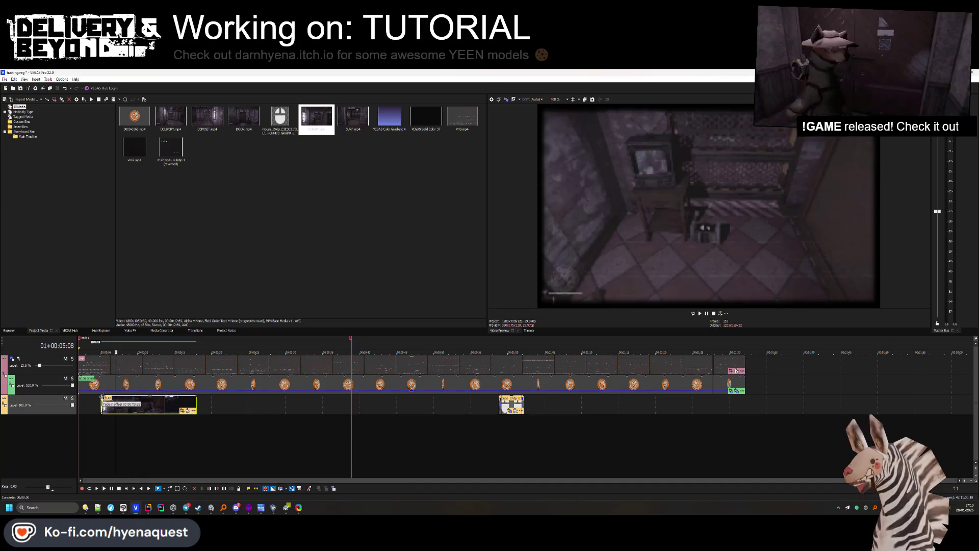
pyautogui.click(103, 407)
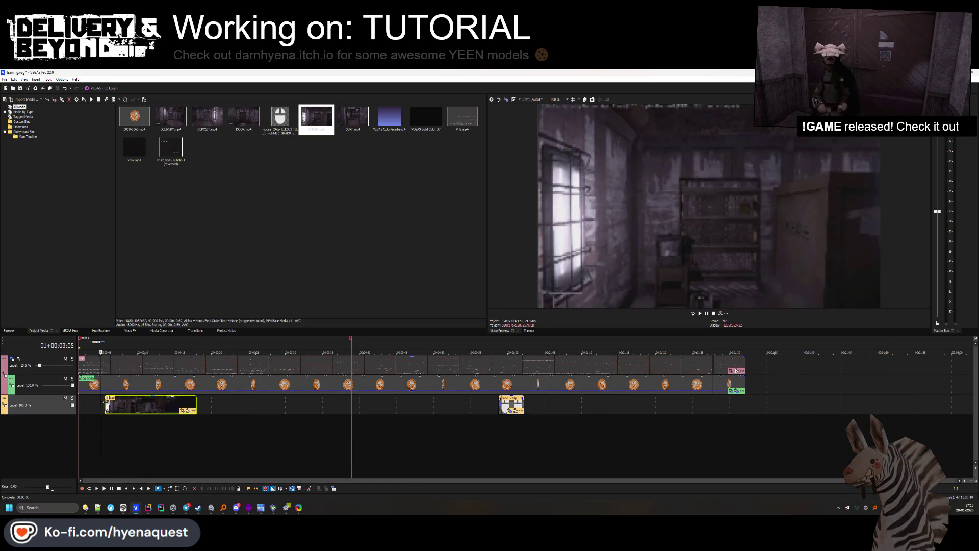
pyautogui.press('space')
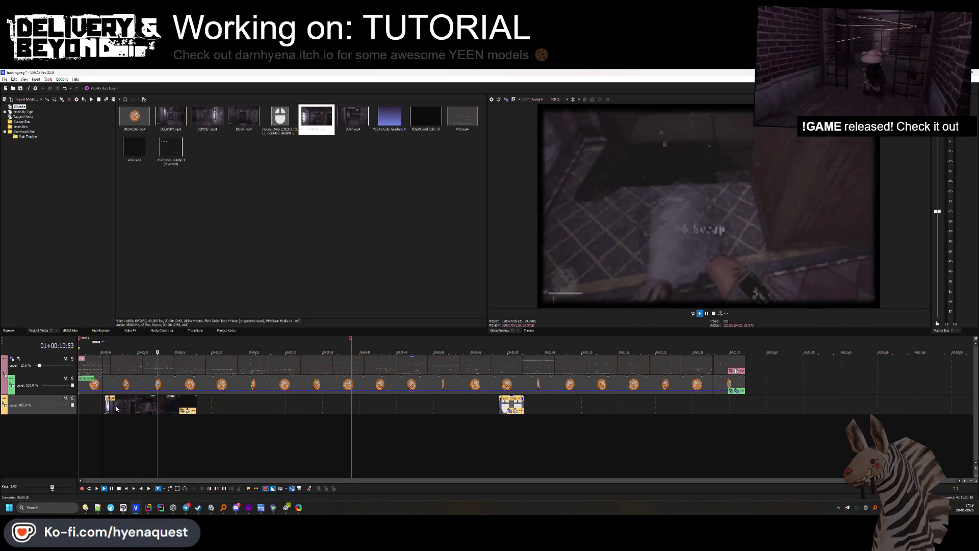
pyautogui.press('space')
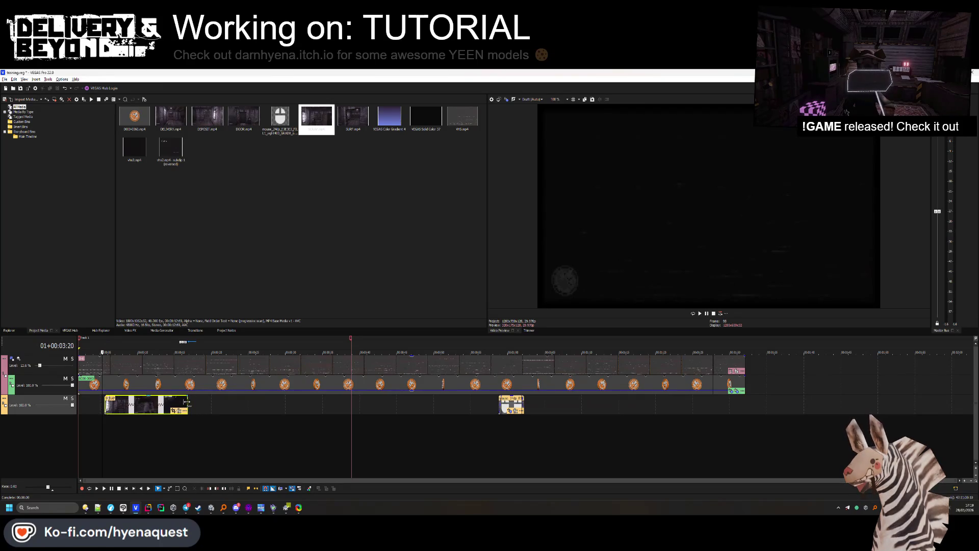
pyautogui.press('space')
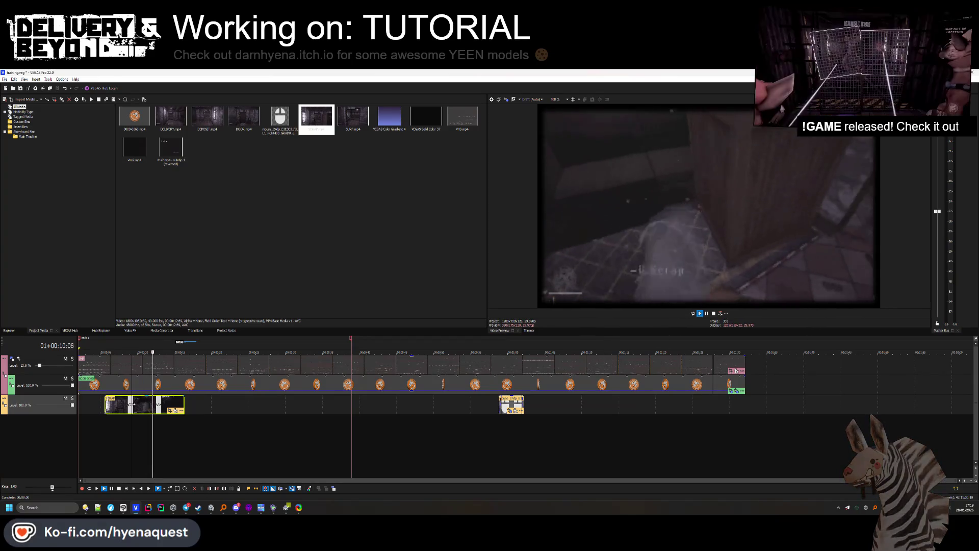
pyautogui.moveTo(184, 403); pyautogui.dragTo(175, 400)
pyautogui.press('space')
pyautogui.press('space')
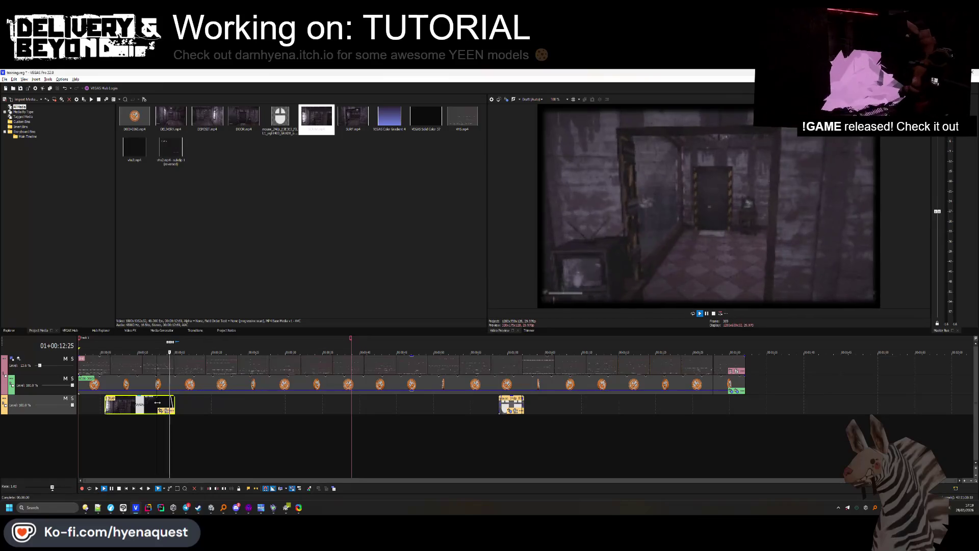
pyautogui.moveTo(175, 404); pyautogui.dragTo(171, 404)
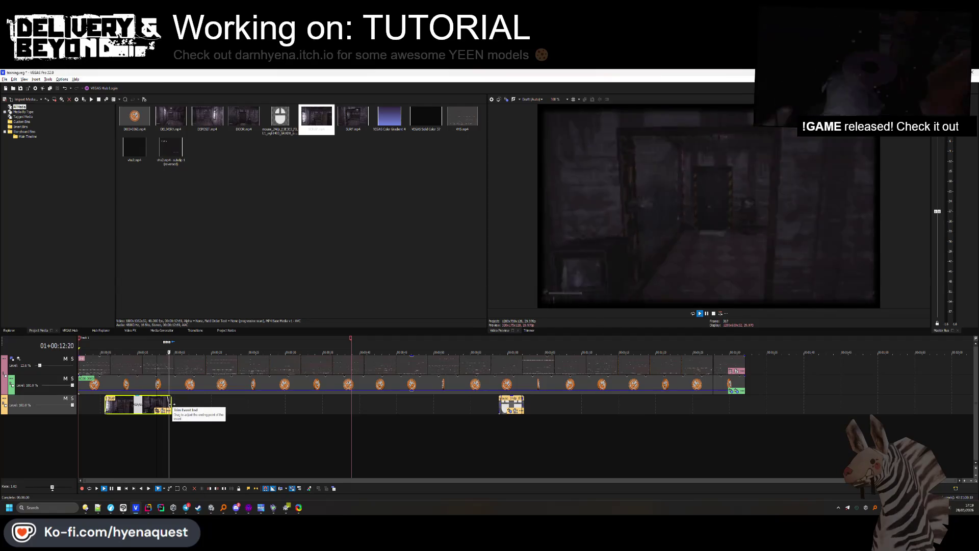
pyautogui.press('space')
pyautogui.click(339, 406)
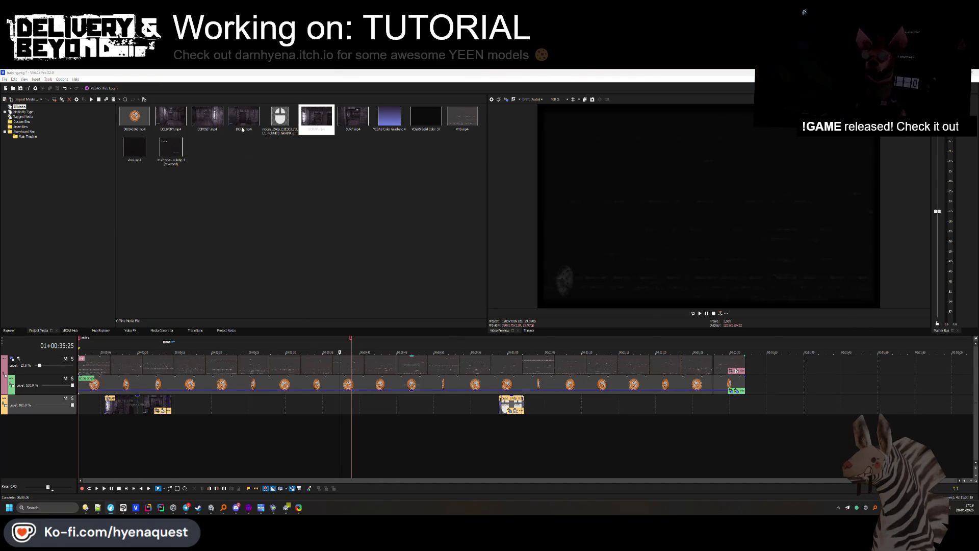
# Place DOOR.mp4 after SCRAP on track 3 and trim its start and end.
pyautogui.moveTo(243, 130); pyautogui.dragTo(204, 406)
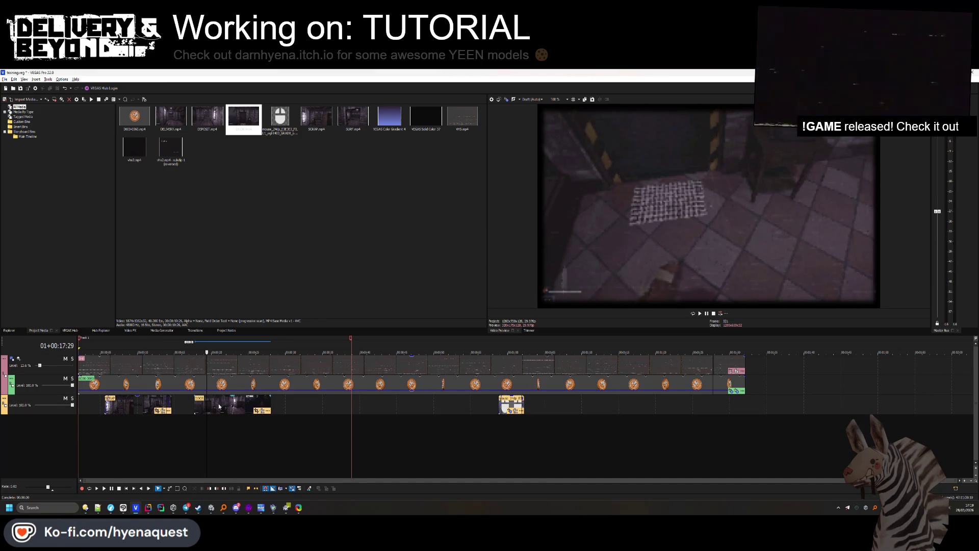
pyautogui.click(196, 398)
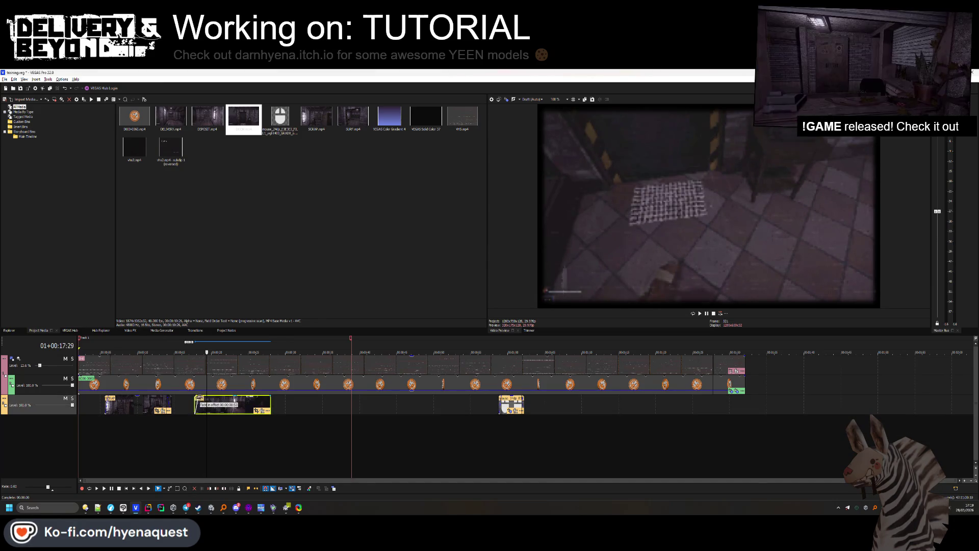
pyautogui.moveTo(197, 403); pyautogui.dragTo(201, 402)
pyautogui.press('space')
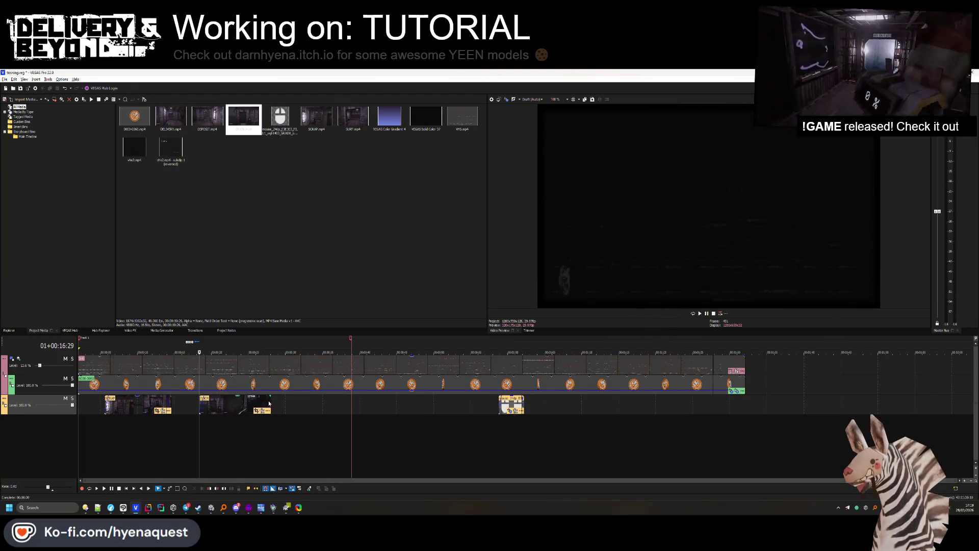
pyautogui.click(270, 401)
pyautogui.moveTo(270, 401); pyautogui.dragTo(255, 399)
pyautogui.press('space')
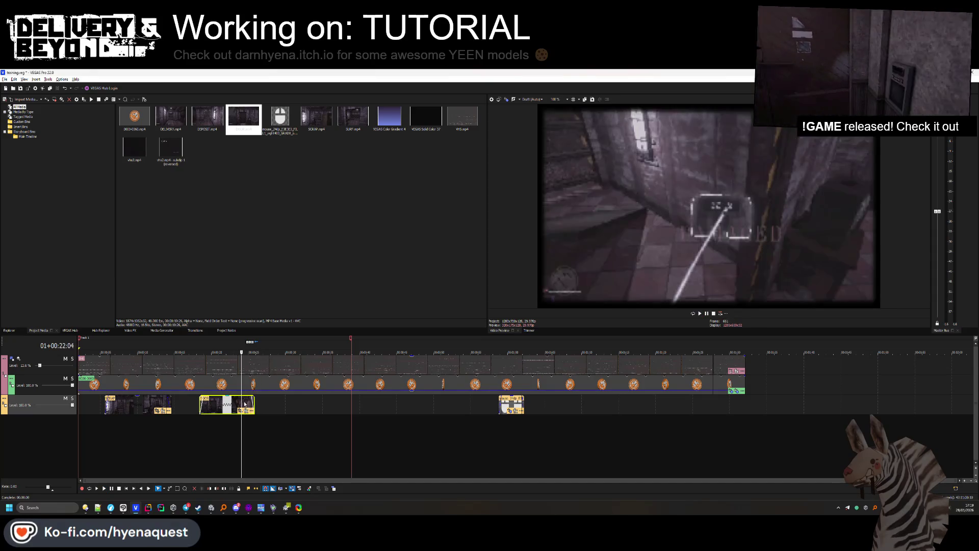
# Add DEPOSIT.mp4 with its audio to the timeline right after the DOOR clip.
pyautogui.click(298, 406)
pyautogui.press('space')
pyautogui.moveTo(325, 129)
pyautogui.mouseDown()
pyautogui.moveTo(301, 359)
pyautogui.moveTo(282, 403)
pyautogui.moveTo(316, 218)
pyautogui.moveTo(310, 200)
pyautogui.mouseUp()
pyautogui.moveTo(222, 132)
pyautogui.mouseDown()
pyautogui.moveTo(311, 387)
pyautogui.moveTo(294, 411)
pyautogui.mouseUp()
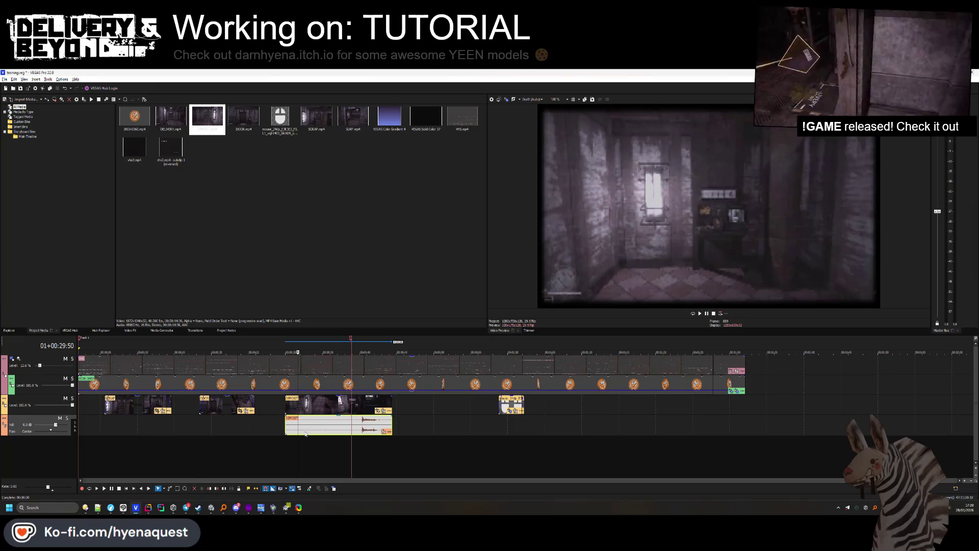
# Delete the DEPOSIT audio event, trim the clip's start slightly, and preview it.
pyautogui.press('Delete')
pyautogui.click(288, 403)
pyautogui.moveTo(285, 400); pyautogui.dragTo(290, 399)
pyautogui.press('space')
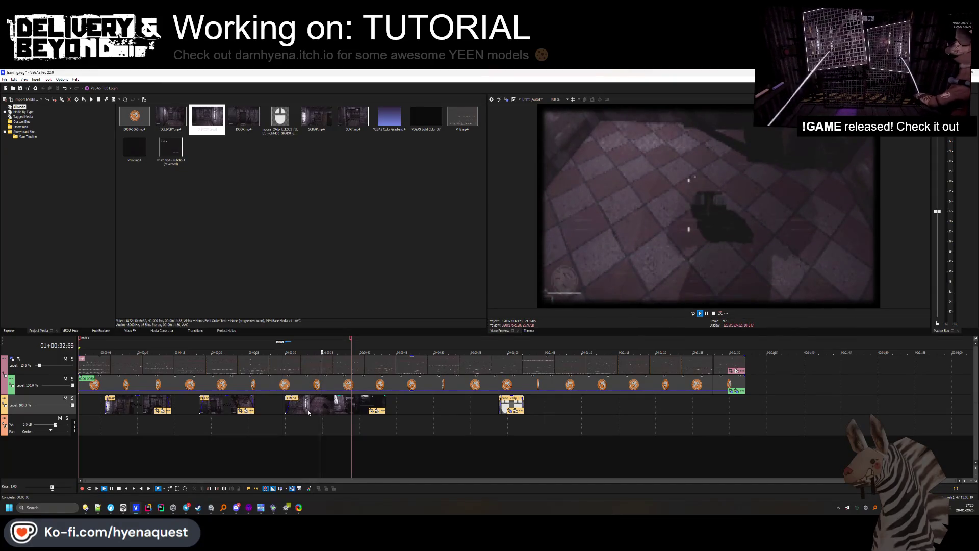
pyautogui.press('space')
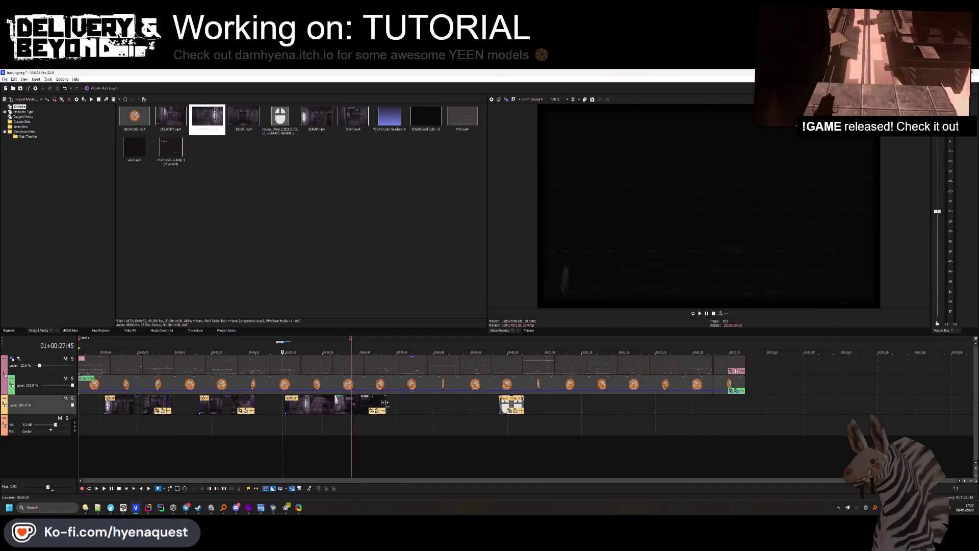
# Shorten the DESERT clip's ending, fine-tuning the cut point over several previews.
pyautogui.moveTo(366, 402); pyautogui.dragTo(356, 403)
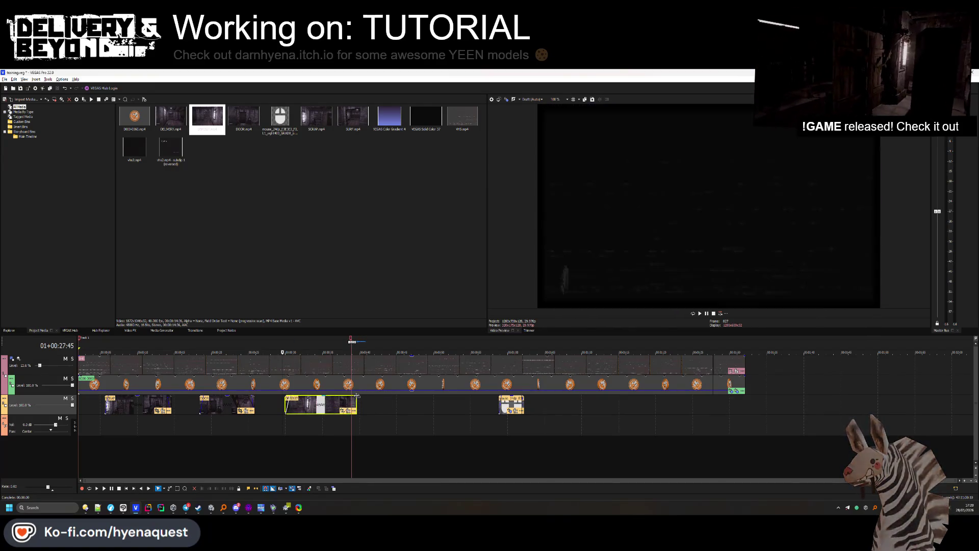
pyautogui.click(297, 406)
pyautogui.press('space')
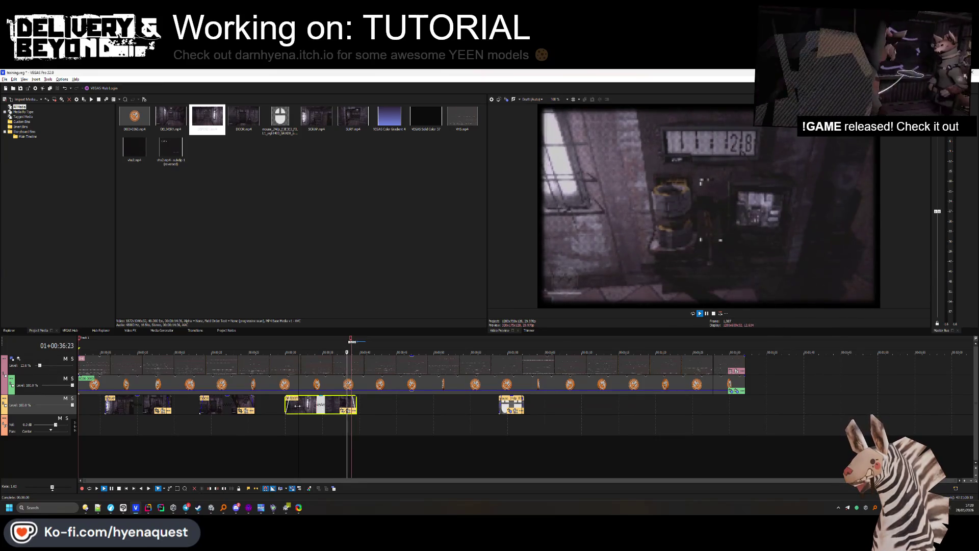
pyautogui.press('space')
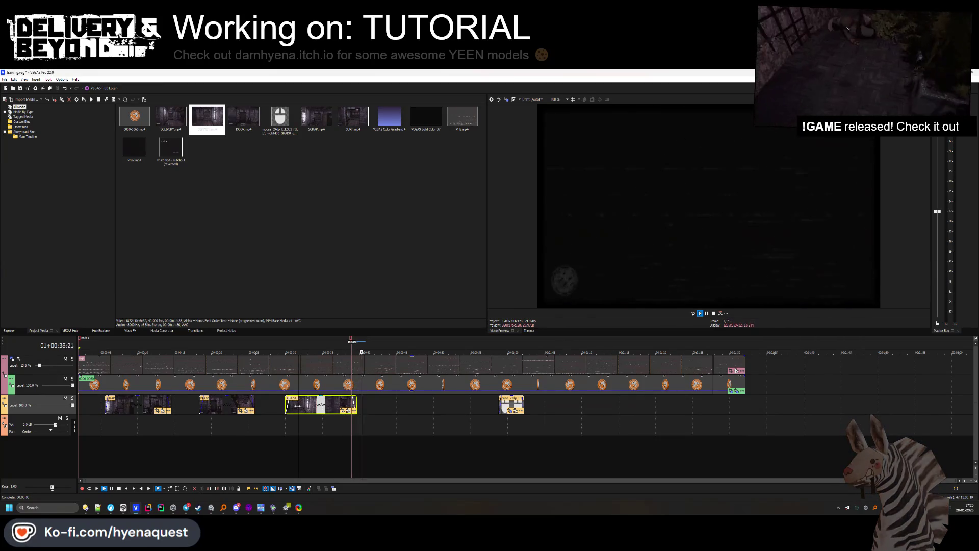
pyautogui.moveTo(355, 403); pyautogui.dragTo(364, 403)
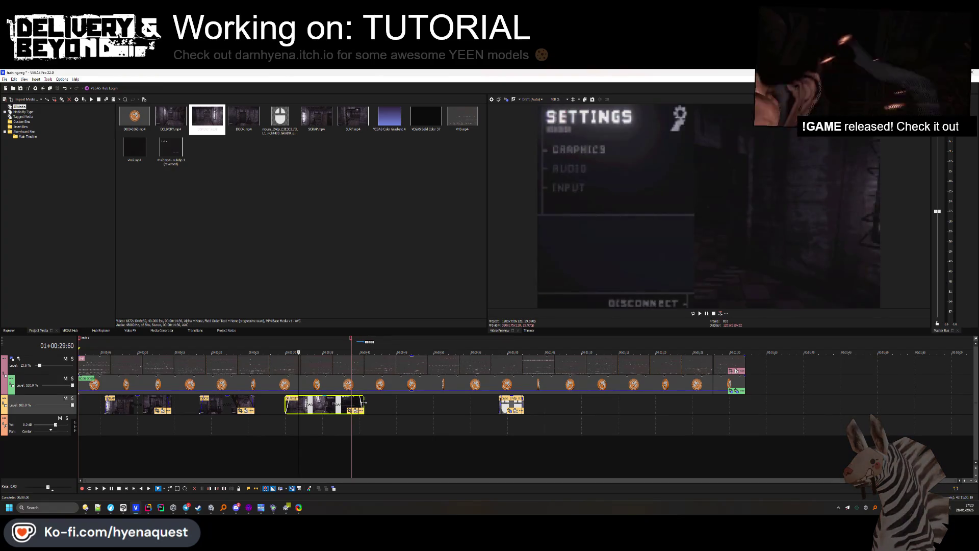
pyautogui.press('space')
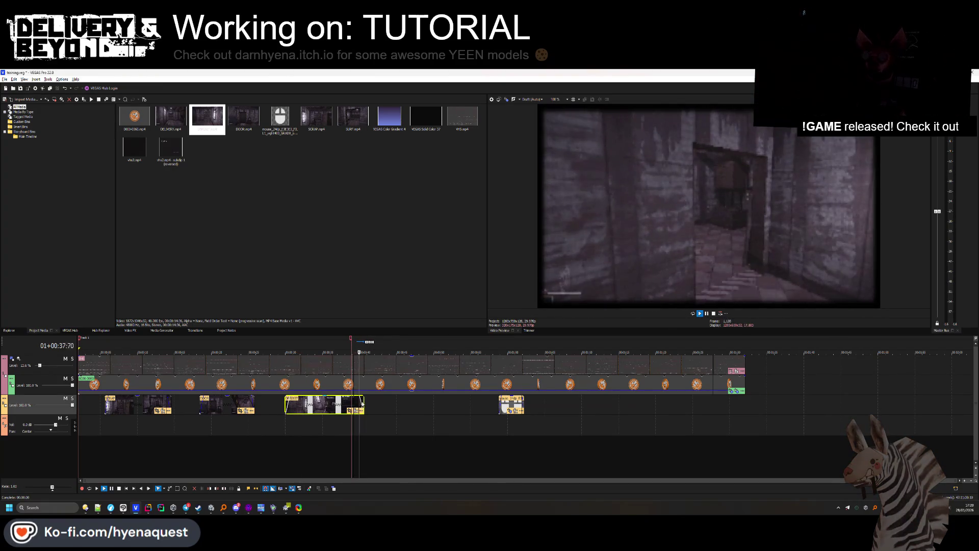
pyautogui.press('space')
pyautogui.moveTo(364, 403); pyautogui.dragTo(361, 403)
pyautogui.press('space')
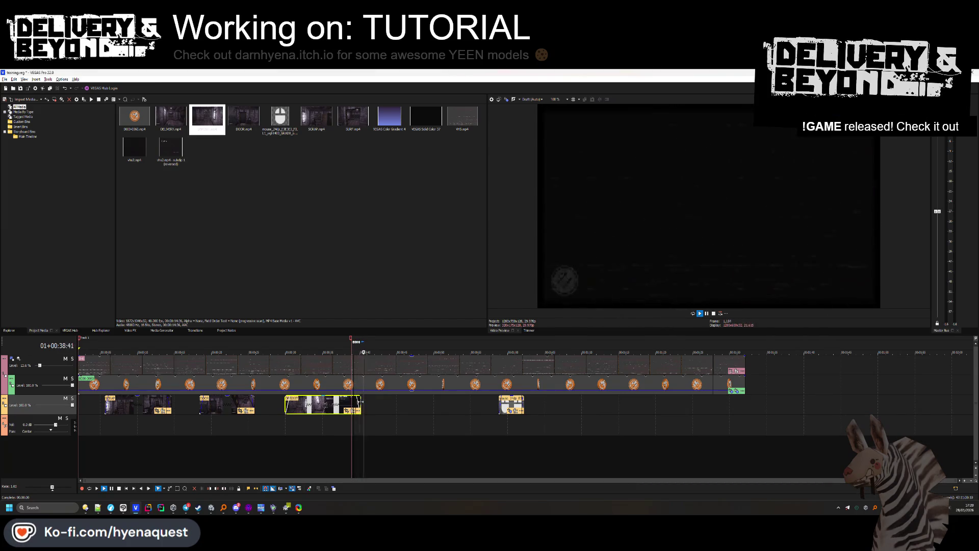
pyautogui.press('space')
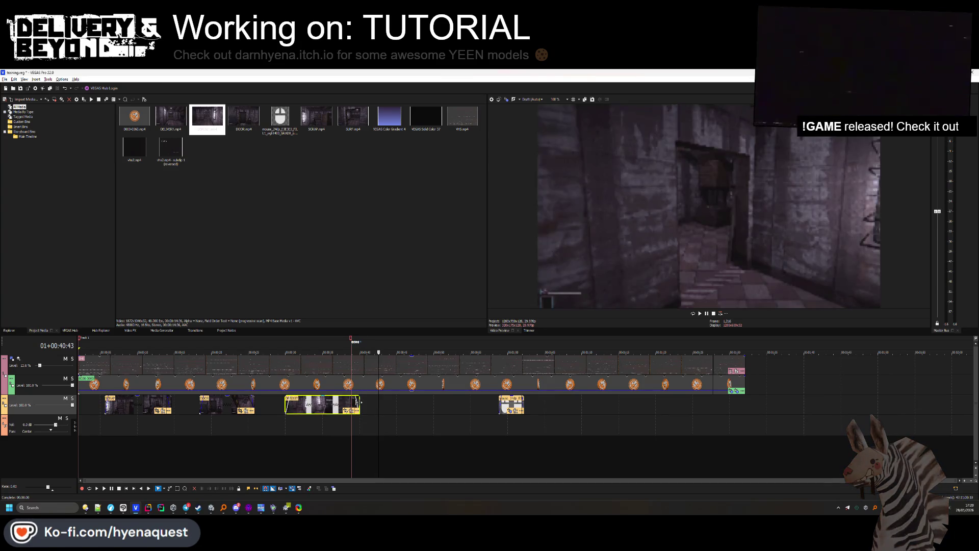
# Place DELIVERY.mp4 on the timeline right after DESERT and play it.
pyautogui.click(393, 403)
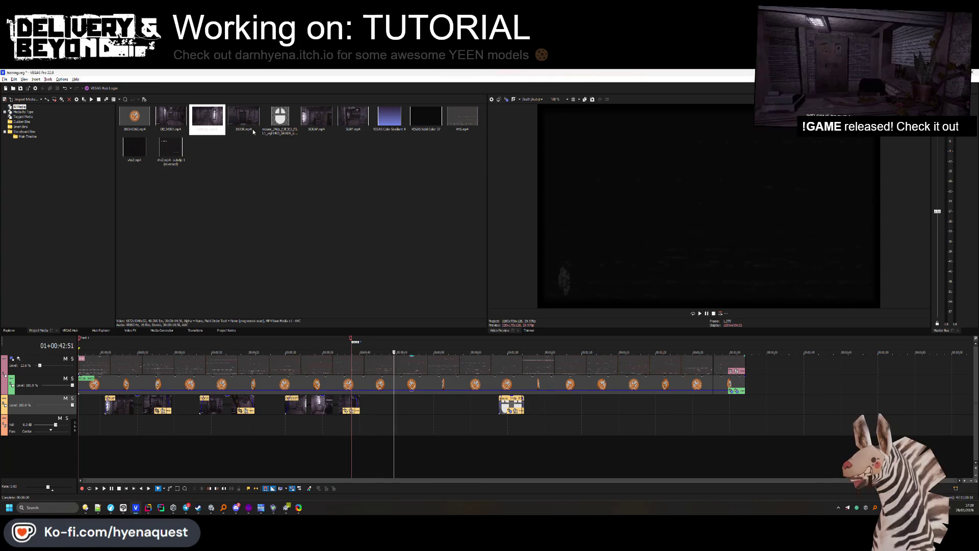
pyautogui.moveTo(171, 117); pyautogui.dragTo(375, 404)
pyautogui.press('space')
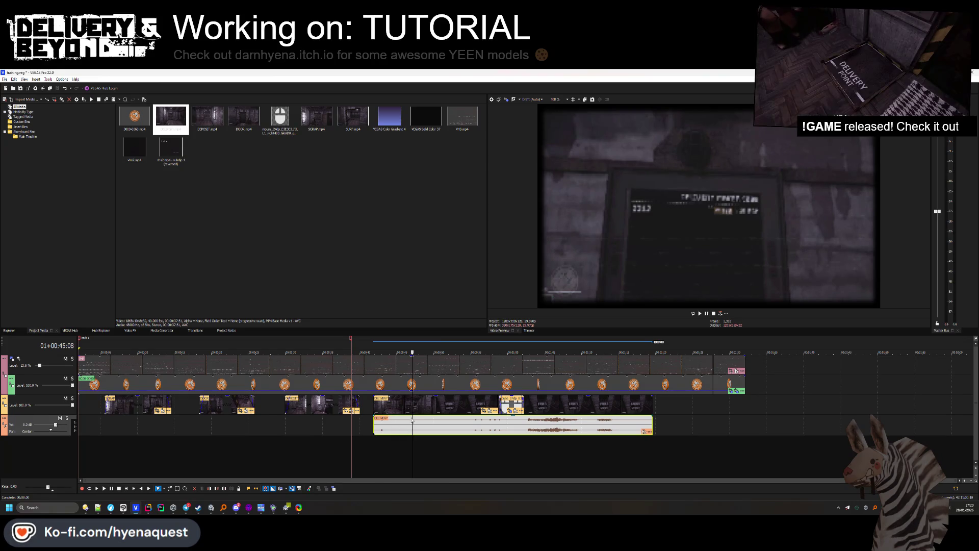
# Delete the DELIVERY audio and preview the clip to locate the 2312 number shot.
pyautogui.press('Delete')
pyautogui.click(374, 397)
pyautogui.click(372, 408)
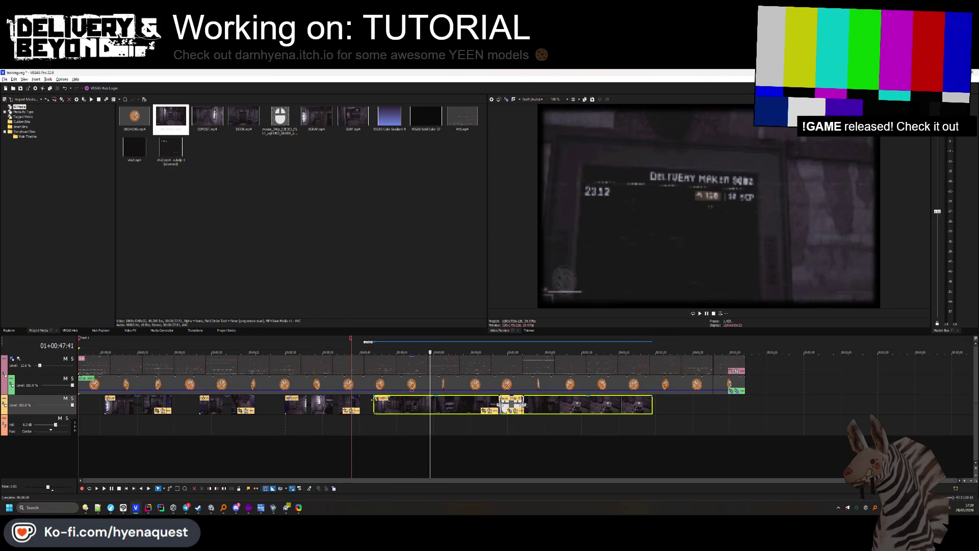
pyautogui.click(385, 408)
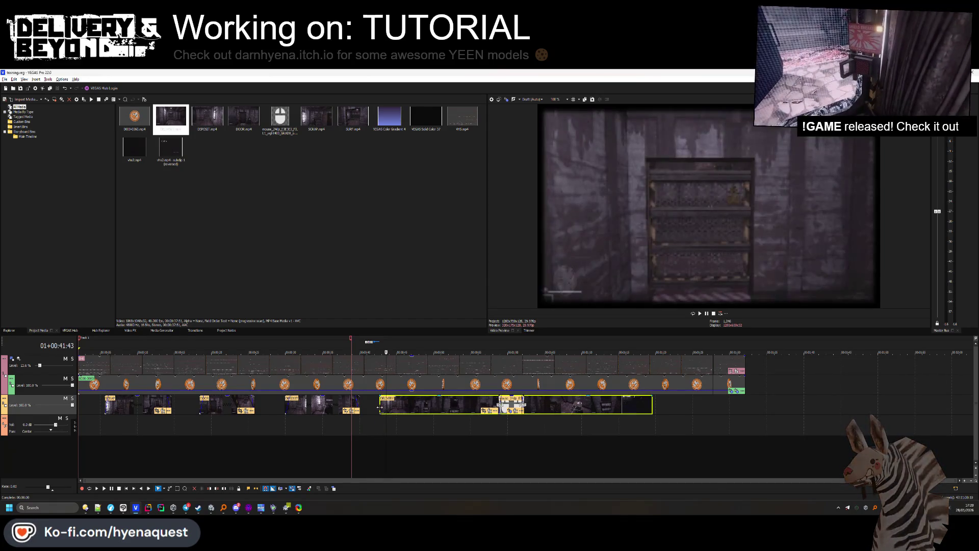
pyautogui.press('space')
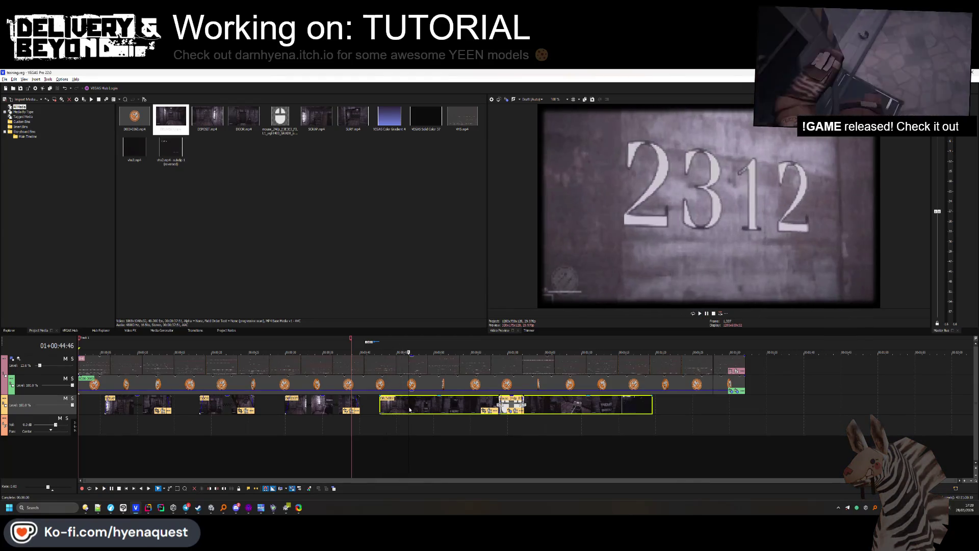
pyautogui.press('Return')
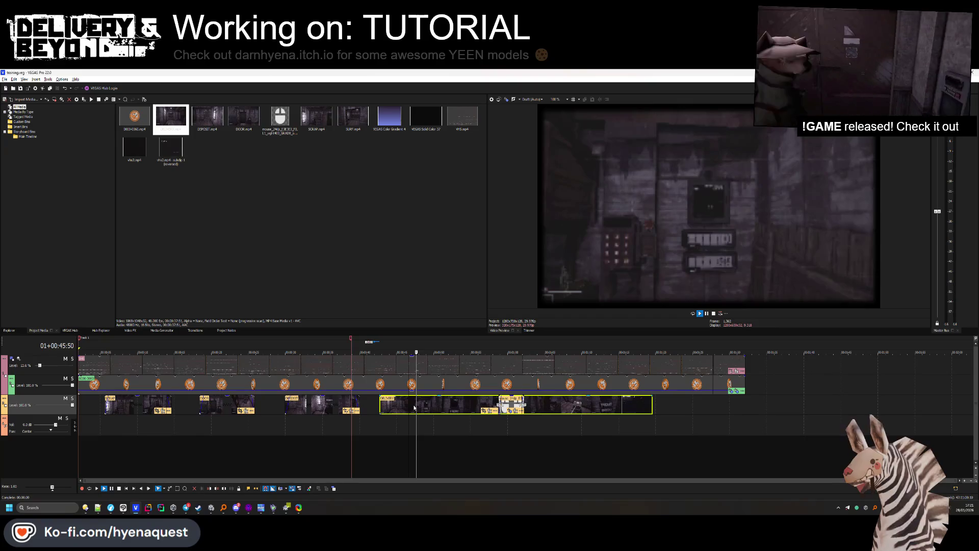
pyautogui.press('space')
pyautogui.click(402, 408)
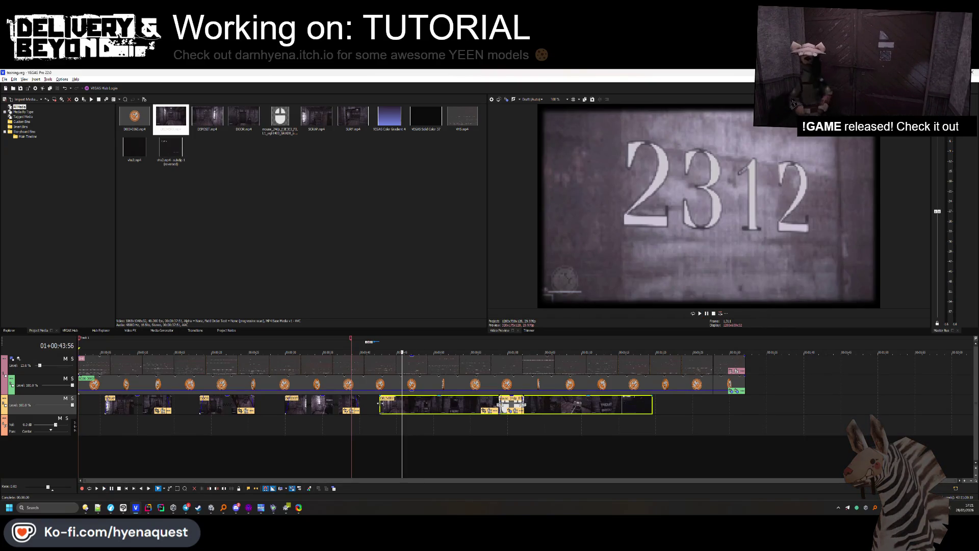
pyautogui.press('Return')
pyautogui.press('Return')
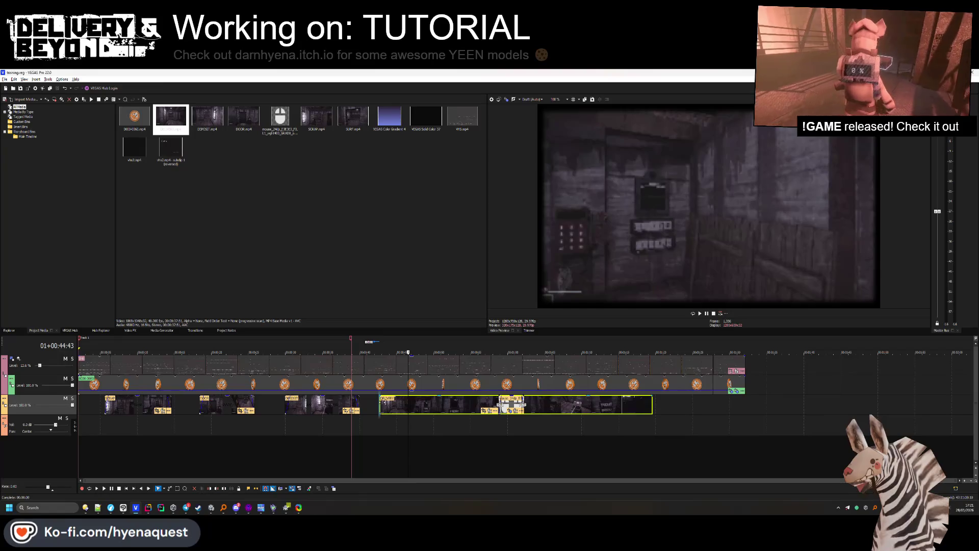
# Trim the DELIVERY clip's start later and its end shorter, previewing the result.
pyautogui.moveTo(380, 402); pyautogui.dragTo(380, 401)
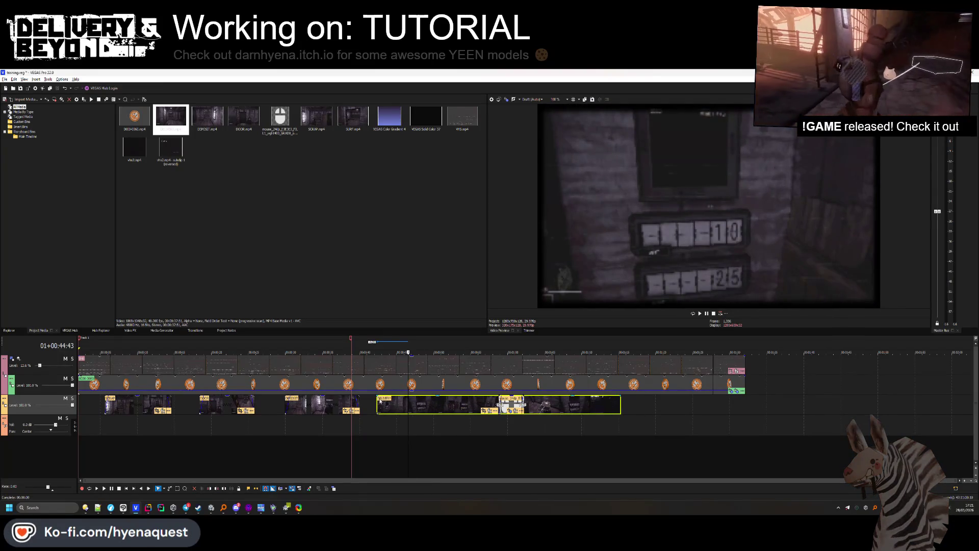
pyautogui.click(378, 405)
pyautogui.press('Return')
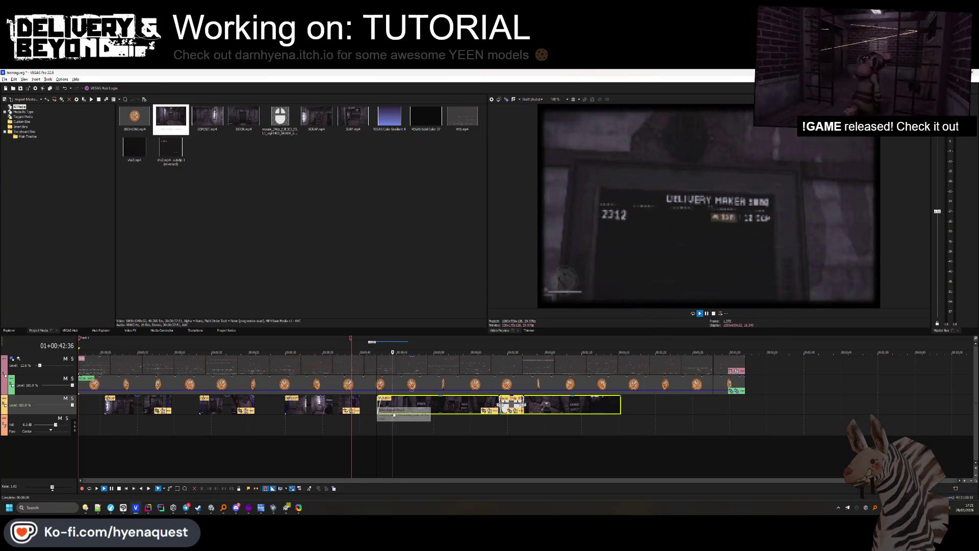
pyautogui.press('space')
pyautogui.moveTo(621, 404); pyautogui.dragTo(471, 399)
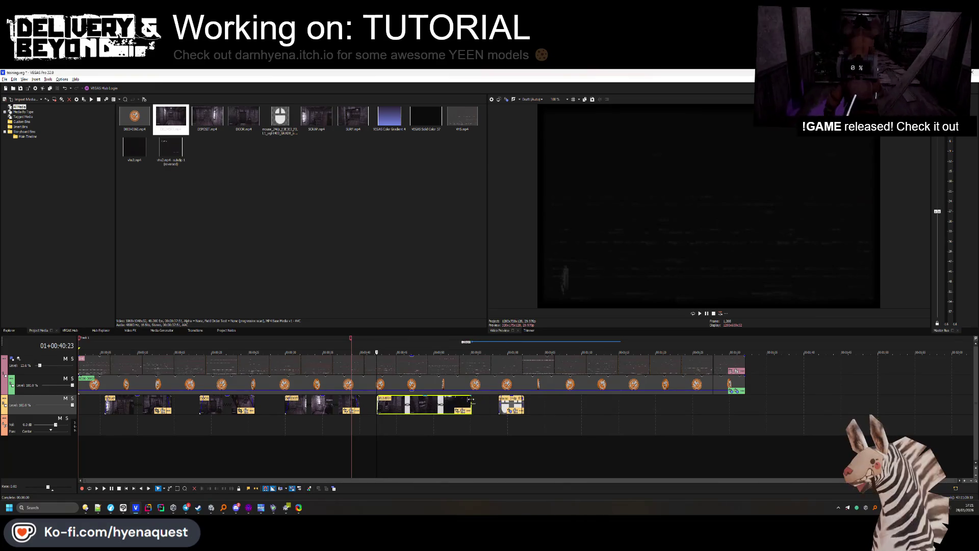
pyautogui.press('space')
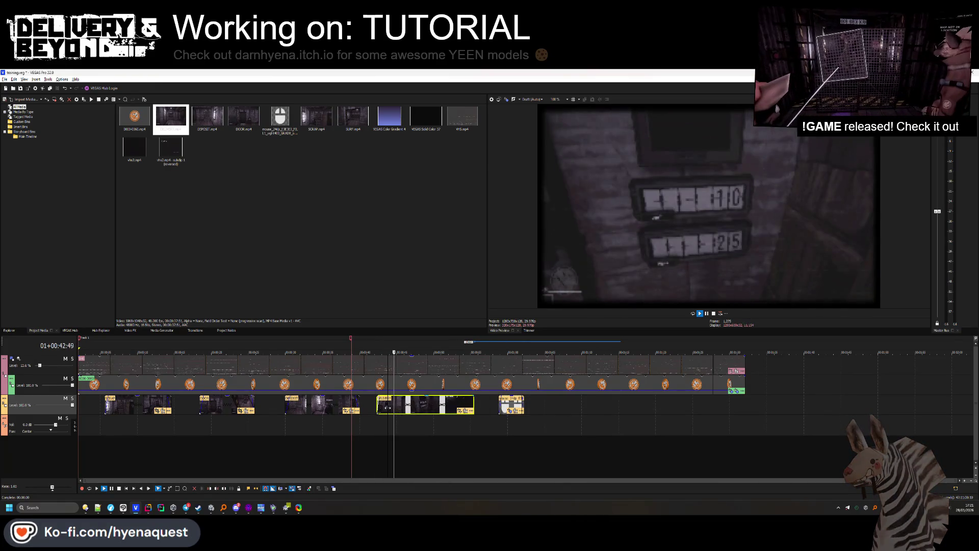
pyautogui.press('space')
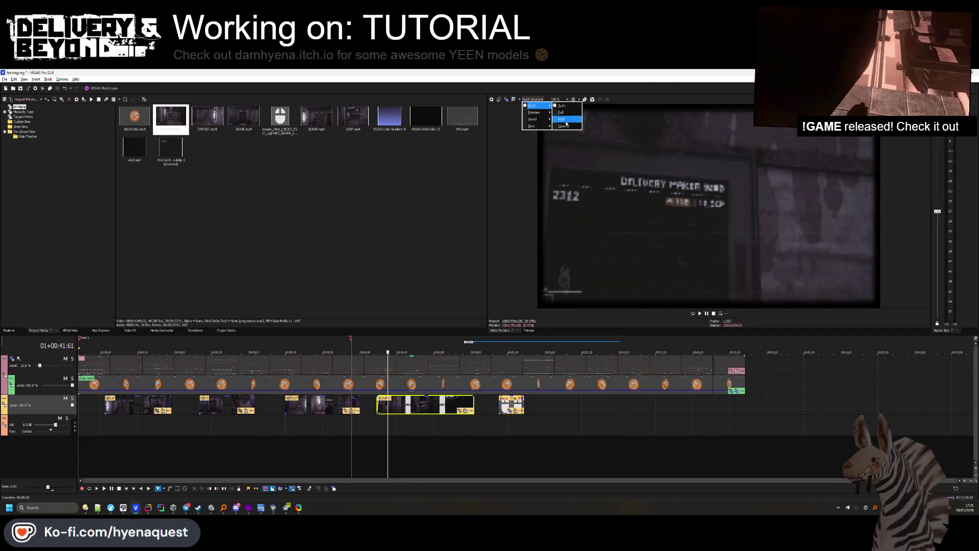
# Set Preview Quality to Draft (Quarter) and play from the DELIVERY clip.
pyautogui.click(563, 126)
pyautogui.click(377, 421)
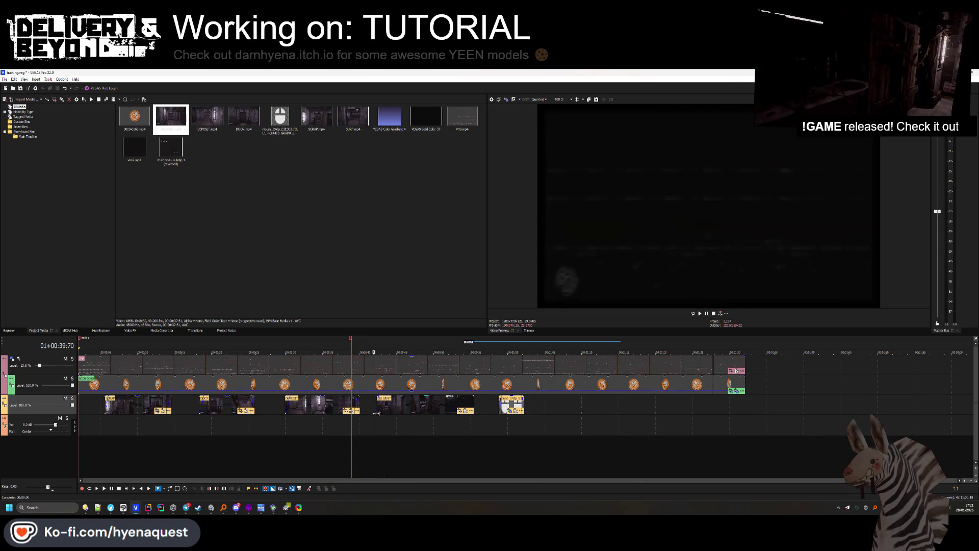
pyautogui.press('space')
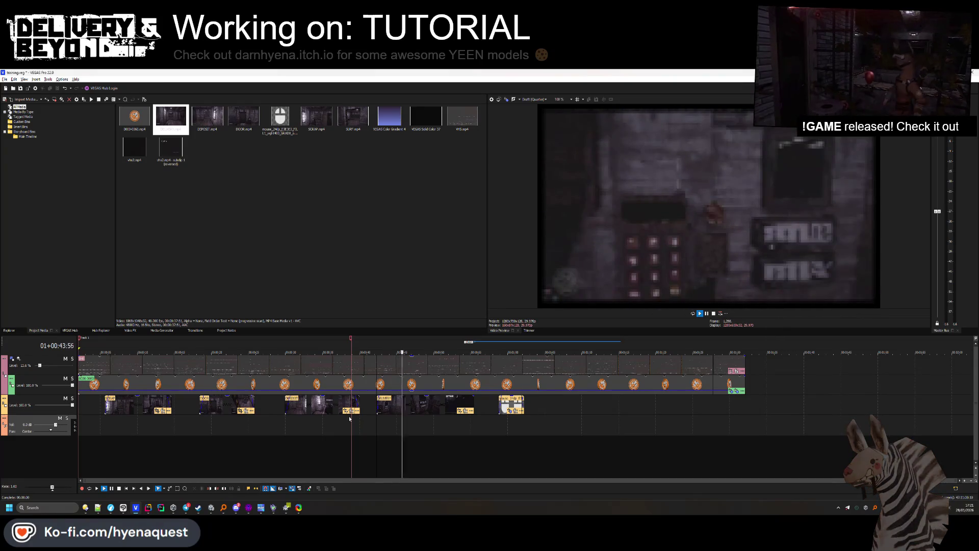
pyautogui.press('space')
# Extend DELIVERY's end slightly, then slide DEPOSIT and DELIVERY left to close the gaps.
pyautogui.moveTo(473, 403); pyautogui.dragTo(484, 403)
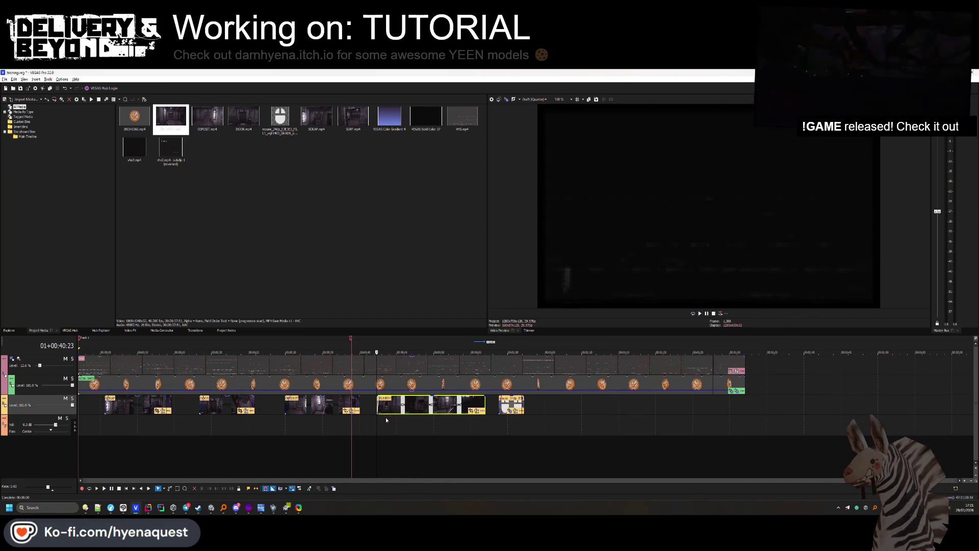
pyautogui.moveTo(390, 408); pyautogui.dragTo(382, 408)
pyautogui.moveTo(315, 408); pyautogui.dragTo(292, 408)
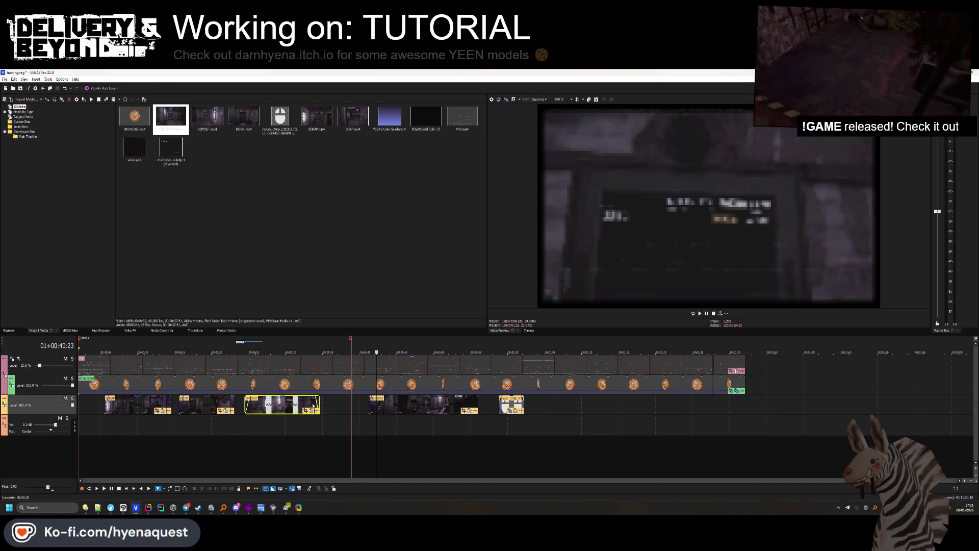
pyautogui.moveTo(476, 403)
pyautogui.mouseDown()
pyautogui.moveTo(436, 402)
pyautogui.moveTo(458, 402)
pyautogui.moveTo(442, 396)
pyautogui.mouseUp()
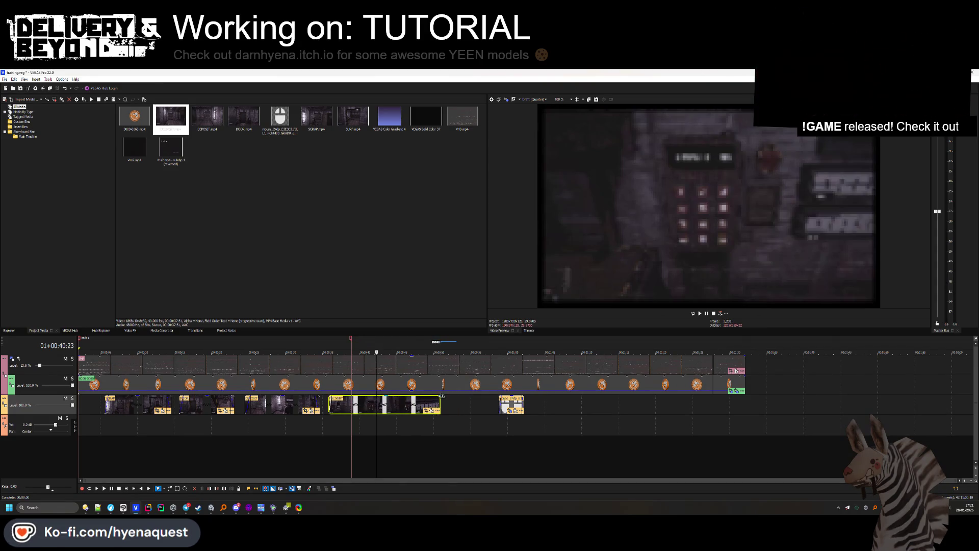
pyautogui.click(329, 418)
pyautogui.press('space')
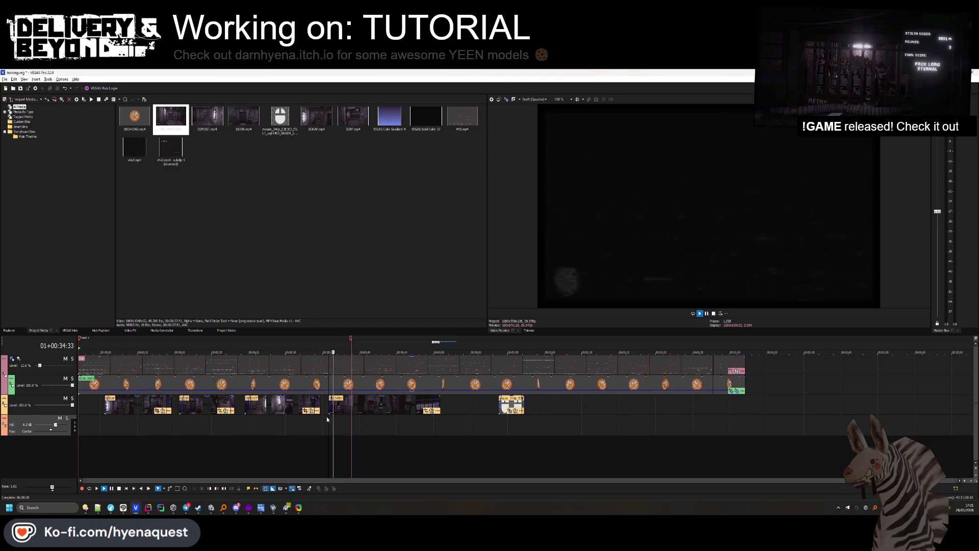
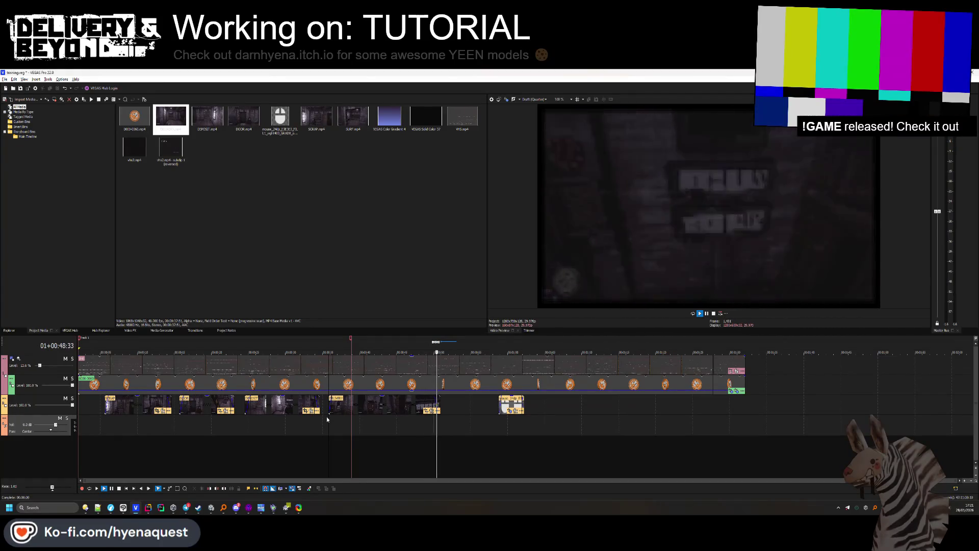
# Extend the DELIVERY clip's end slightly and drop SURF.mp4 onto new tracks below the clips.
pyautogui.press('space')
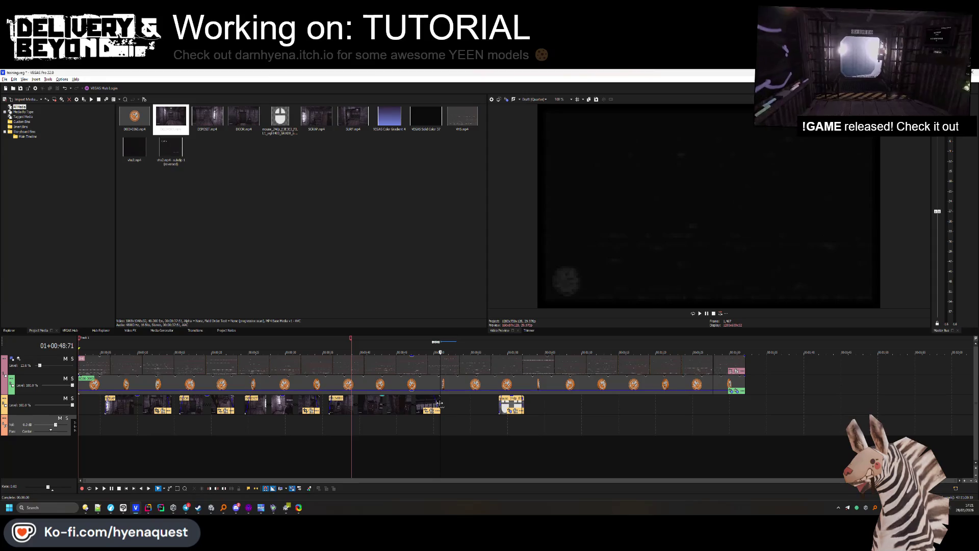
pyautogui.press('space')
pyautogui.moveTo(439, 403); pyautogui.dragTo(462, 404)
pyautogui.press('space')
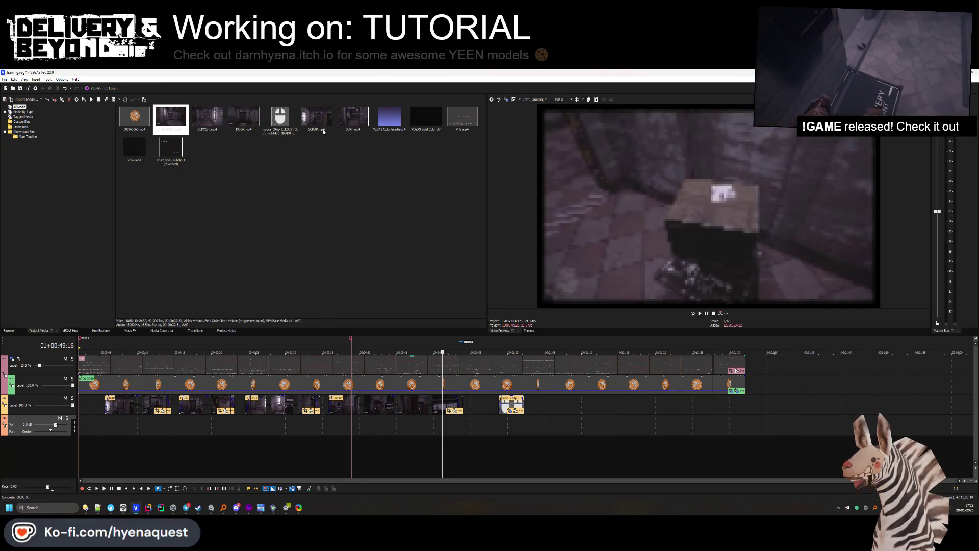
pyautogui.moveTo(353, 117)
pyautogui.mouseDown()
pyautogui.moveTo(452, 365)
pyautogui.moveTo(492, 418)
pyautogui.moveTo(494, 442)
pyautogui.moveTo(494, 419)
pyautogui.moveTo(539, 461)
pyautogui.mouseUp()
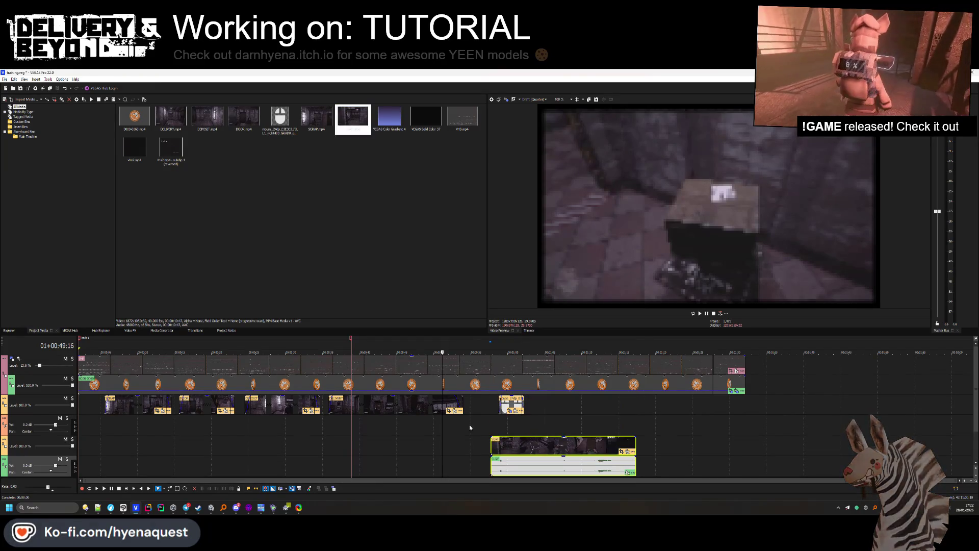
# Delete the empty audio track and the SURF audio track.
pyautogui.click(32, 418)
pyautogui.press('Delete')
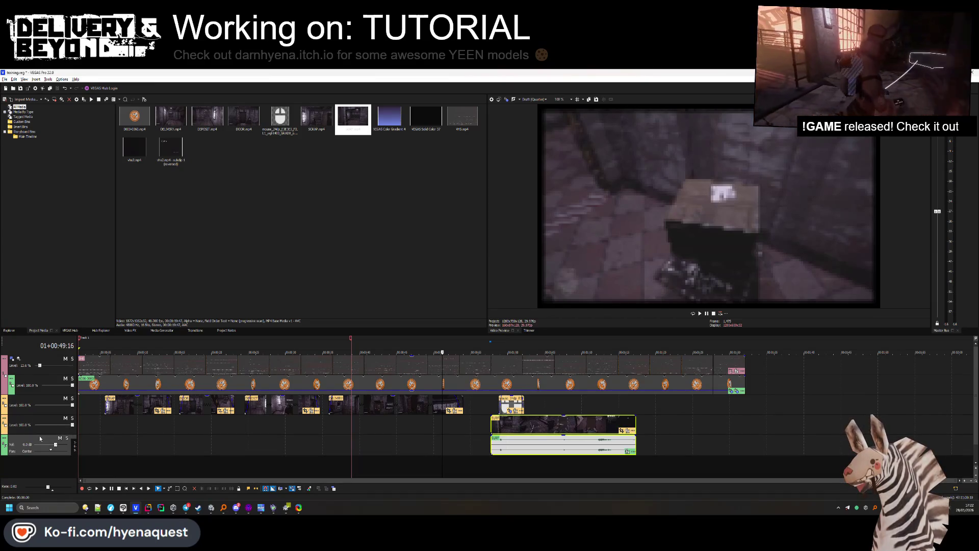
pyautogui.click(537, 442)
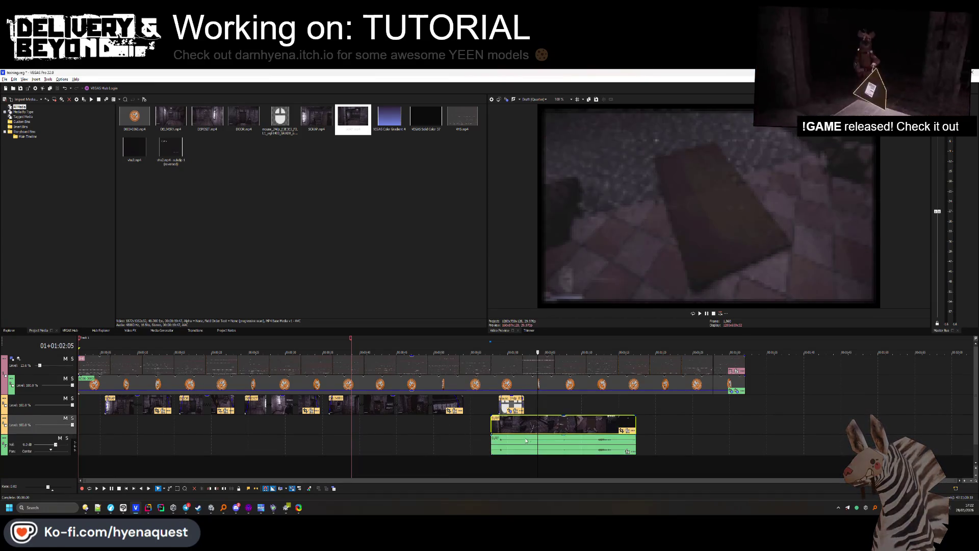
pyautogui.click(524, 441)
pyautogui.click(50, 442)
pyautogui.press('Delete')
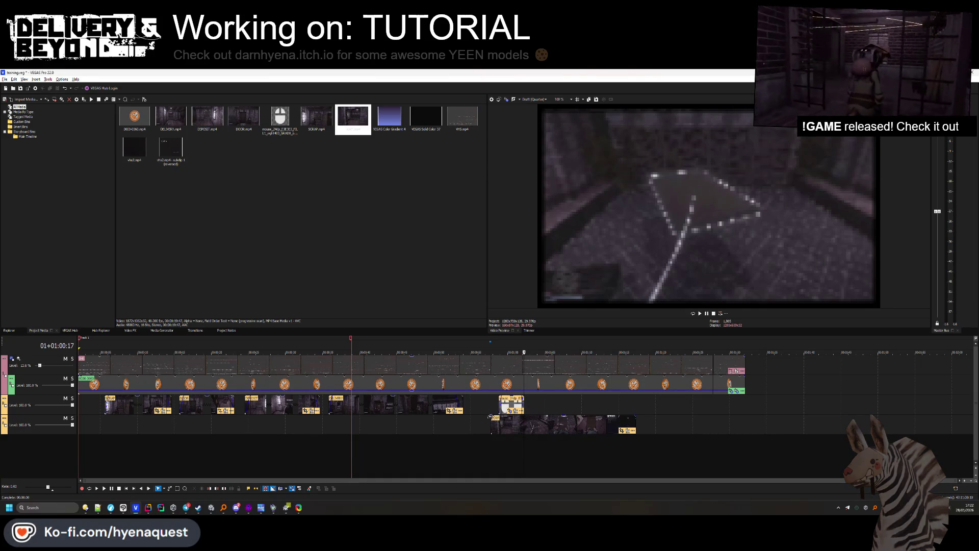
# Trim the SURF video event's edges, slide it earlier and shorten its end.
pyautogui.click(492, 417)
pyautogui.moveTo(492, 425); pyautogui.dragTo(515, 426)
pyautogui.click(488, 422)
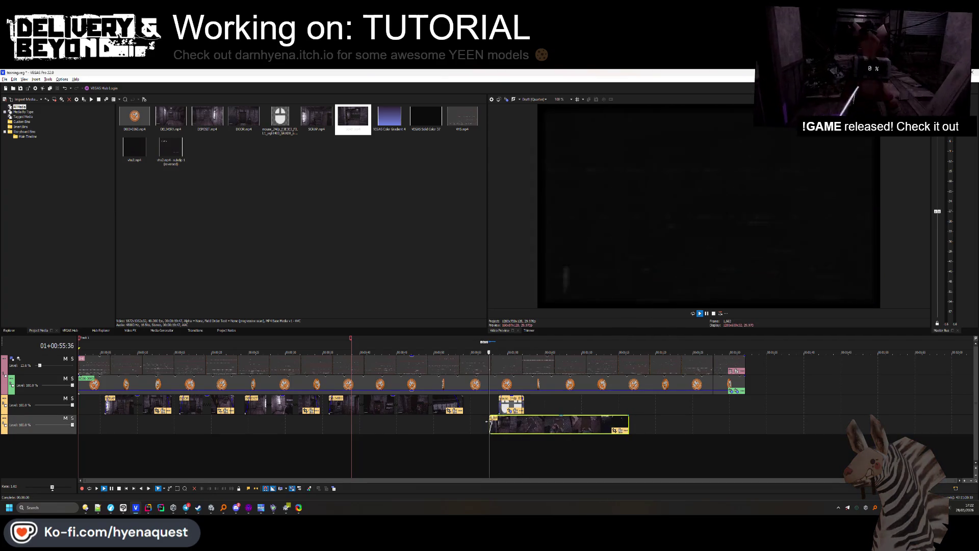
pyautogui.press('space')
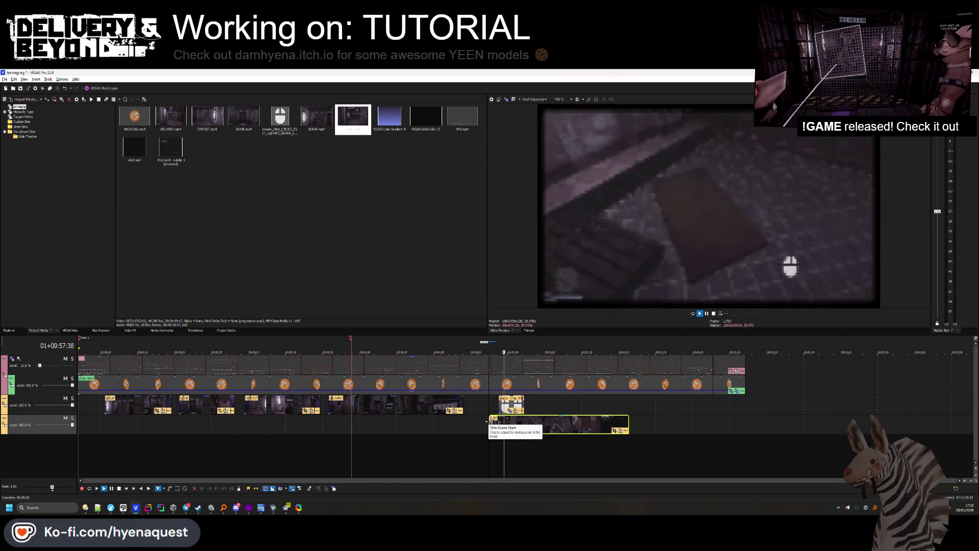
pyautogui.moveTo(539, 424); pyautogui.dragTo(520, 427)
pyautogui.press('space')
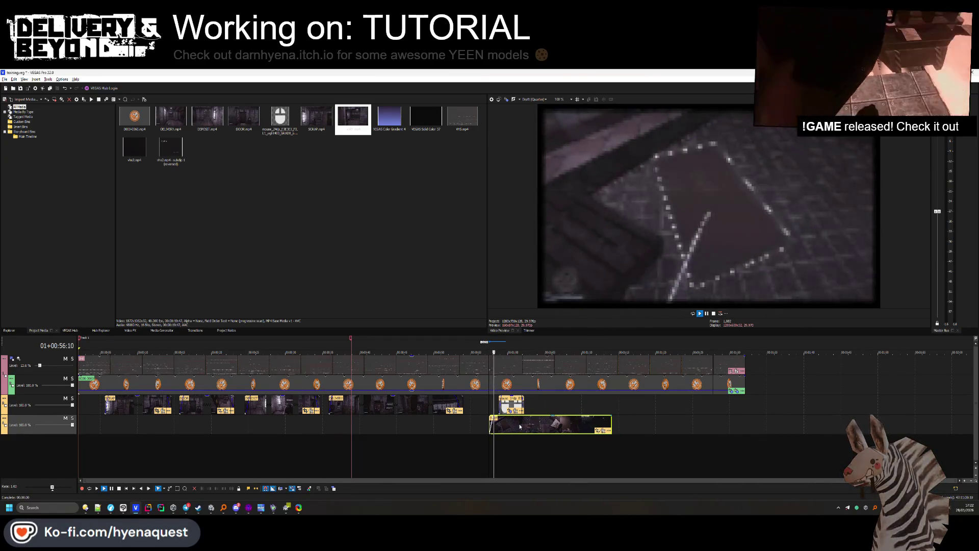
pyautogui.click(514, 405)
pyautogui.press('space')
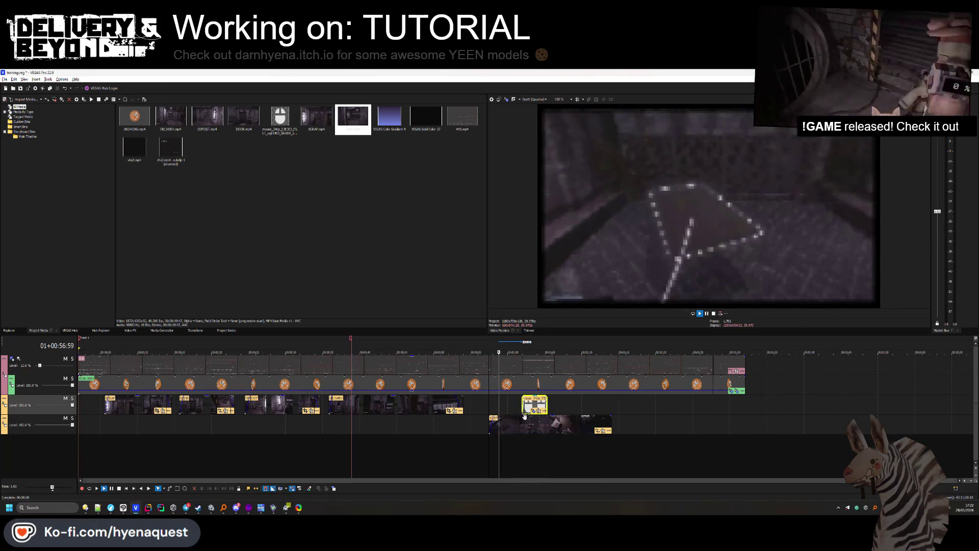
pyautogui.moveTo(609, 424); pyautogui.dragTo(601, 422)
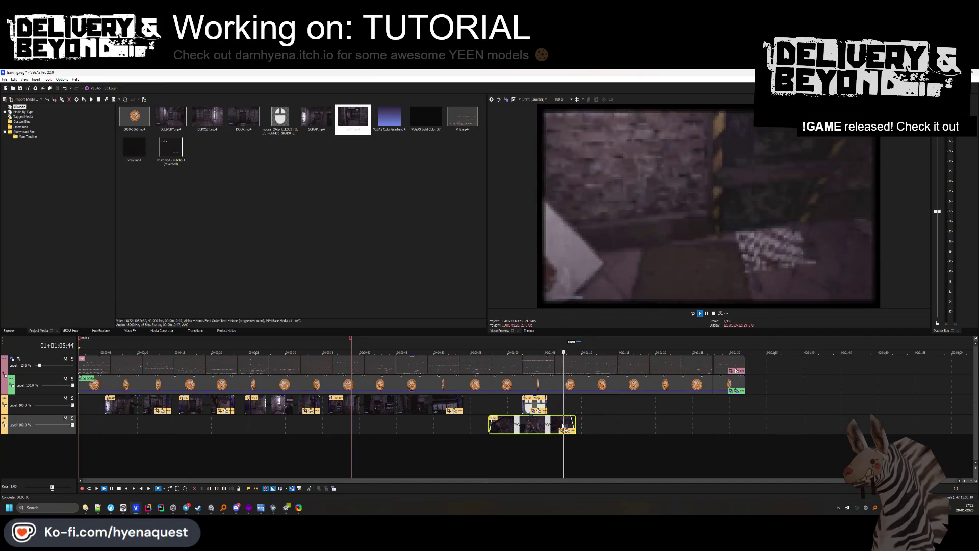
pyautogui.press('space')
# Mark a time selection near the timeline start covering the first clip.
pyautogui.click(475, 442)
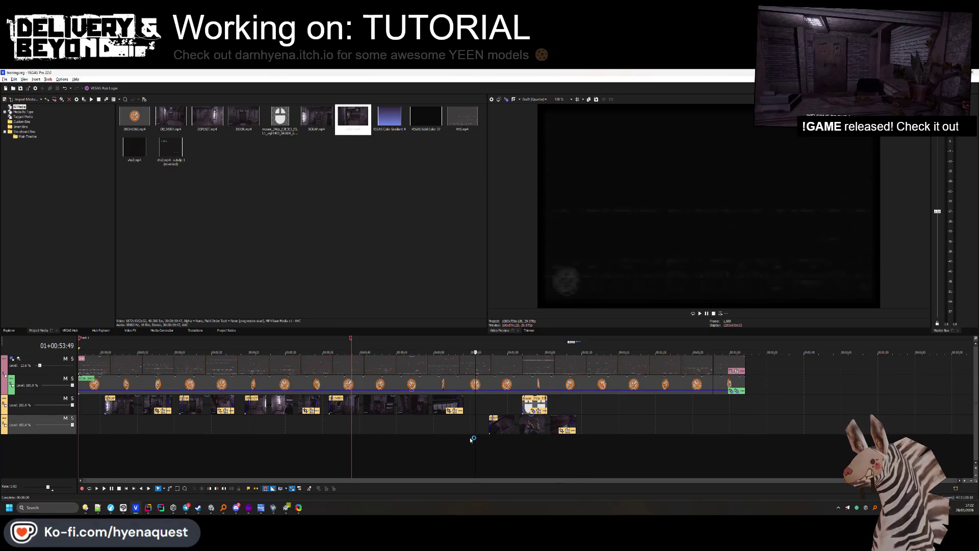
pyautogui.moveTo(110, 347)
pyautogui.mouseDown()
pyautogui.moveTo(306, 359)
pyautogui.moveTo(161, 363)
pyautogui.moveTo(171, 360)
pyautogui.mouseUp()
pyautogui.moveTo(108, 348); pyautogui.dragTo(104, 348)
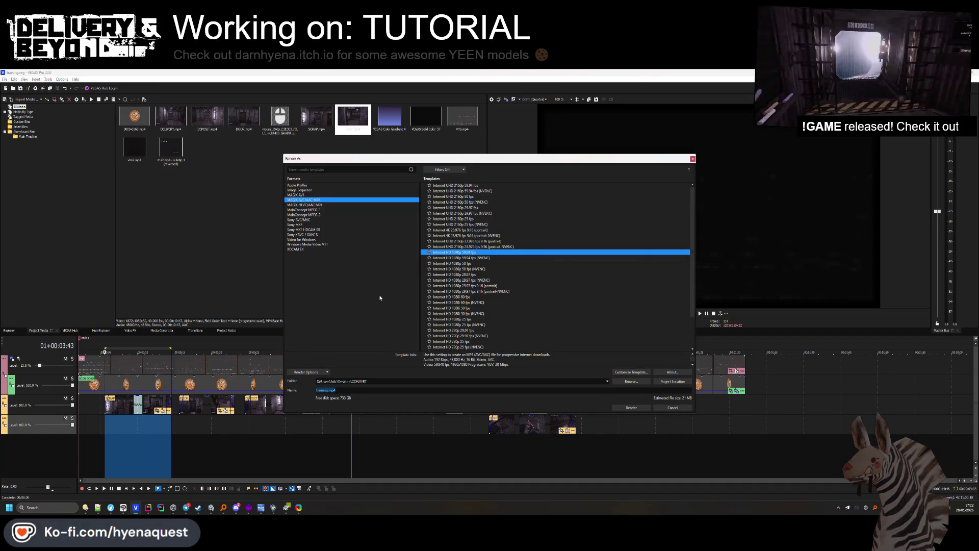
# Start rendering the range as container.mp4, then cancel that render.
pyautogui.click(631, 381)
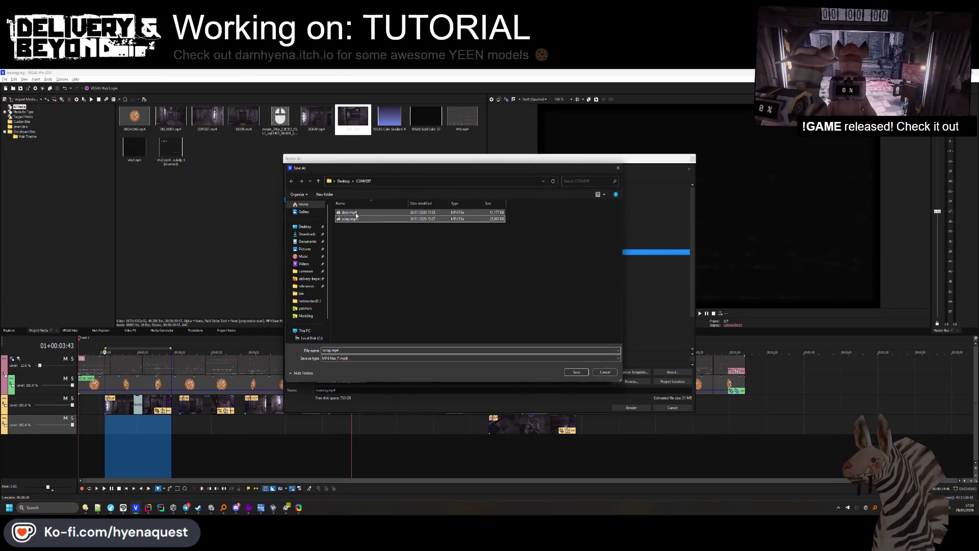
pyautogui.click(355, 214)
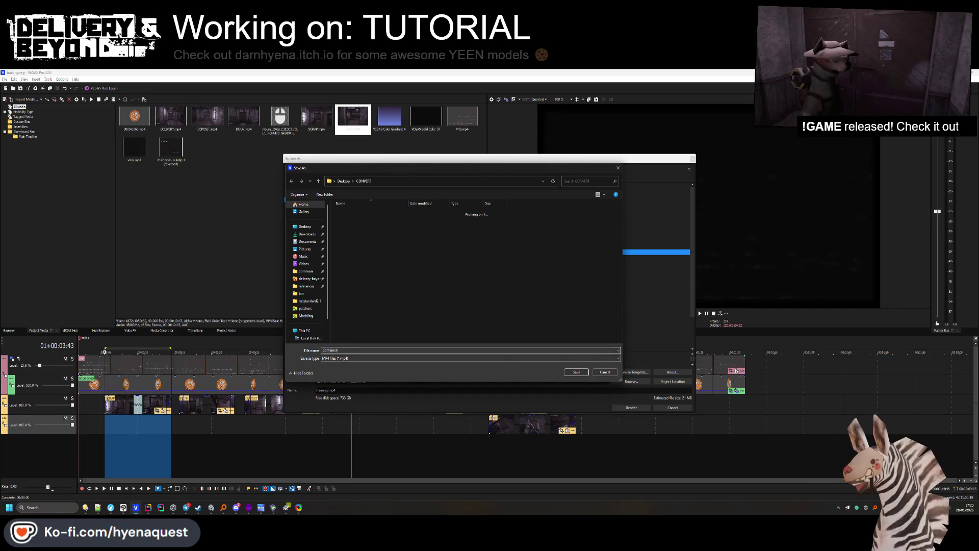
pyautogui.press('Return')
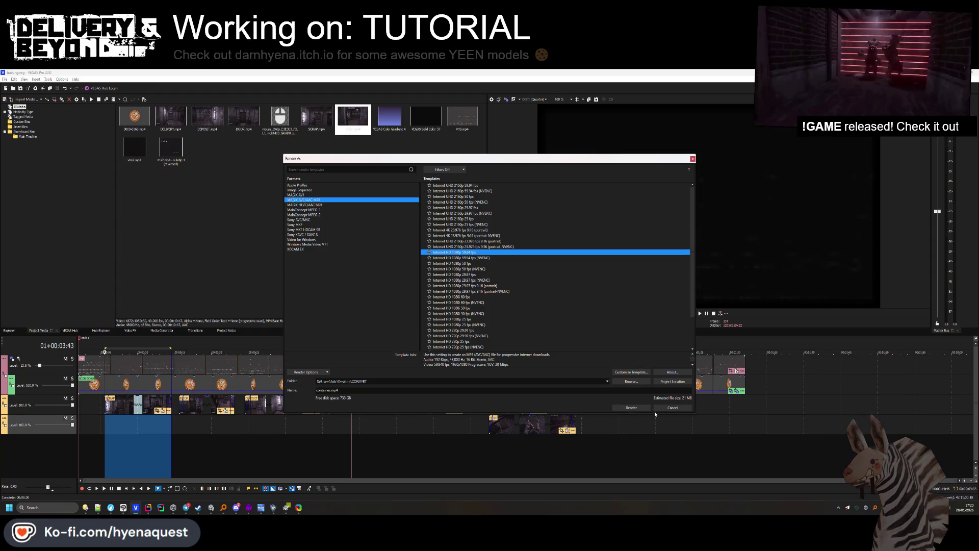
pyautogui.click(632, 408)
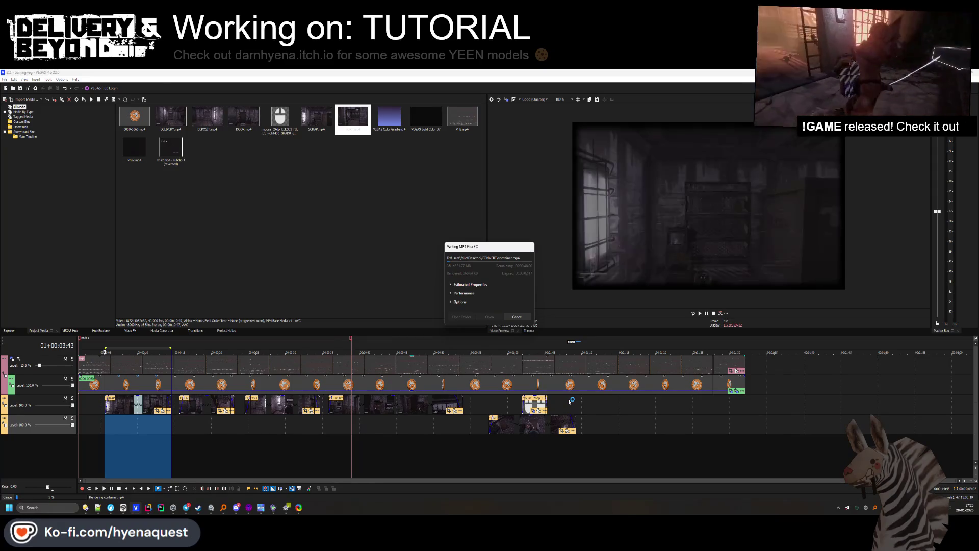
pyautogui.click(525, 318)
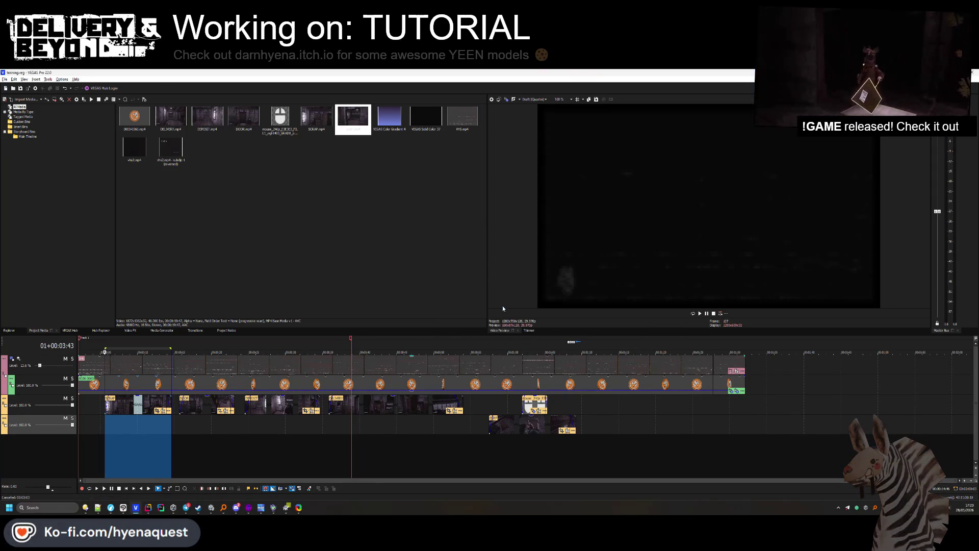
# Render the marked range as scrap.mp4 into Desktop\CONVERT.
pyautogui.click(29, 89)
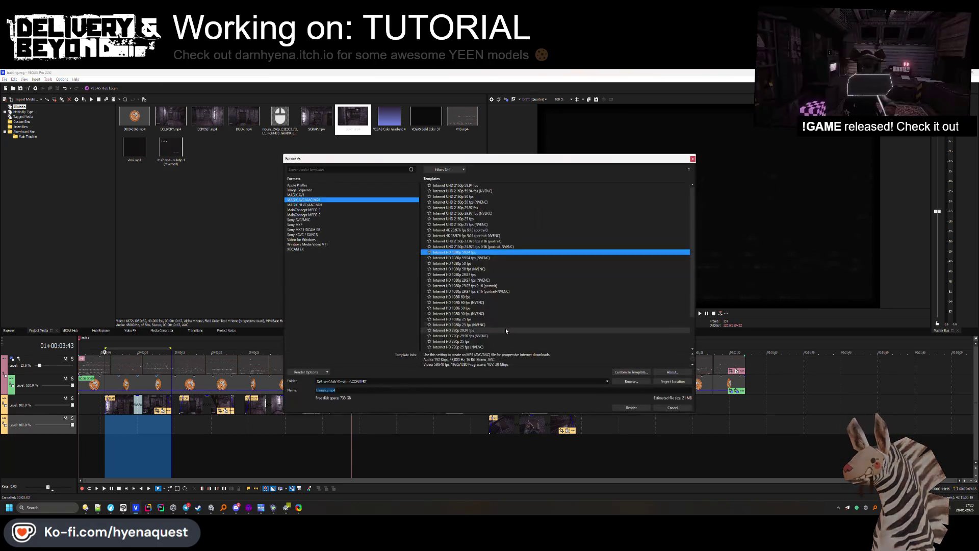
pyautogui.click(631, 381)
pyautogui.write('scrap')
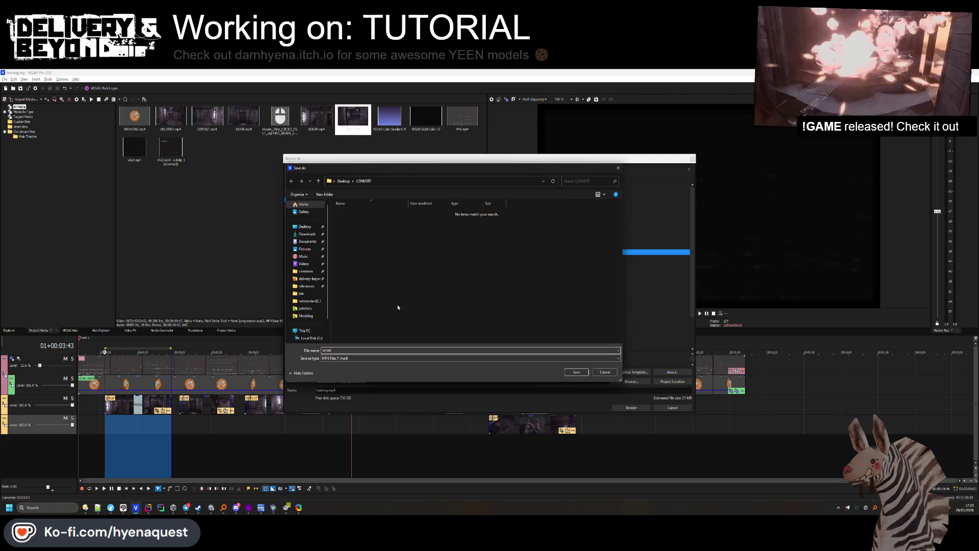
pyautogui.press('Return')
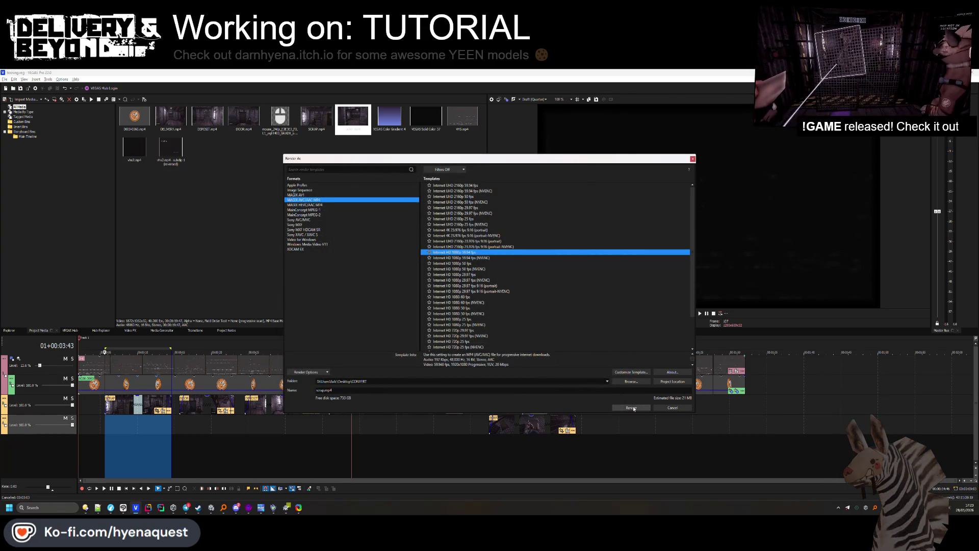
pyautogui.click(632, 408)
pyautogui.hotkey('alt', 'Tab')
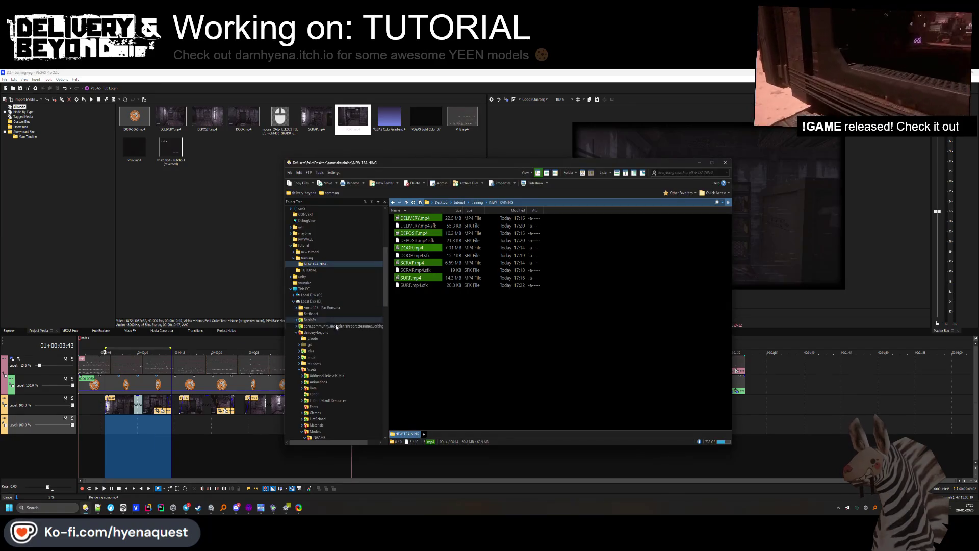
# Send scrap.webm and door.webm from Desktop\CONVERT to the Recycle Bin, then return to Rider.
pyautogui.click(309, 264)
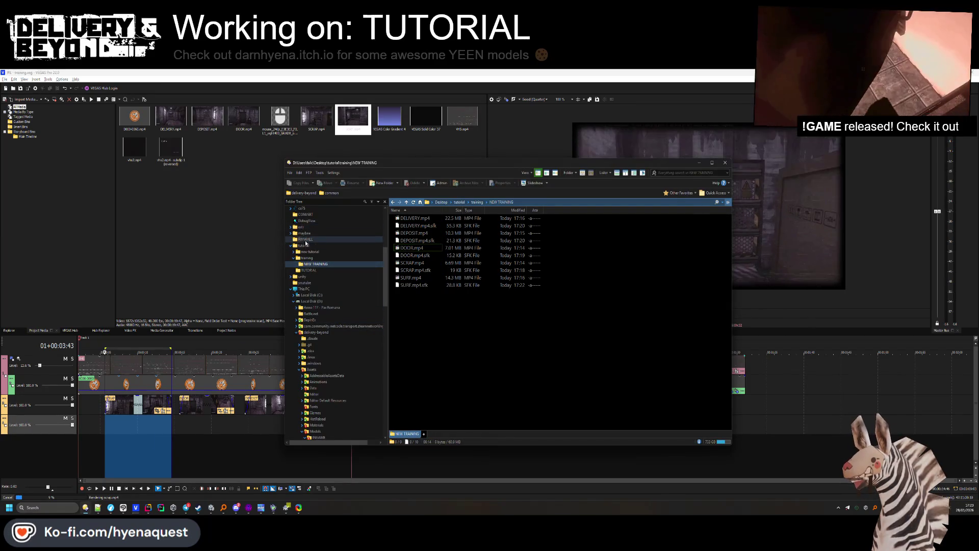
pyautogui.click(305, 214)
pyautogui.click(420, 246)
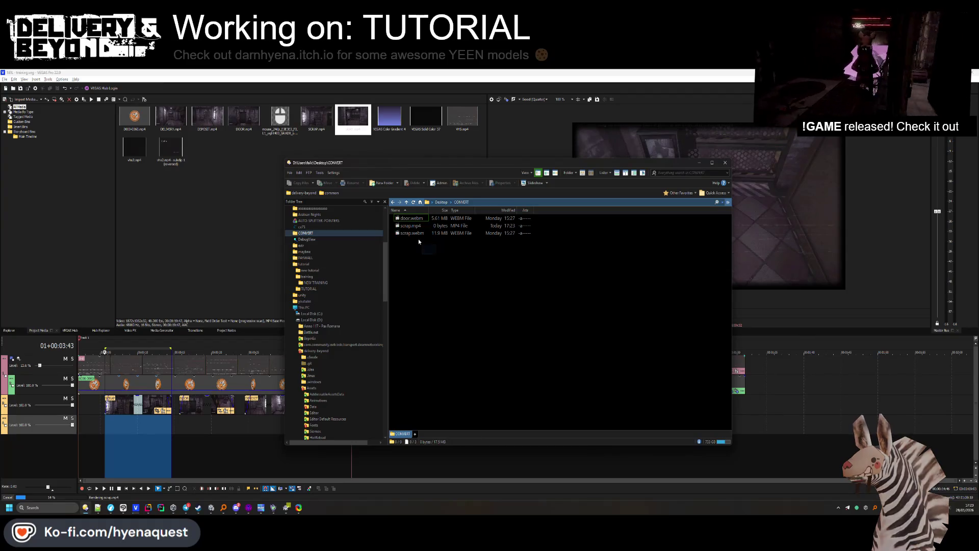
pyautogui.click(412, 233)
pyautogui.press('Delete')
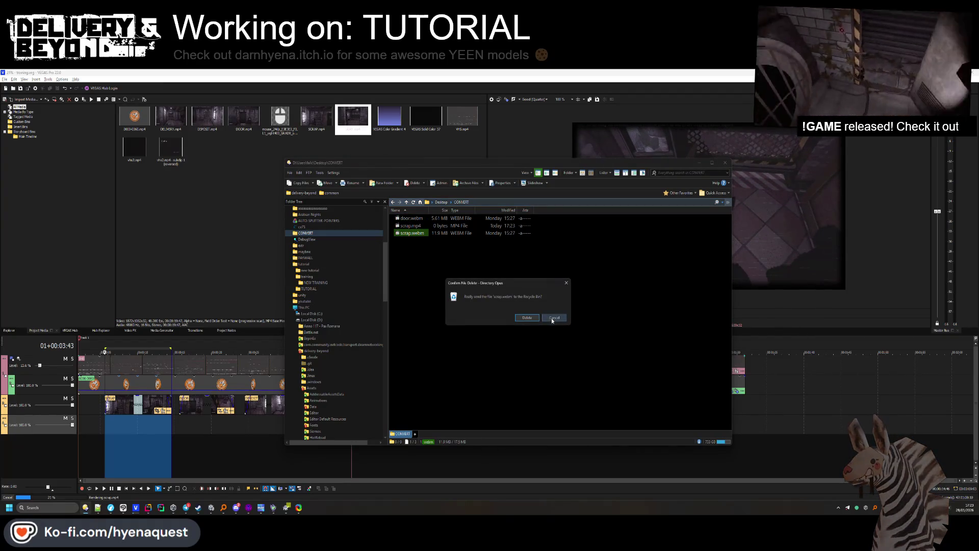
pyautogui.click(532, 319)
pyautogui.click(411, 218)
pyautogui.press('Delete')
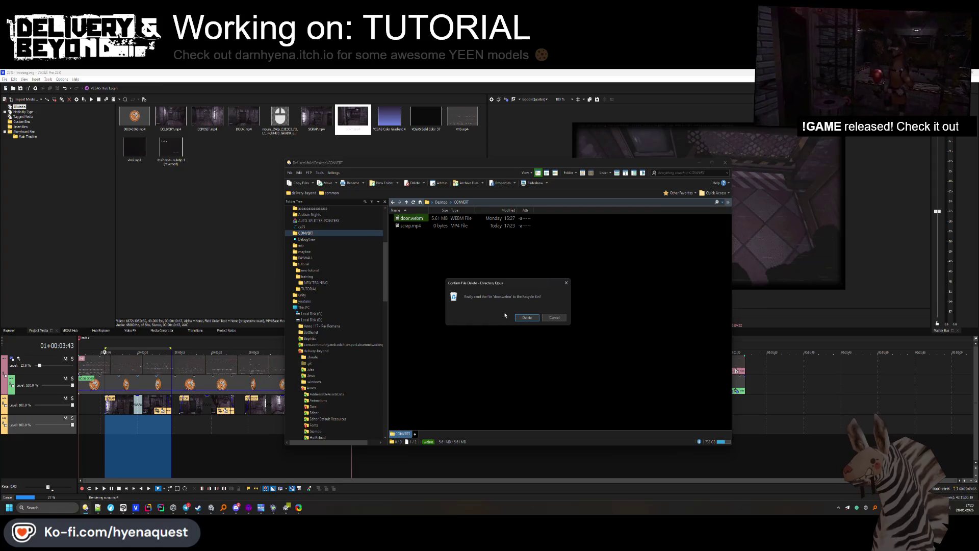
pyautogui.click(527, 317)
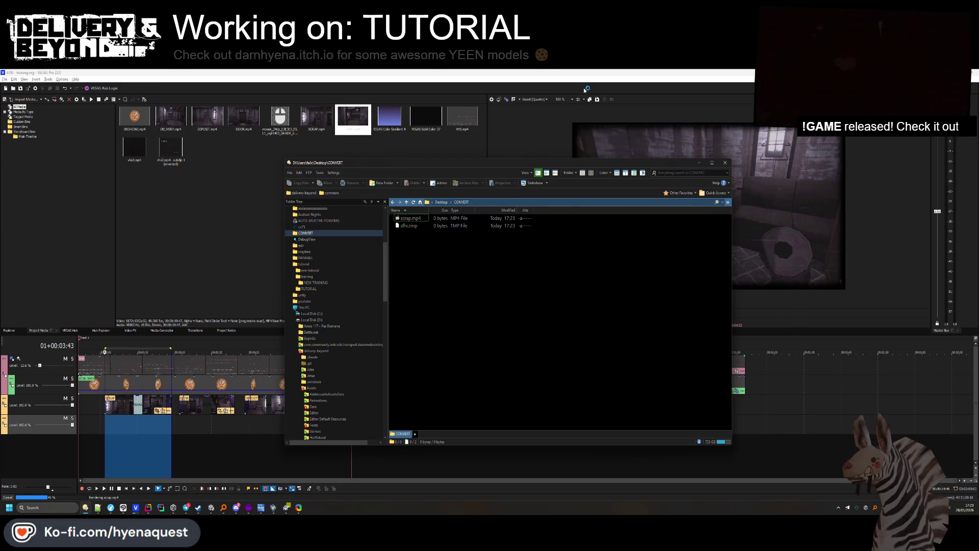
pyautogui.hotkey('alt', 'Tab')
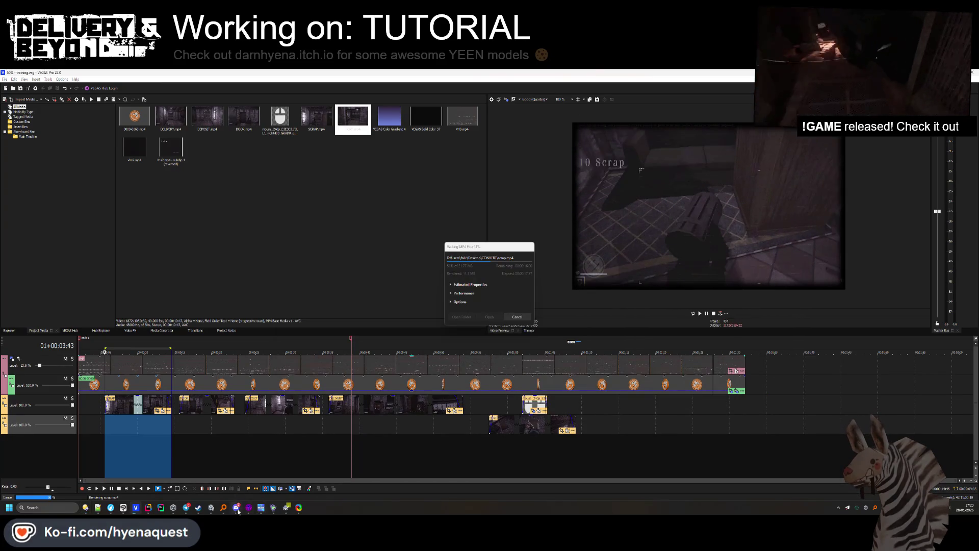
pyautogui.hotkey('alt', 'Tab')
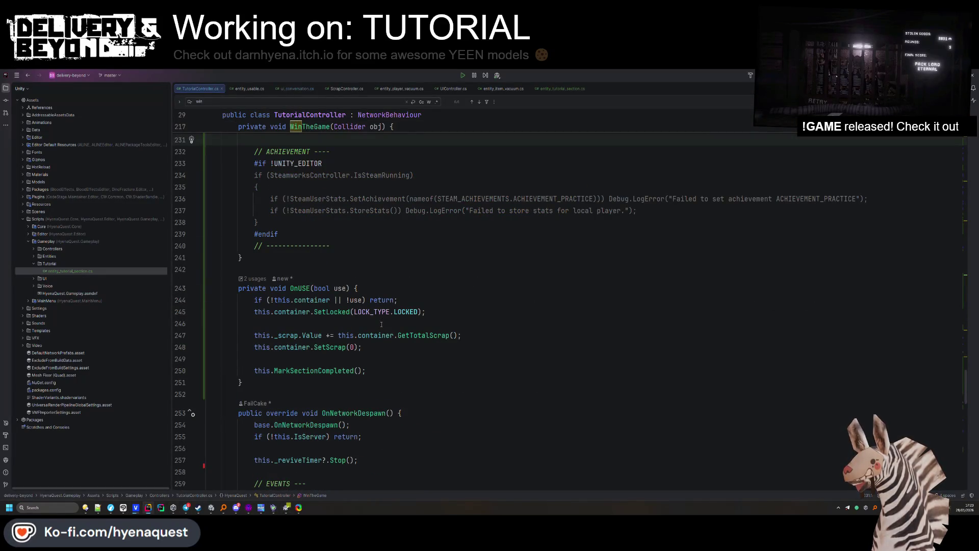
# Comment out this.MarkSectionCompleted(); inside WinTheGame in TutorialController.cs.
pyautogui.scroll(8, 381, 325)
pyautogui.click(386, 309)
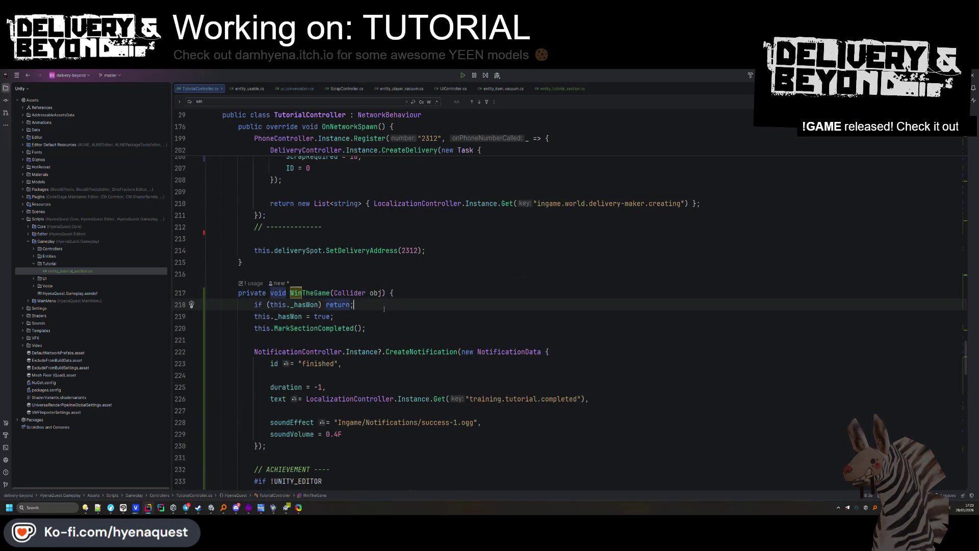
pyautogui.click(379, 312)
pyautogui.press('Return')
pyautogui.click(363, 345)
pyautogui.press('Delete')
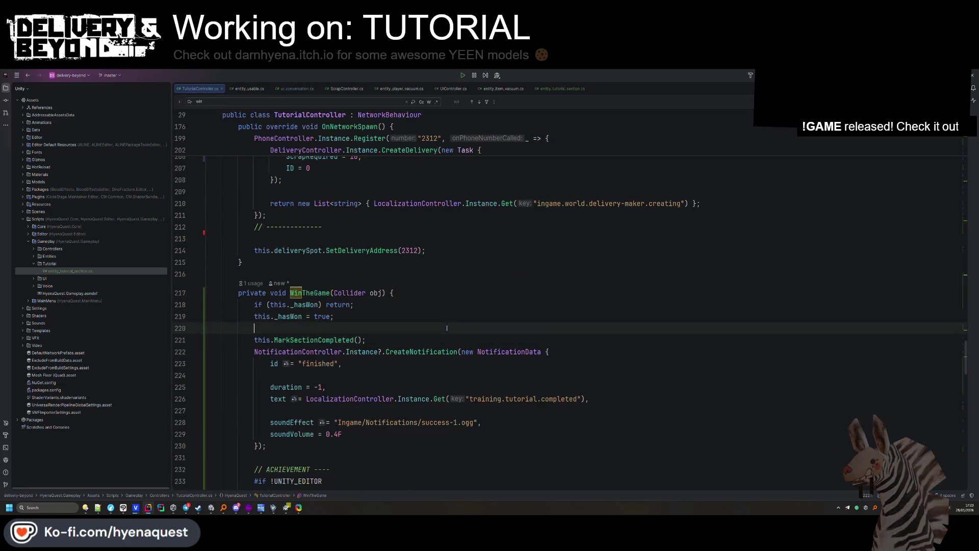
pyautogui.doubleClick(317, 363)
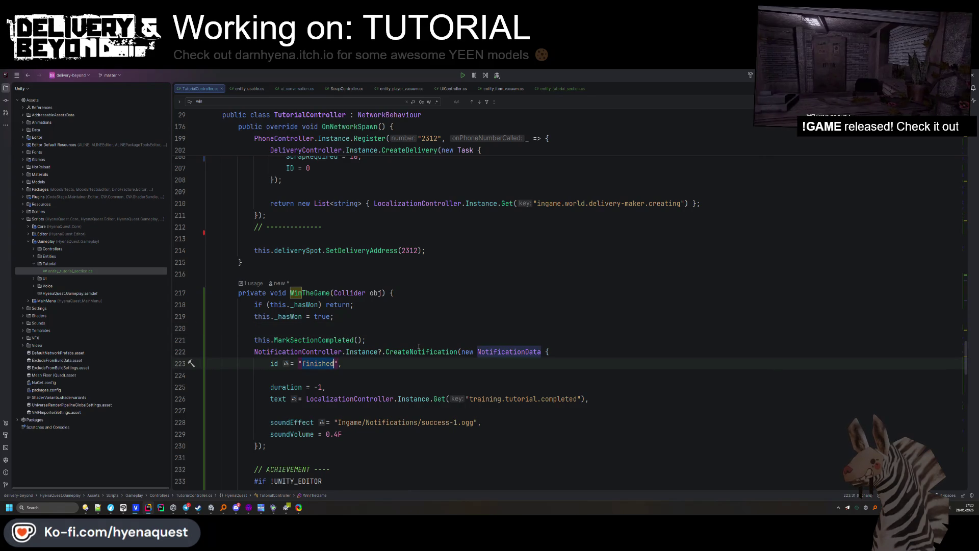
pyautogui.scroll(-3, 423, 337)
pyautogui.scroll(-1, 425, 335)
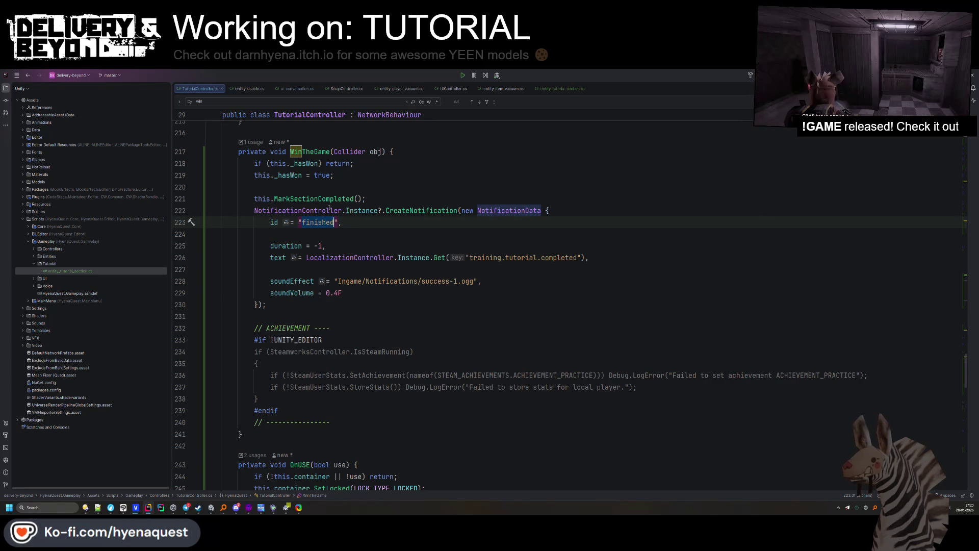
pyautogui.click(255, 199)
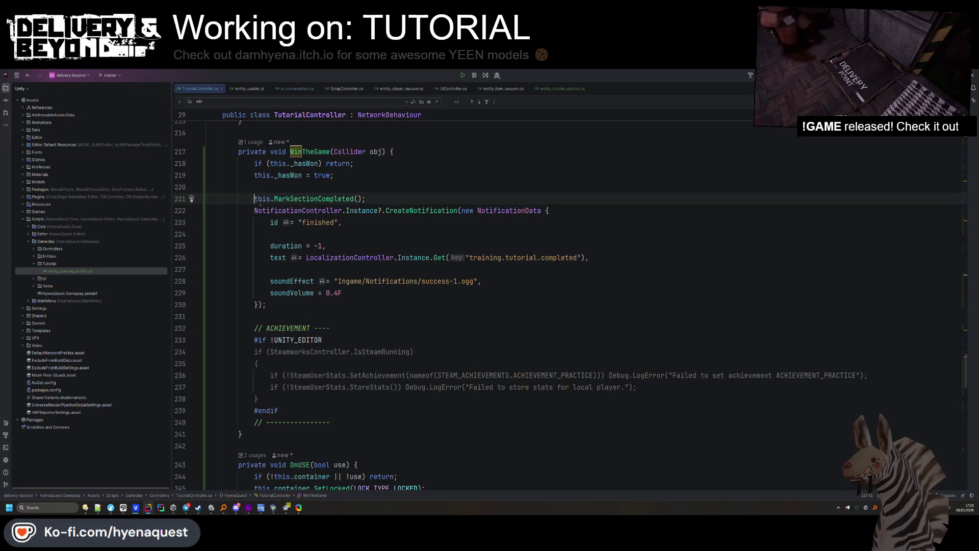
pyautogui.write('//')
pyautogui.click(325, 246)
pyautogui.keyDown('shift'); pyautogui.click(342, 257); pyautogui.keyUp('shift')
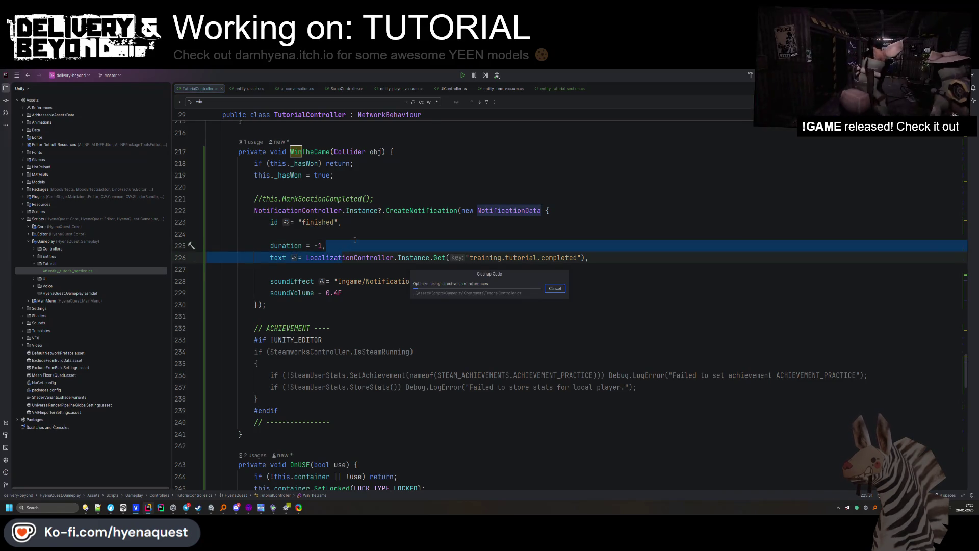
pyautogui.hotkey('alt', 'Tab')
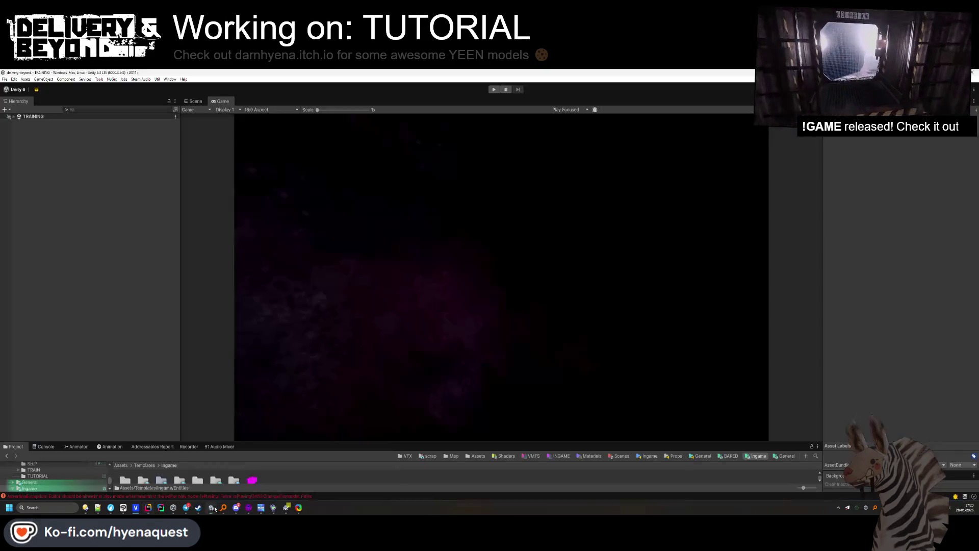
# Clear the Unity console and restart the training scenario in play mode.
pyautogui.hotkey('ctrl', 'p')
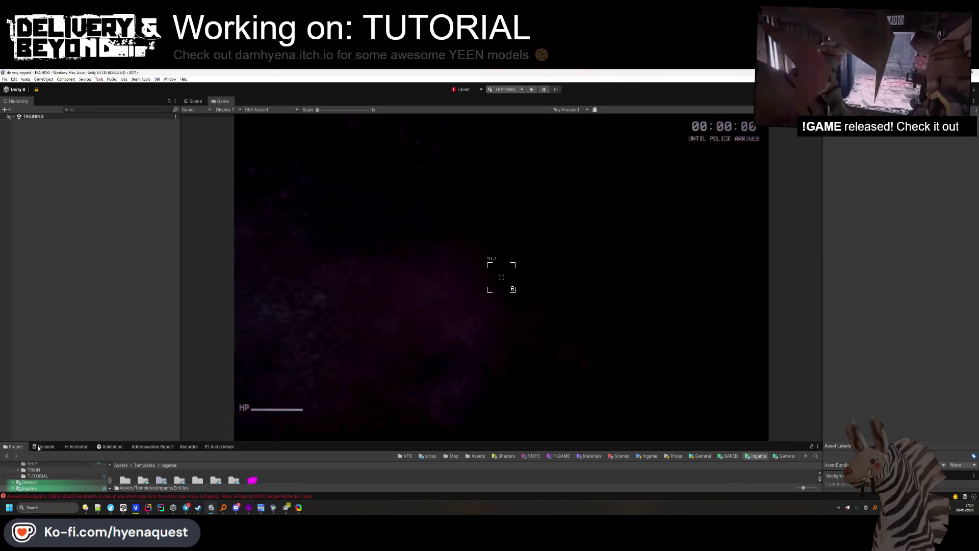
pyautogui.click(43, 446)
pyautogui.click(7, 456)
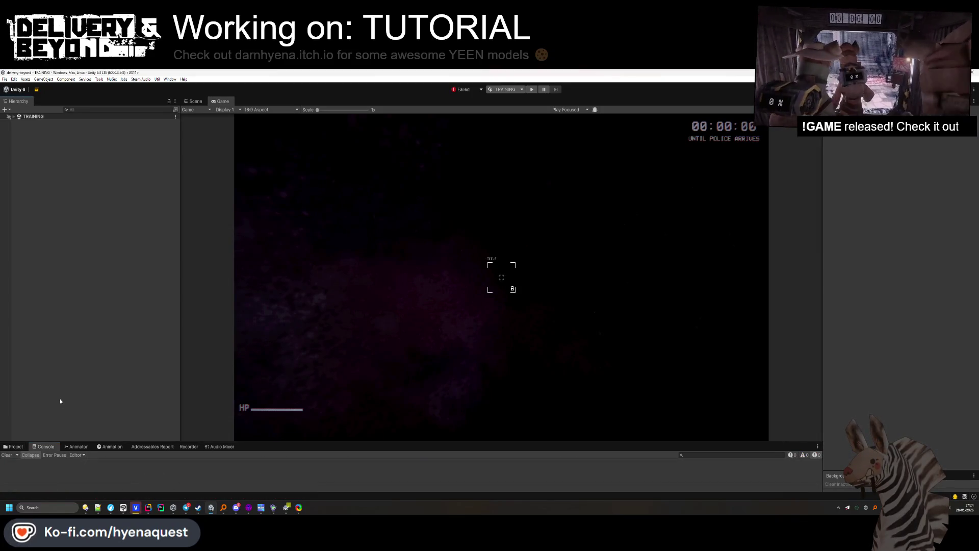
pyautogui.click(533, 90)
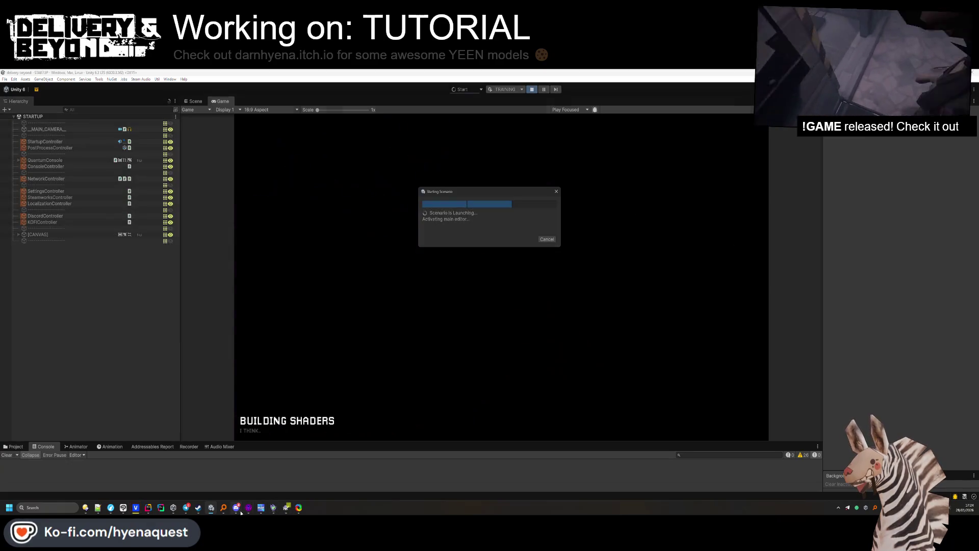
# Return to VEGAS Pro and widen the selected timeline region.
pyautogui.moveTo(259, 510)
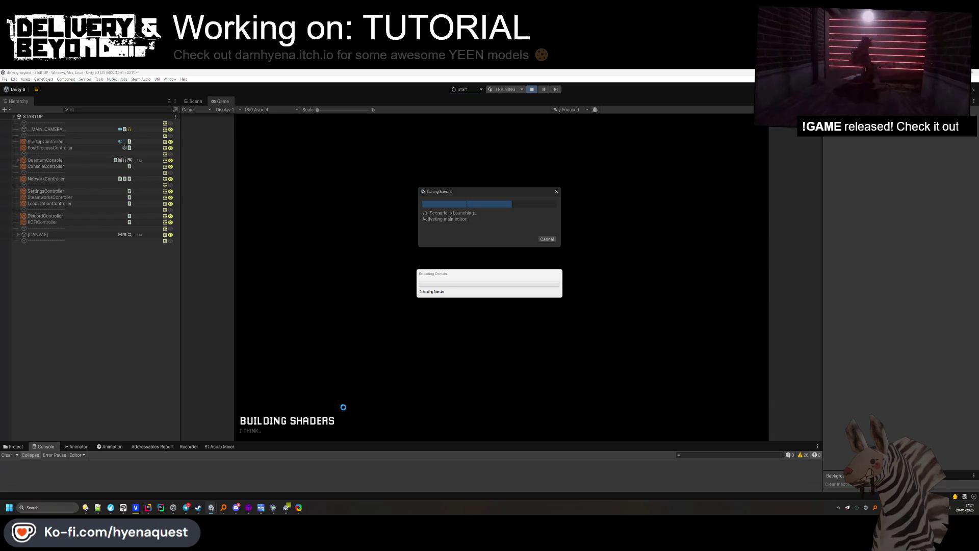
pyautogui.click(136, 507)
pyautogui.moveTo(169, 347); pyautogui.dragTo(236, 352)
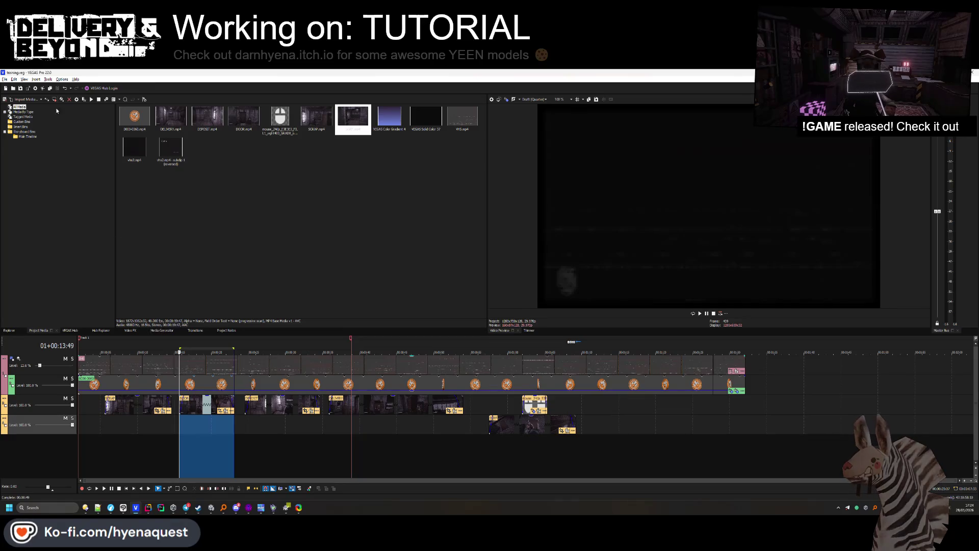
# Render the selected region as door.mp4 into CONVERT with the MAGIX AVC/AAC Internet HD 1080p template.
pyautogui.hotkey('alt', 'Tab')
pyautogui.click(135, 507)
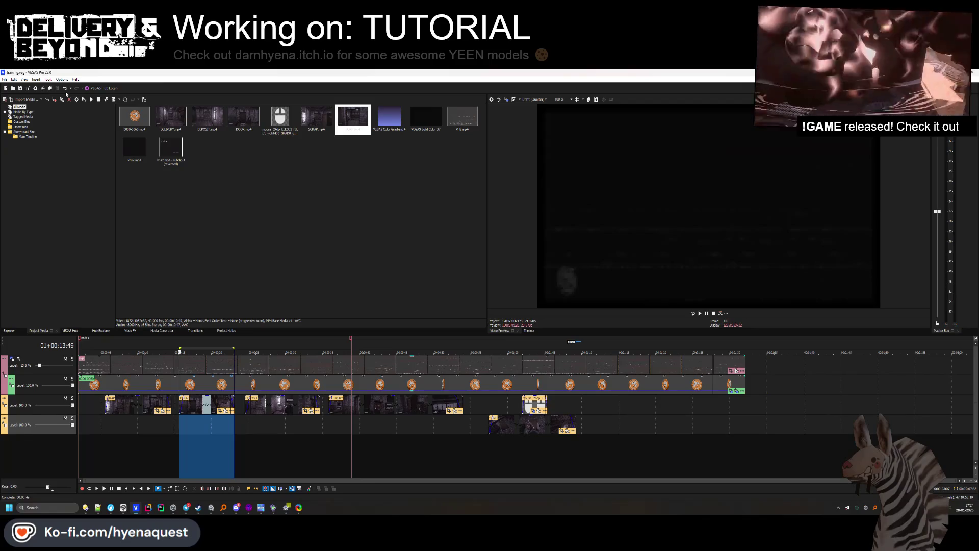
pyautogui.click(29, 89)
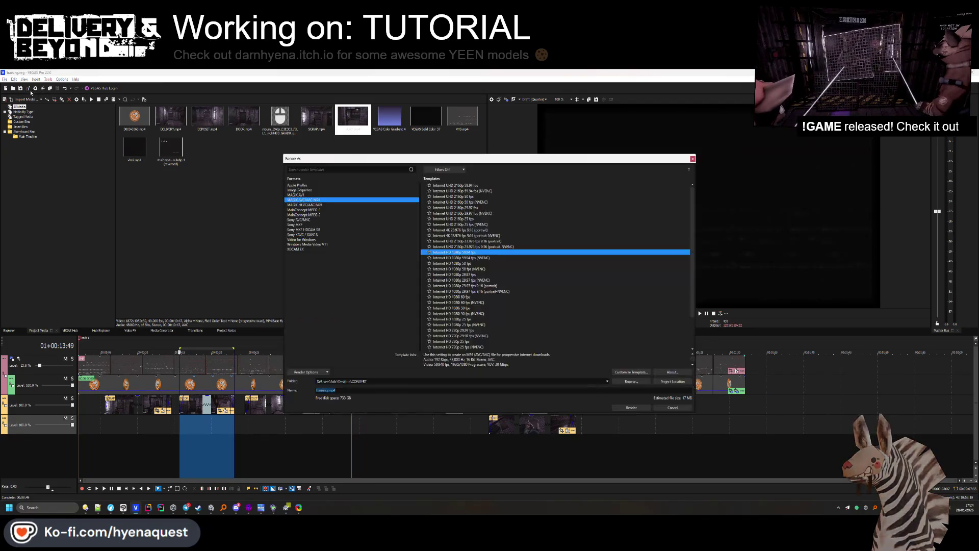
pyautogui.hotkey('alt', 'b')
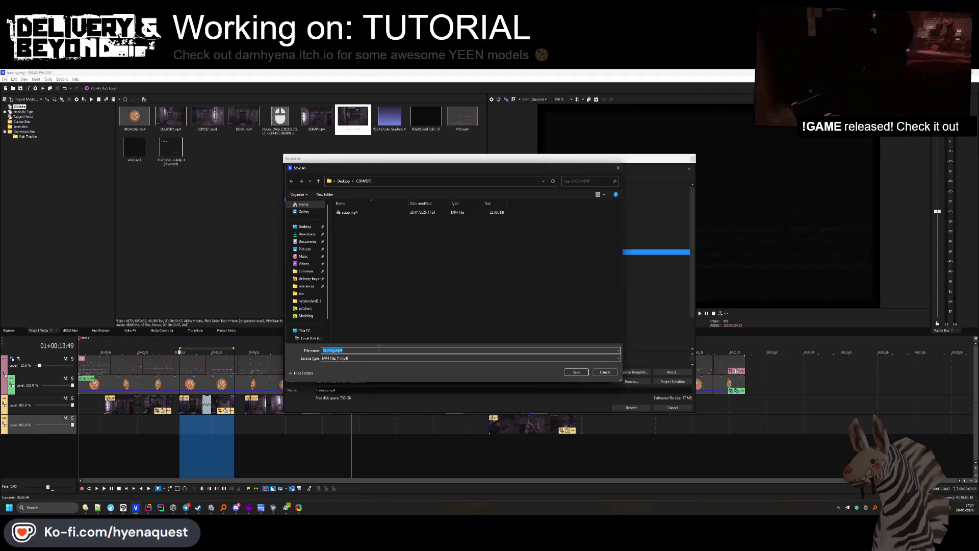
pyautogui.press('Return')
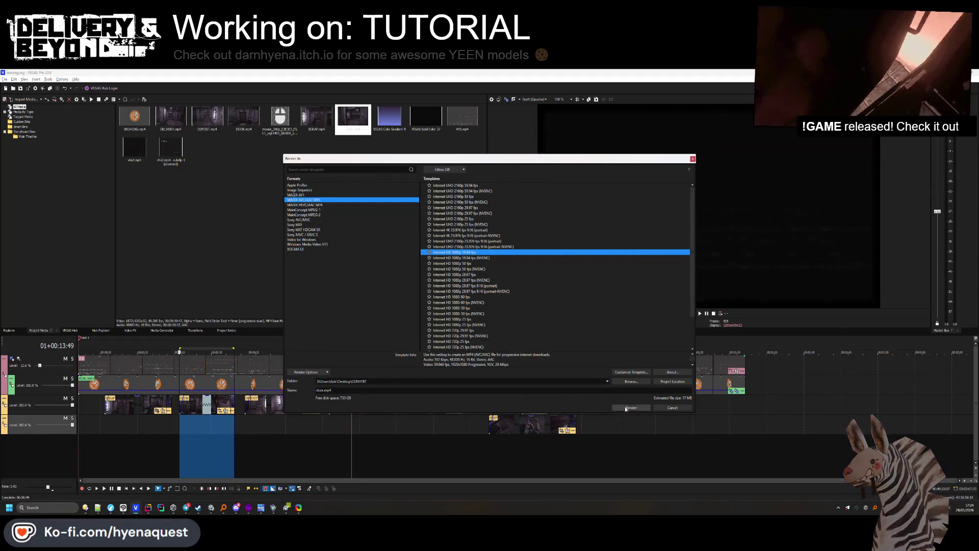
pyautogui.click(603, 399)
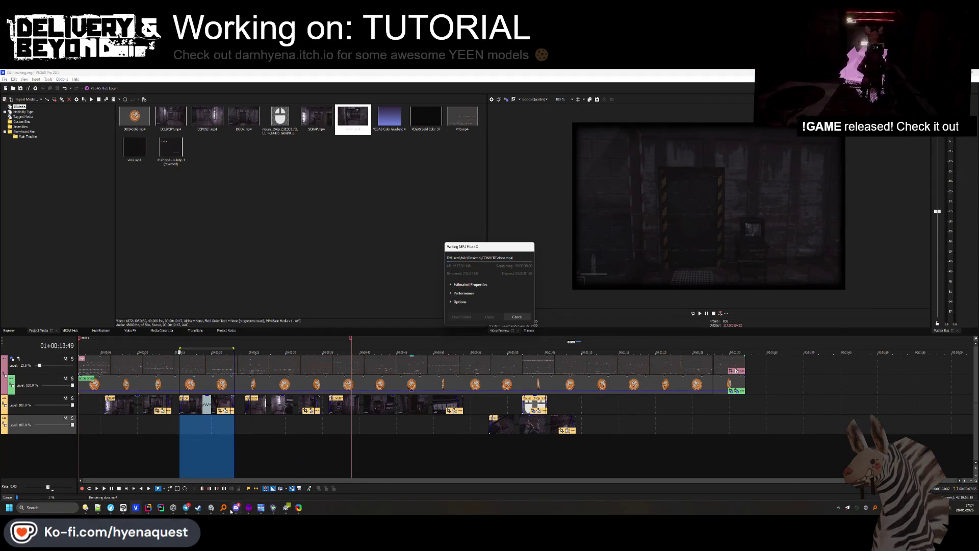
# Return to Unity and move the Starting Scenario progress dialog to the right of the screen.
pyautogui.click(213, 508)
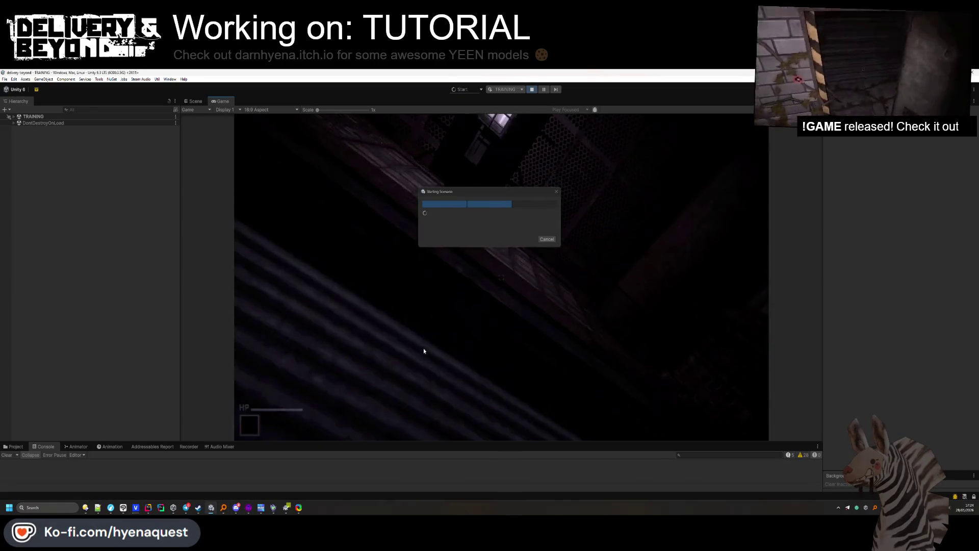
pyautogui.moveTo(486, 192); pyautogui.dragTo(875, 156)
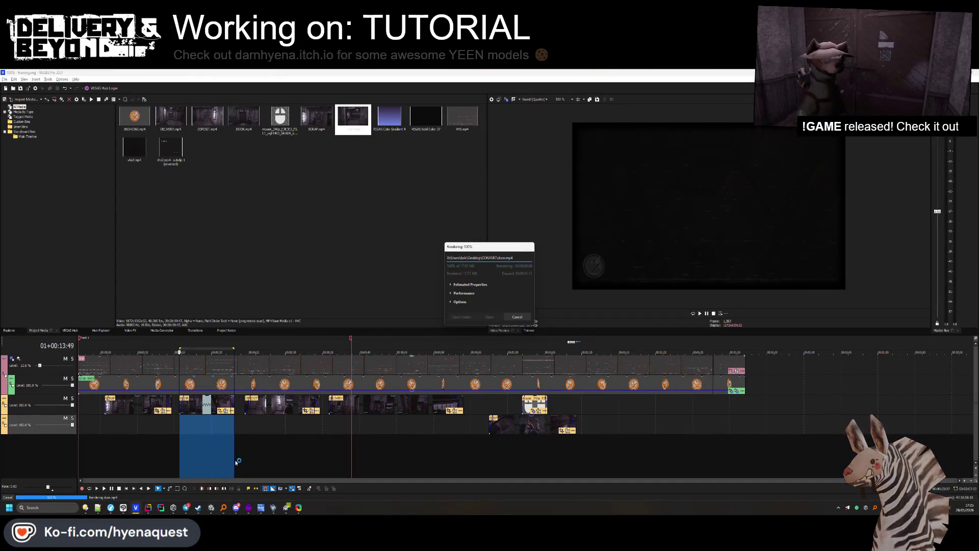
# Once door.mp4 finishes rendering, switch back to TutorialController.cs in Rider.
pyautogui.hotkey('alt', 'Tab')
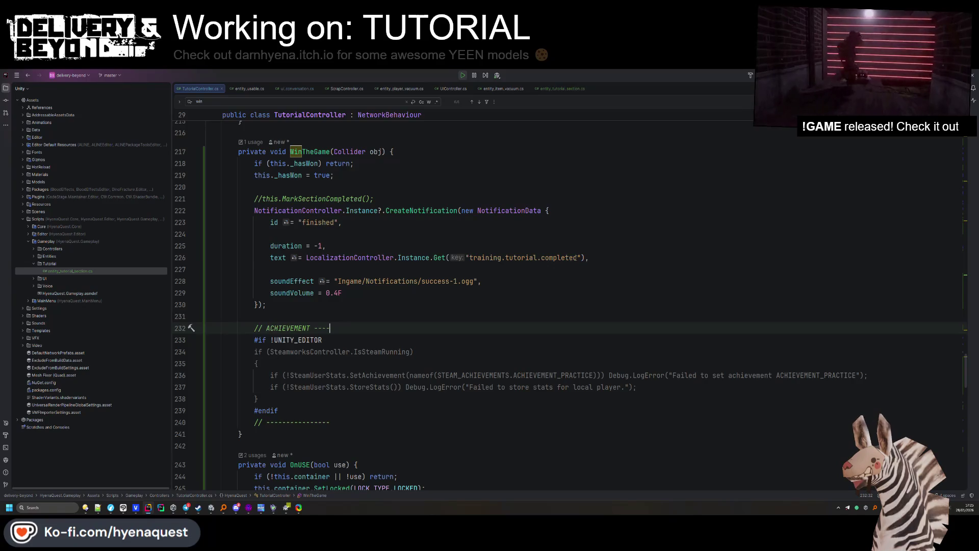
# Let Unity stop play mode to recompile the edited scripts.
pyautogui.moveTo(575, 258); pyautogui.dragTo(471, 258)
pyautogui.click(472, 270)
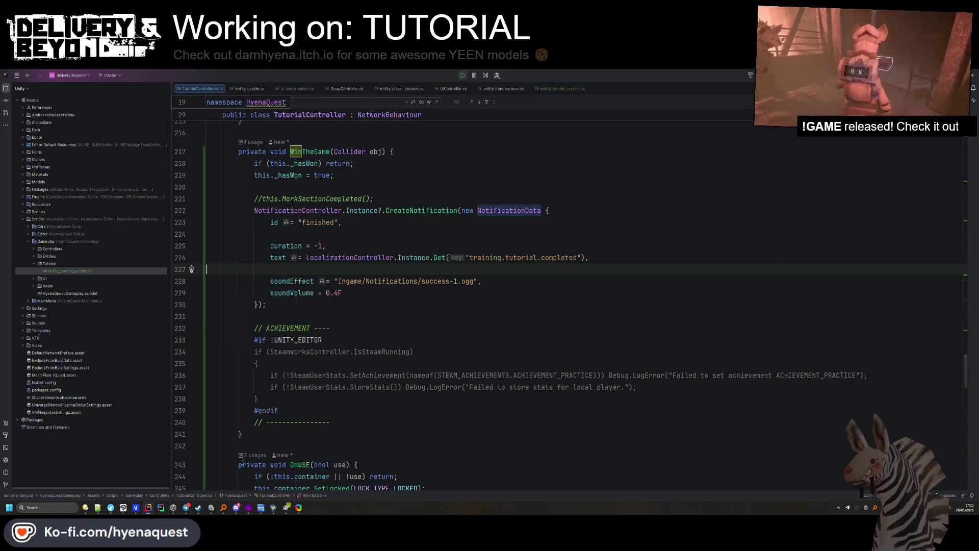
pyautogui.hotkey('alt', 'Tab')
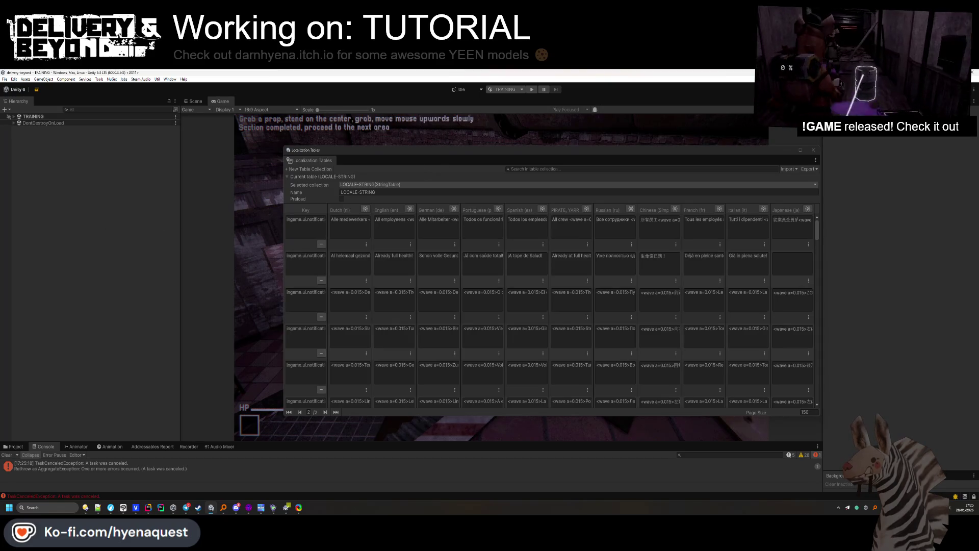
pyautogui.click(480, 298)
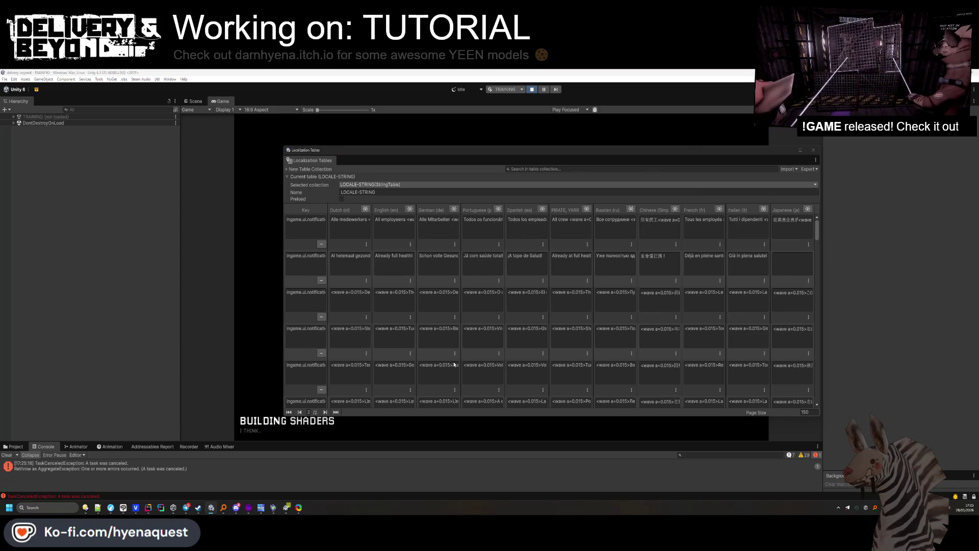
pyautogui.hotkey('alt', 'Tab')
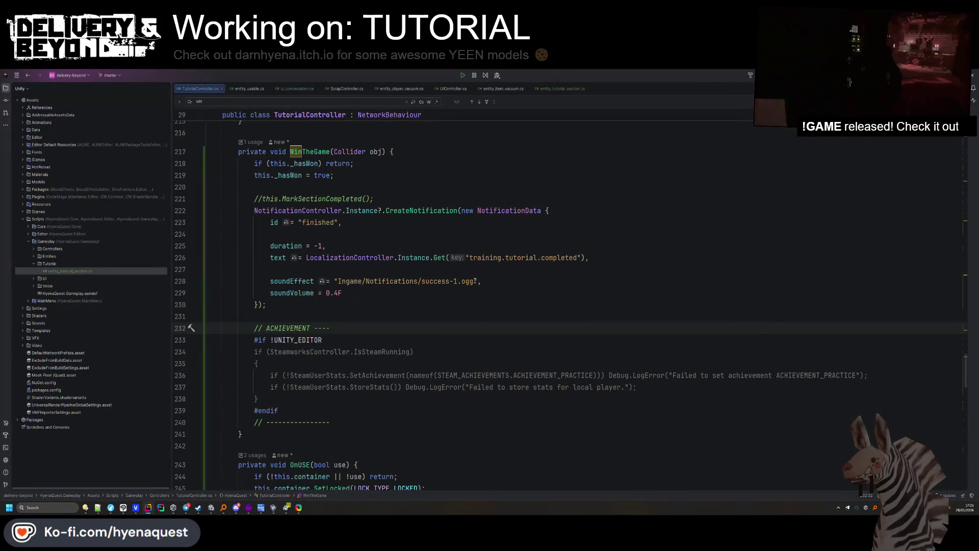
# Add a Debug.Log("UNLOCK ACHIEVEMENT") line above the commented-out call in WinTheGame.
pyautogui.scroll(2, 475, 280)
pyautogui.click(435, 369)
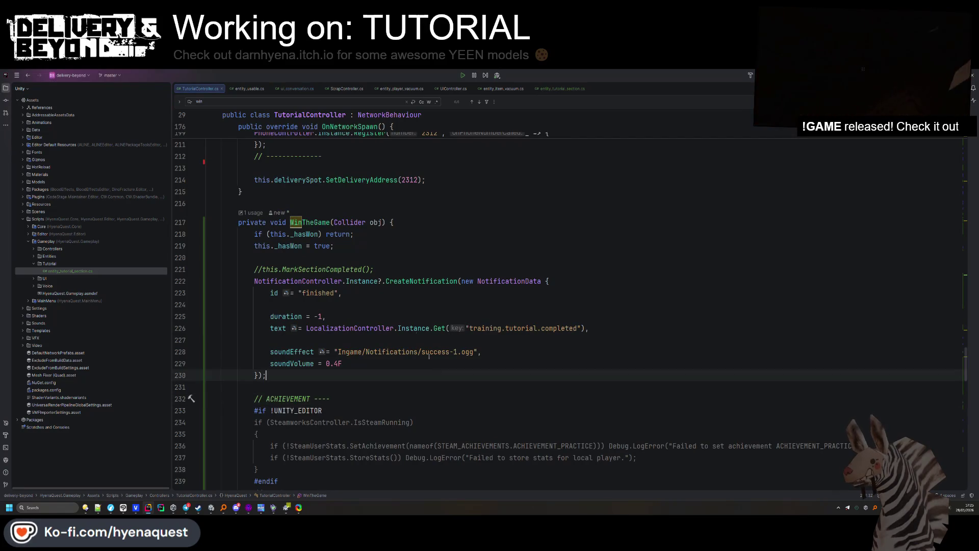
pyautogui.click(355, 257)
pyautogui.press('Return')
pyautogui.write('Debug.')
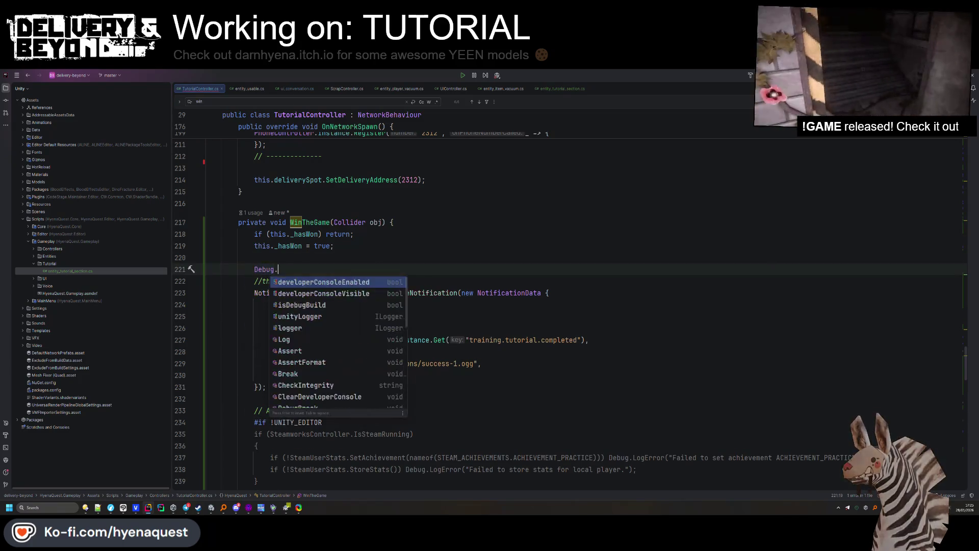
pyautogui.write('Log("UNLOCK ACHIEVEMENT");')
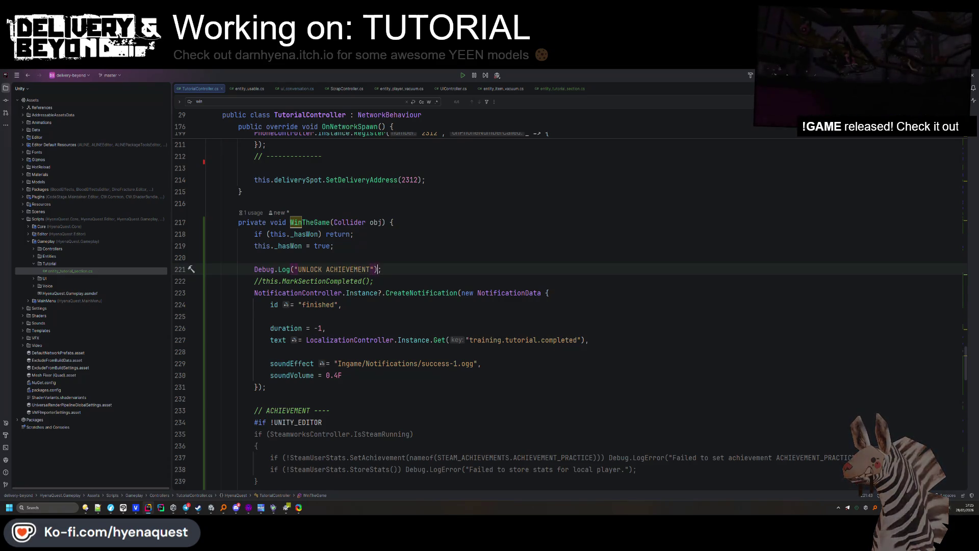
pyautogui.press('End')
pyautogui.press('Return')
# Search WinTheGame, winTrigger and containerLever usages to reach the containerLever unsubscribe in OnNetworkDespawn.
pyautogui.click(327, 224)
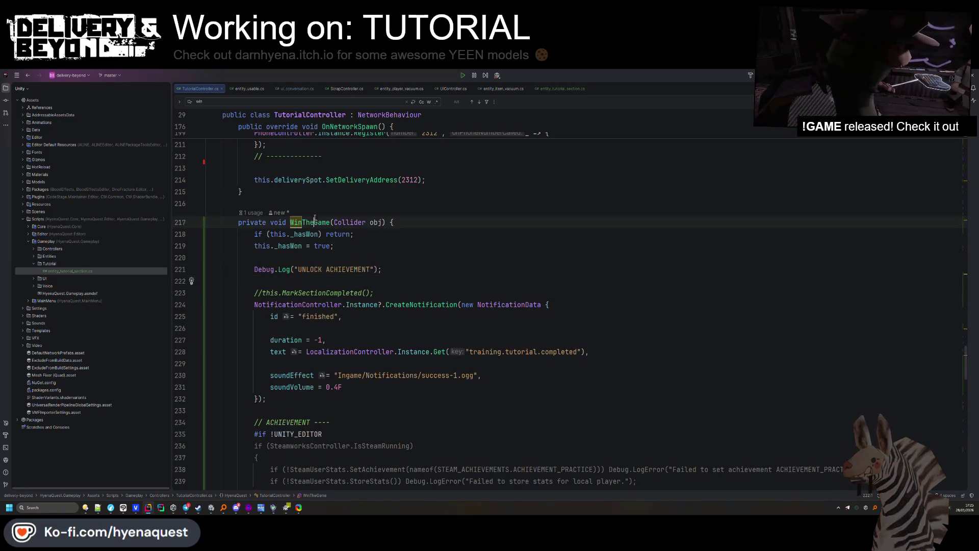
pyautogui.hotkey('ctrl', 'f')
pyautogui.press('Return')
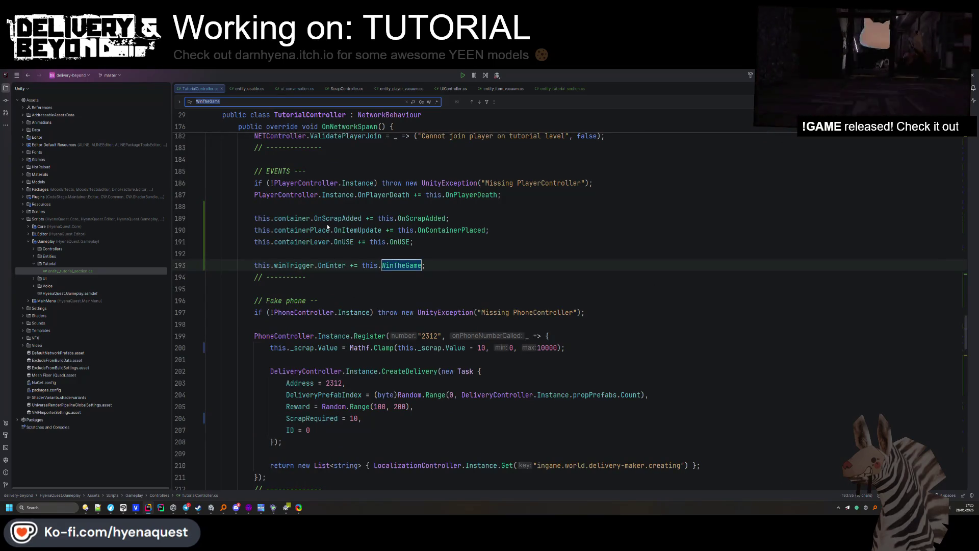
pyautogui.doubleClick(306, 265)
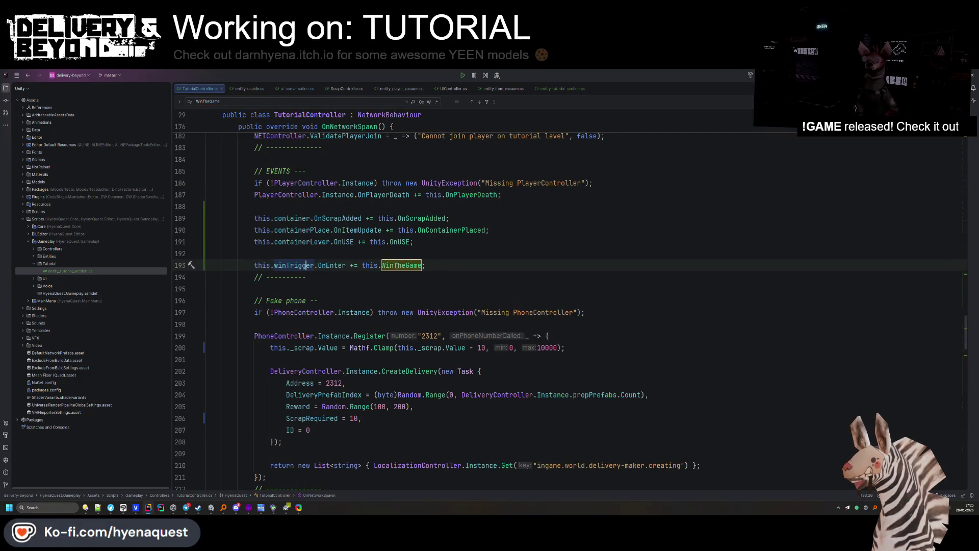
pyautogui.hotkey('ctrl', 'f')
pyautogui.press('Return')
pyautogui.press('Return')
pyautogui.press('Return')
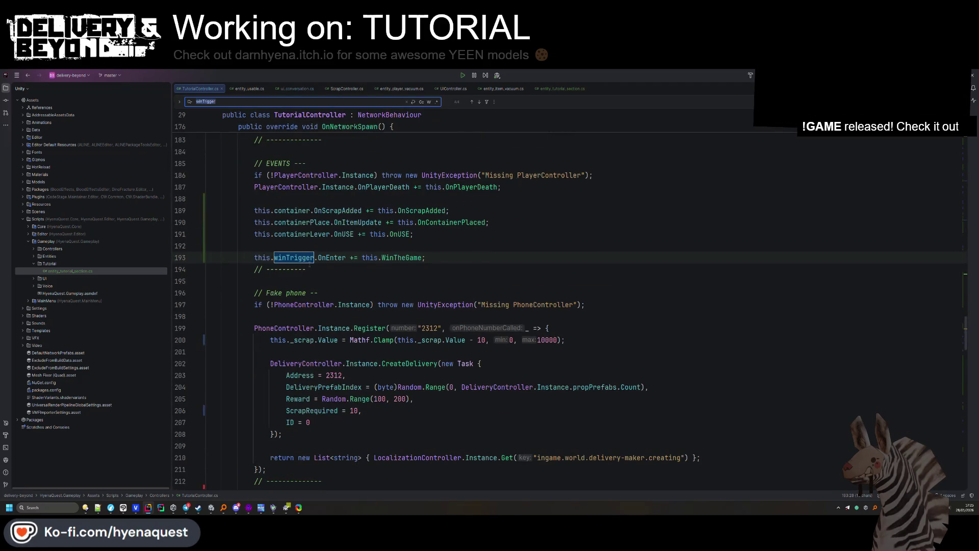
pyautogui.doubleClick(321, 235)
pyautogui.hotkey('ctrl', 'f')
pyautogui.press('Return')
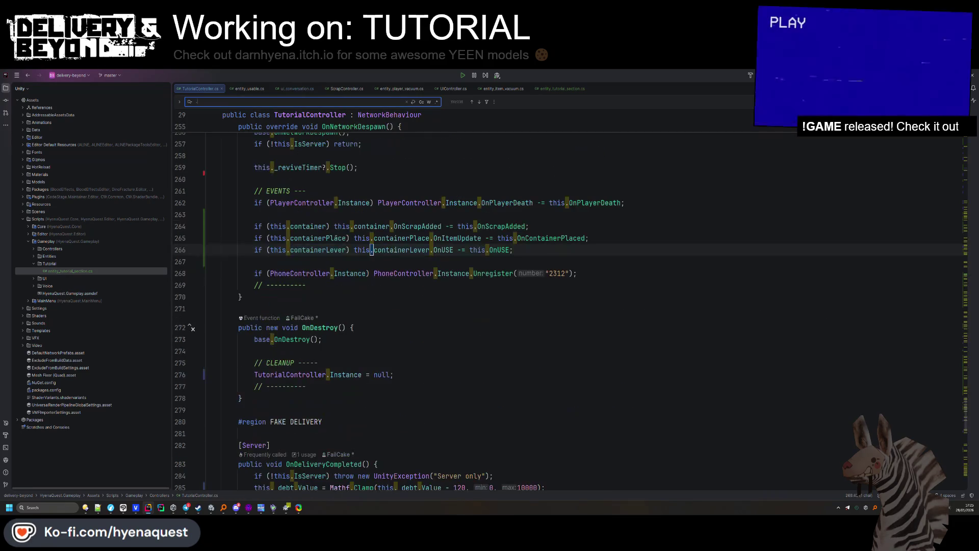
# Duplicate the containerLever unsubscribe line and change it to winTrigger.OnEnter.
pyautogui.click(574, 250)
pyautogui.write('this.winTrigger.OnEnter += this.WinTheGame;')
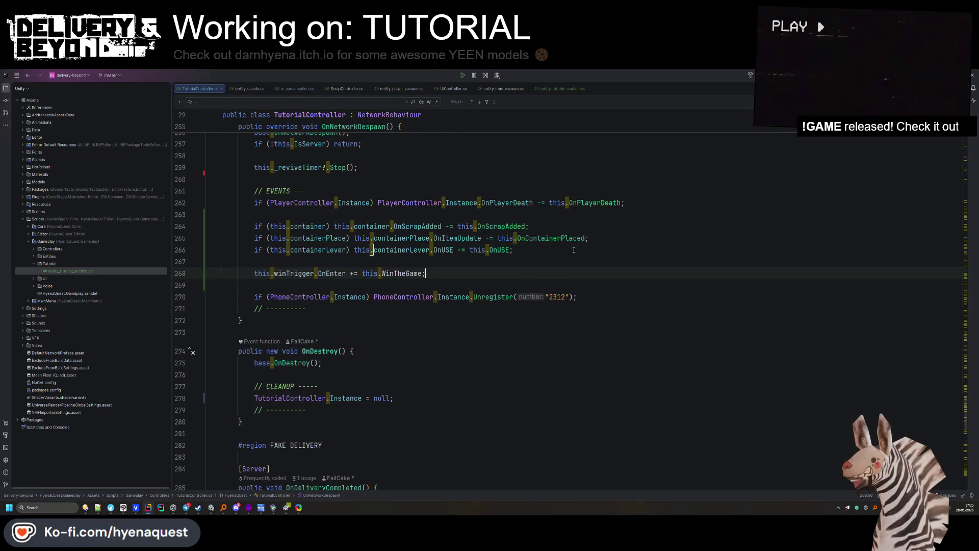
pyautogui.hotkey('ctrl', 'd')
pyautogui.doubleClick(292, 285)
pyautogui.hotkey('ctrl', 'c')
pyautogui.doubleClick(317, 262)
pyautogui.hotkey('ctrl', 'v')
pyautogui.doubleClick(376, 261)
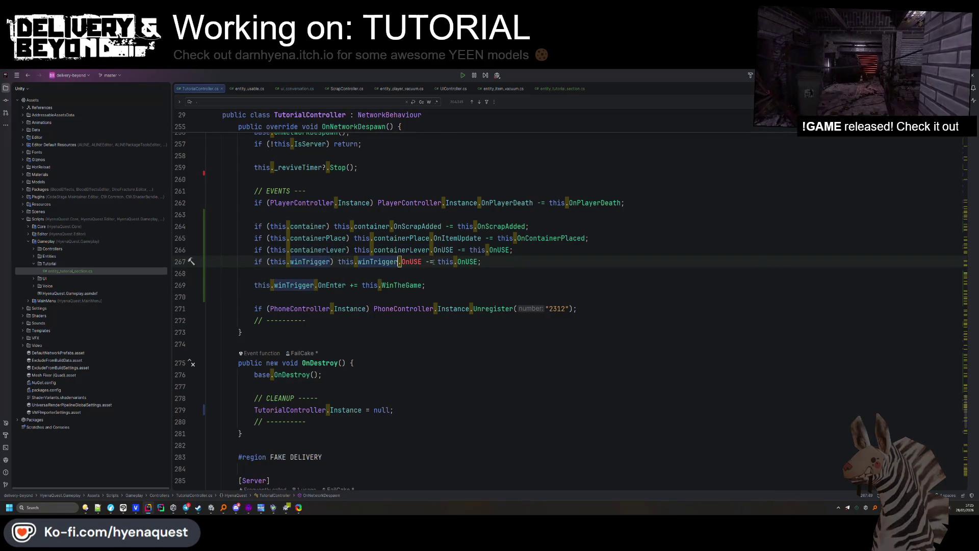
pyautogui.doubleClick(411, 261)
pyautogui.write('OnEnter')
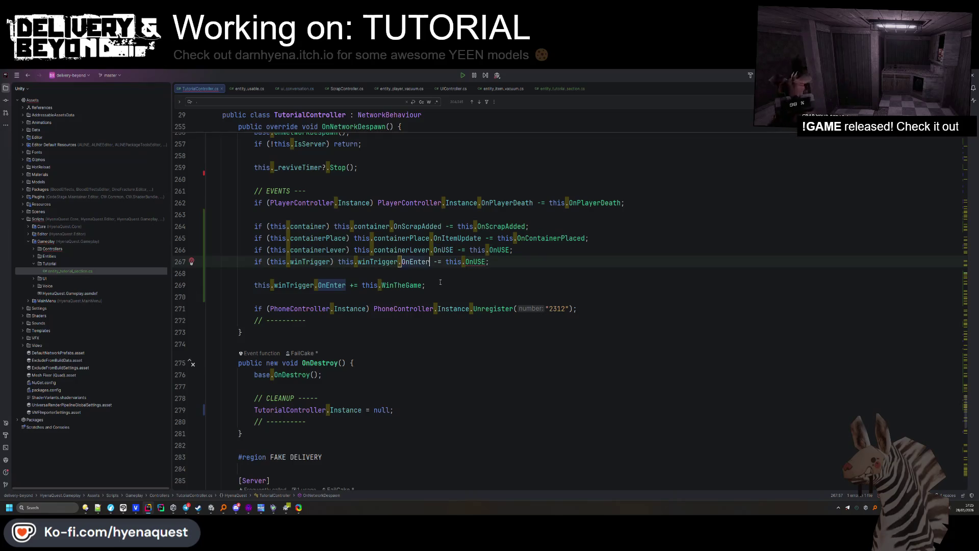
# Make the new line unsubscribe WinTheGame, remove the redundant line, and return to VEGAS Pro.
pyautogui.click(410, 285)
pyautogui.hotkey('ctrl', 'c')
pyautogui.doubleClick(475, 261)
pyautogui.hotkey('ctrl', 'v')
pyautogui.click(566, 265)
pyautogui.hotkey('shift', 'Down')
pyautogui.hotkey('shift', 'Down')
pyautogui.press('Delete')
pyautogui.click(554, 251)
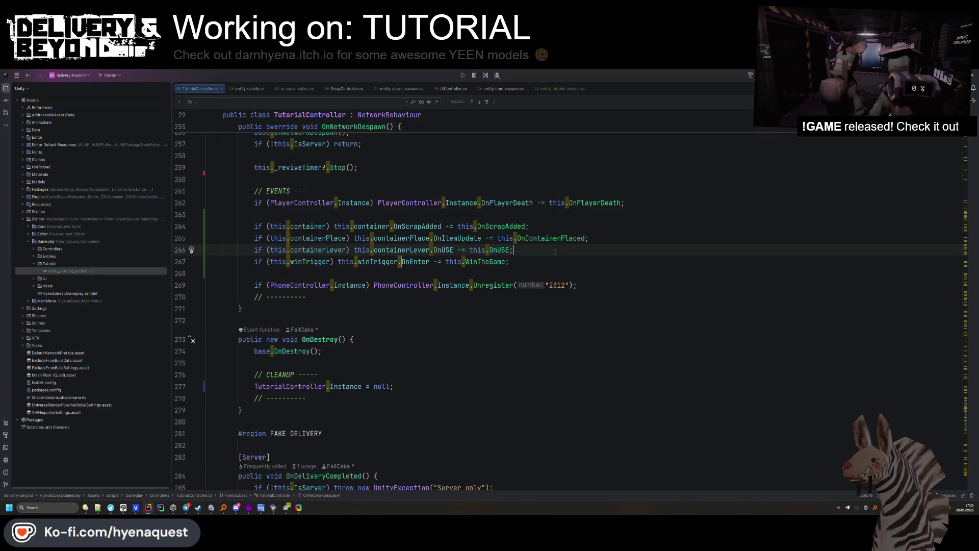
pyautogui.press('Return')
pyautogui.hotkey('alt', 'Tab')
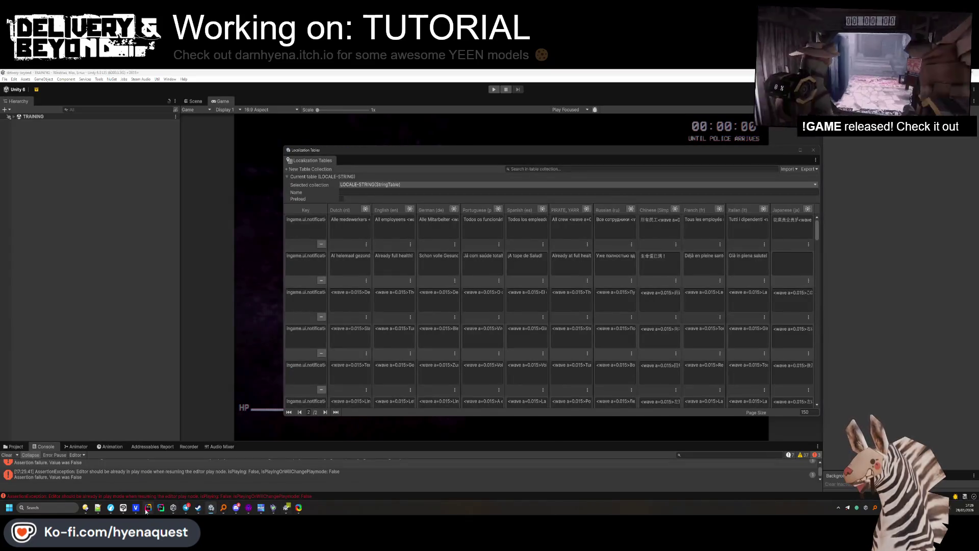
pyautogui.click(146, 510)
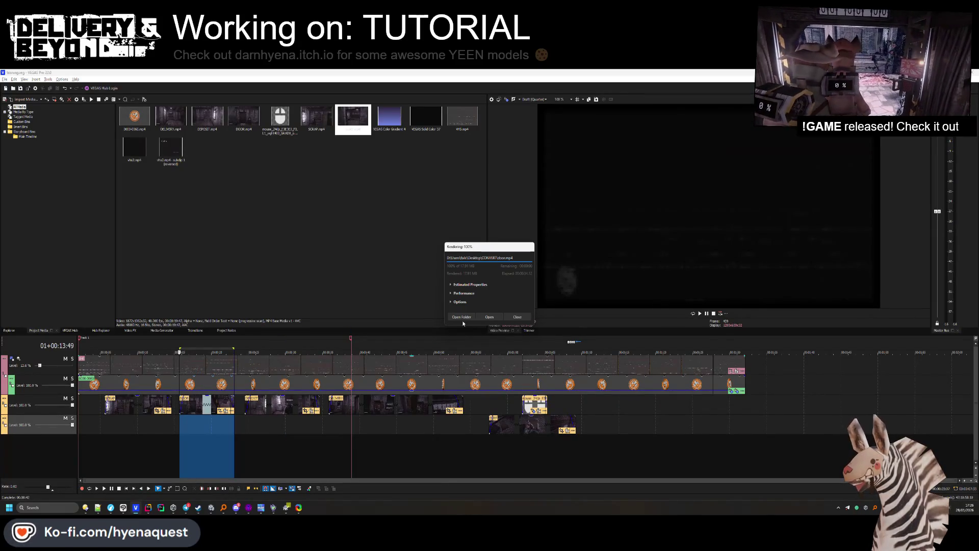
# Close the finished render dialog and set the time selection over the next clip section.
pyautogui.click(508, 318)
pyautogui.moveTo(236, 350)
pyautogui.mouseDown()
pyautogui.moveTo(332, 350)
pyautogui.moveTo(320, 351)
pyautogui.mouseUp()
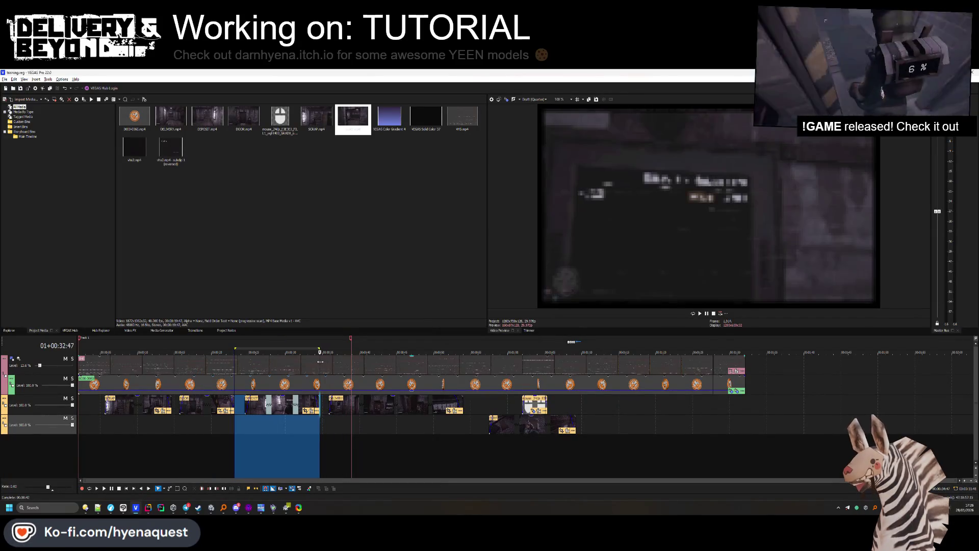
pyautogui.moveTo(234, 347); pyautogui.dragTo(245, 349)
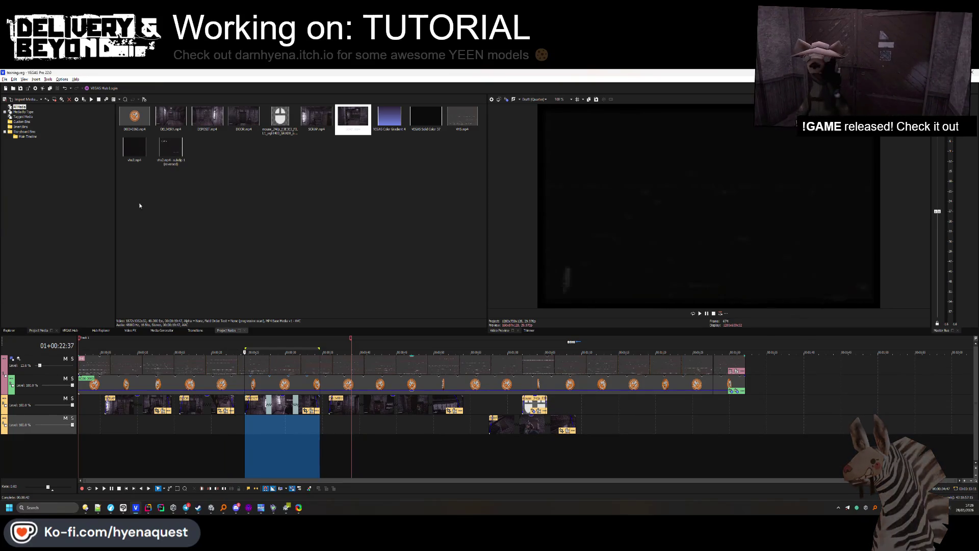
# Render the selected range as a MAGIX AVC/AAC MP4 named 'livery', then return to Rider.
pyautogui.click(36, 89)
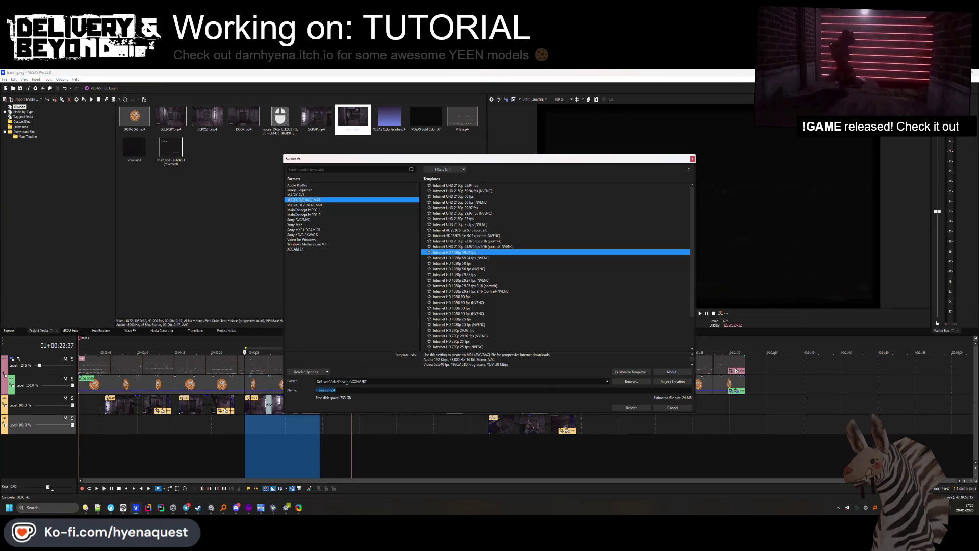
pyautogui.write('livery')
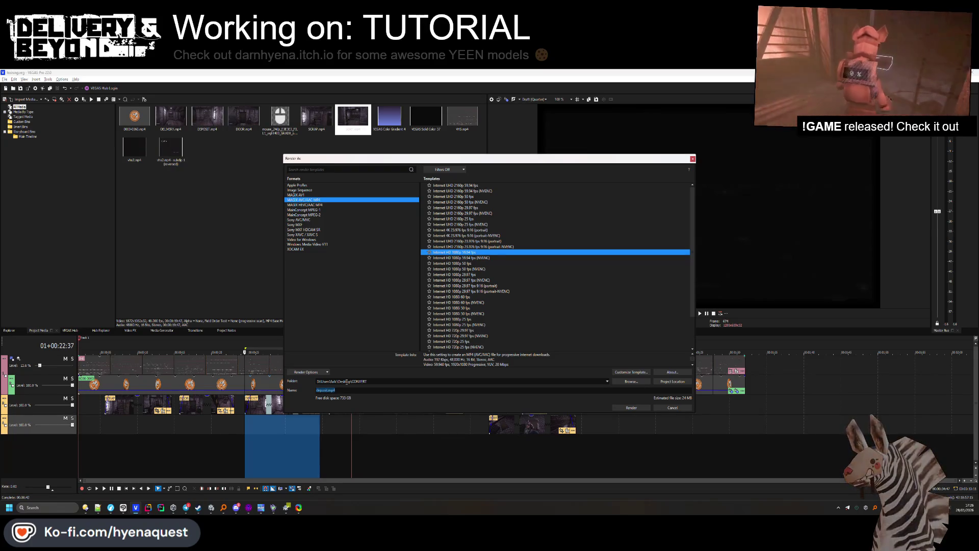
pyautogui.press('Return')
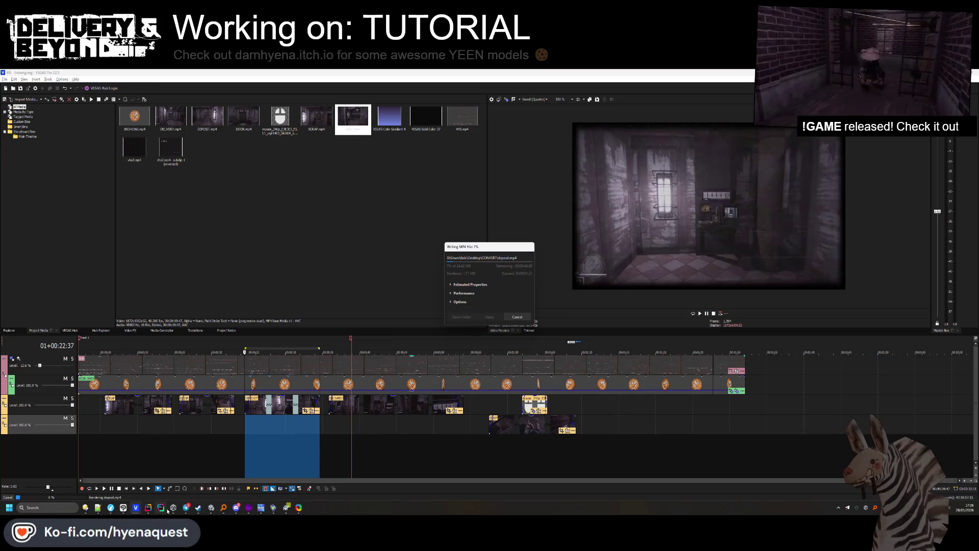
pyautogui.click(148, 507)
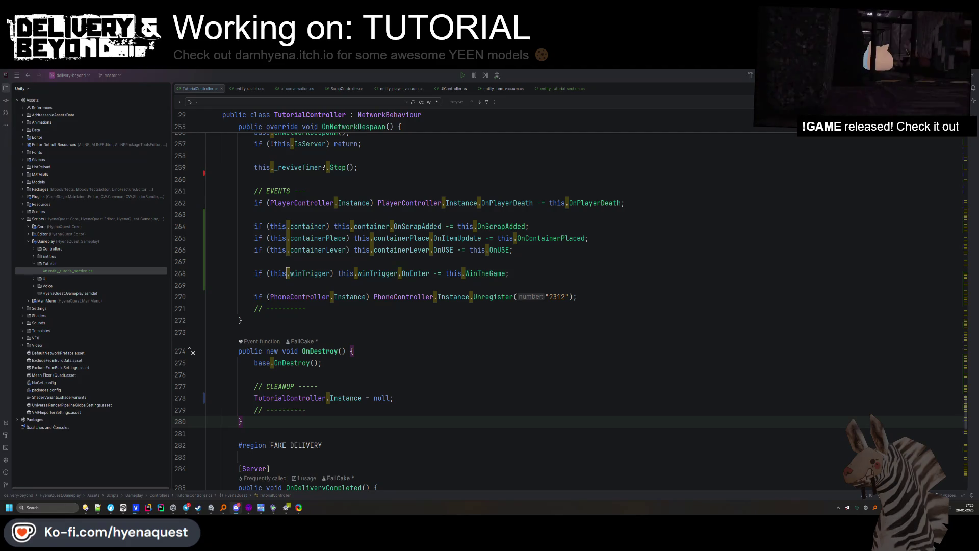
# Switch from Rider back to VEGAS Pro to see the MP4 render at 100%.
pyautogui.hotkey('alt', 'Tab')
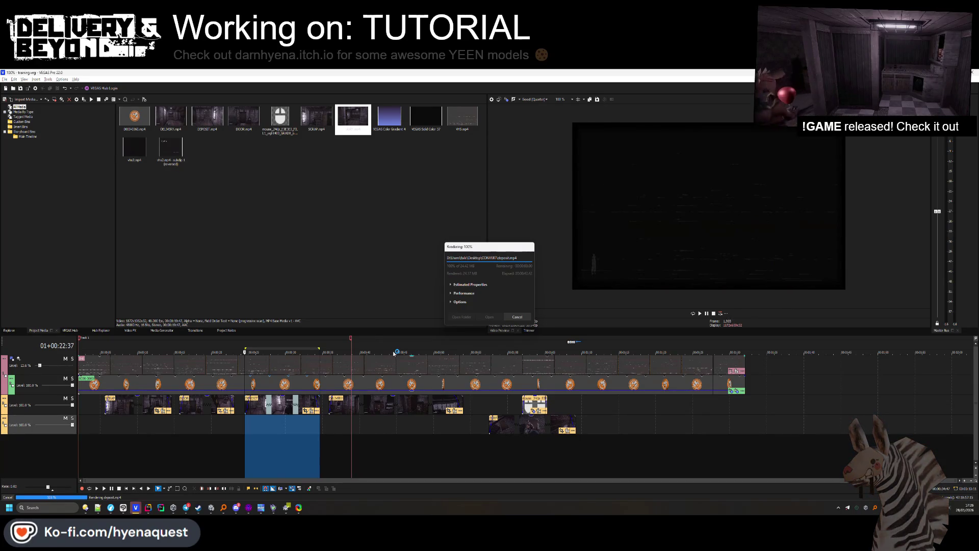
# Dismiss the completed render, declining to cancel, and select the next timeline section.
pyautogui.click(508, 318)
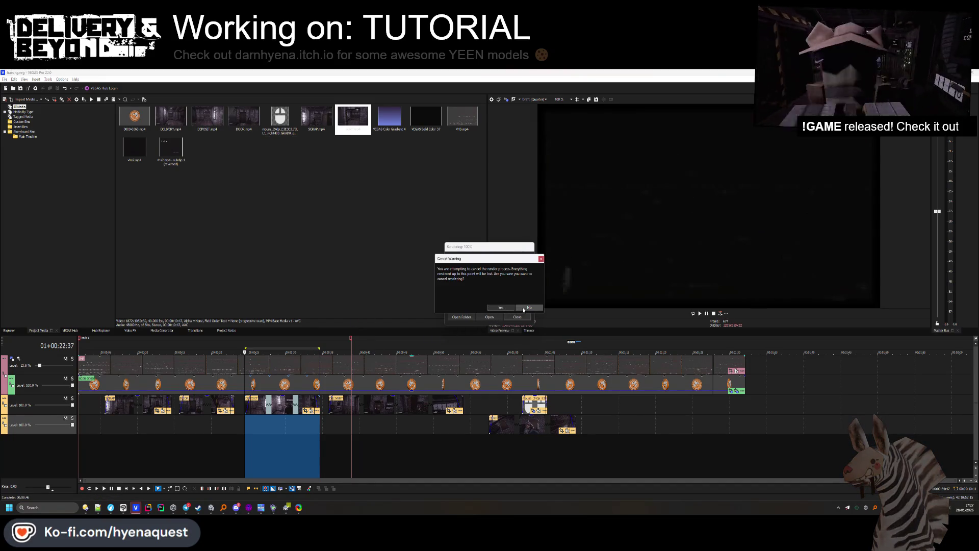
pyautogui.click(521, 308)
pyautogui.click(518, 317)
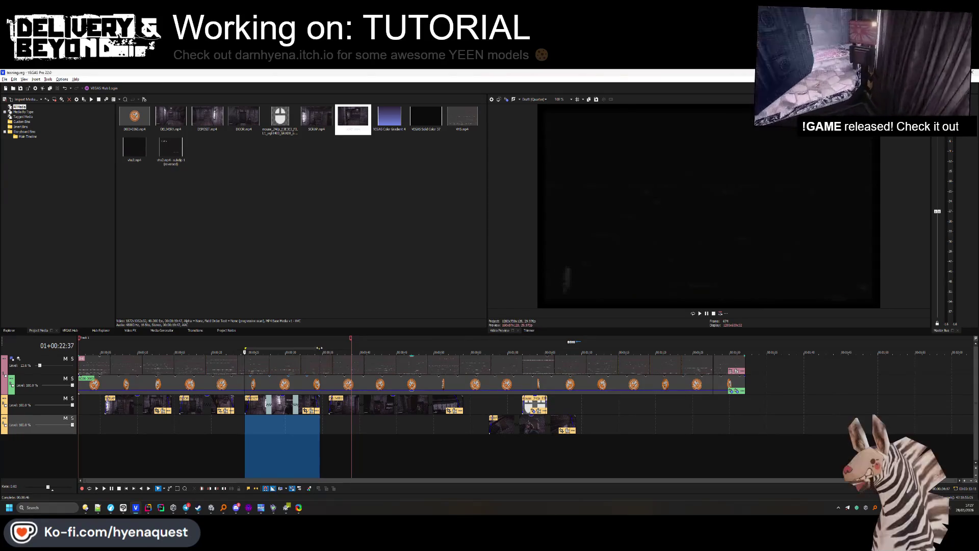
pyautogui.moveTo(320, 350); pyautogui.dragTo(463, 350)
pyautogui.moveTo(253, 350); pyautogui.dragTo(329, 351)
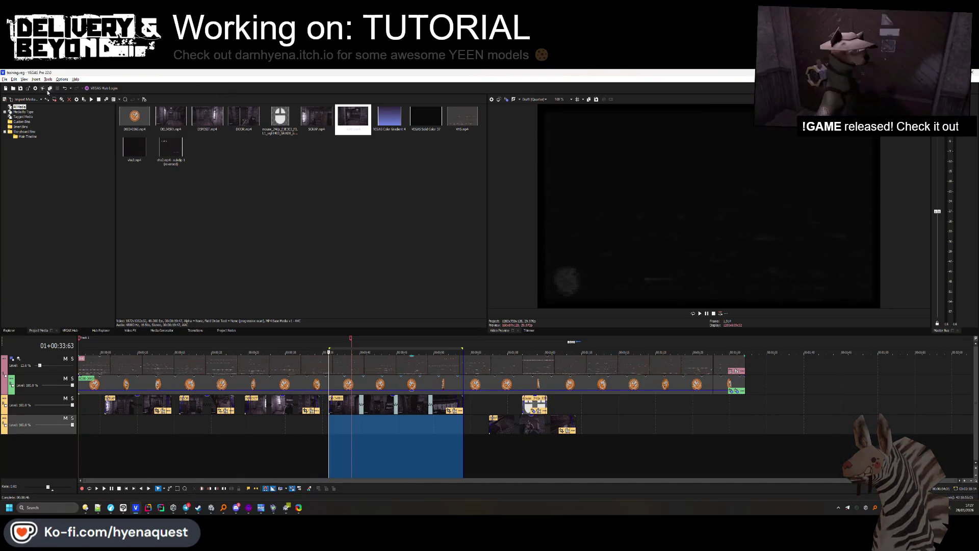
# Render the selected range as delivery.mp4, then bring up Unity's LOCALE-STRING table.
pyautogui.click(29, 88)
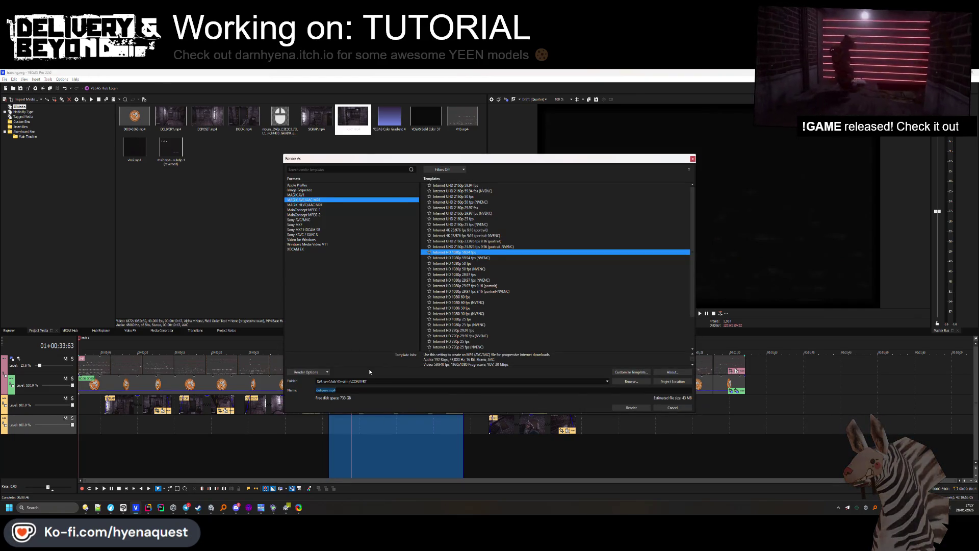
pyautogui.click(632, 407)
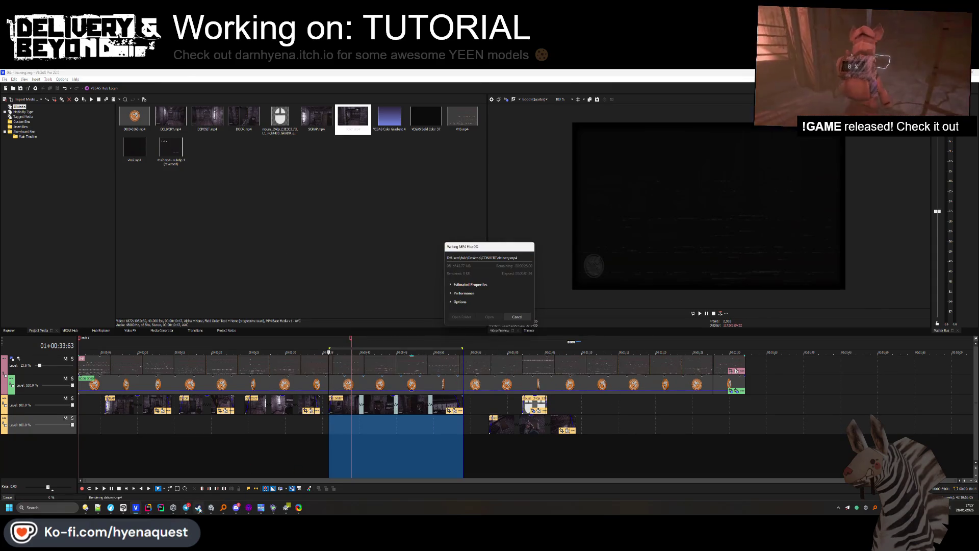
pyautogui.click(211, 507)
pyautogui.scroll(-10, 553, 311)
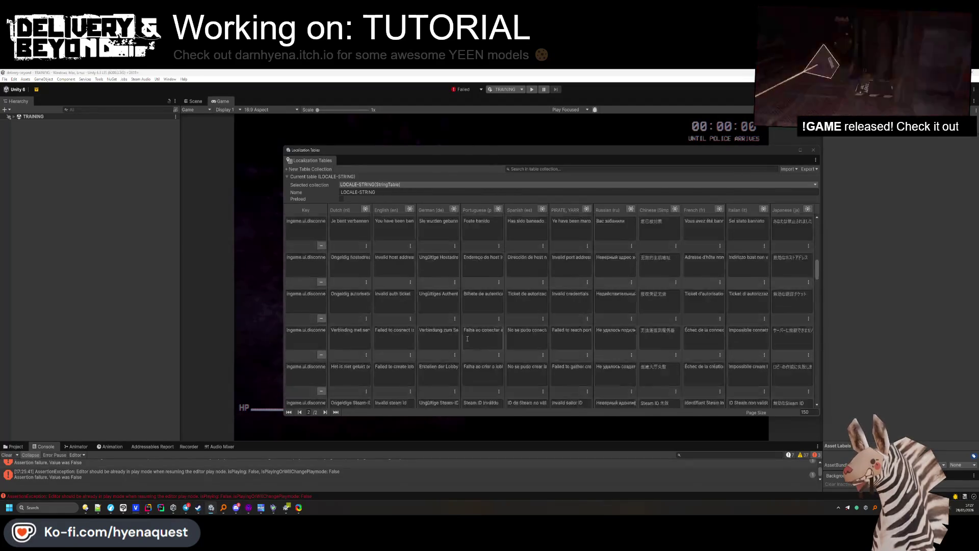
# Widen the Dutch and English columns and review the host-hint and Collect scrap strings.
pyautogui.scroll(-10, 483, 346)
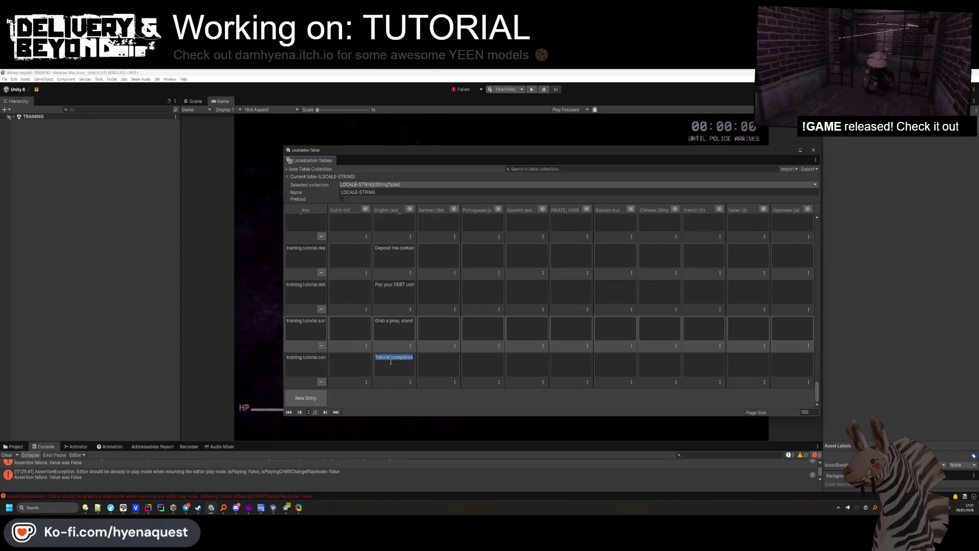
pyautogui.click(312, 357)
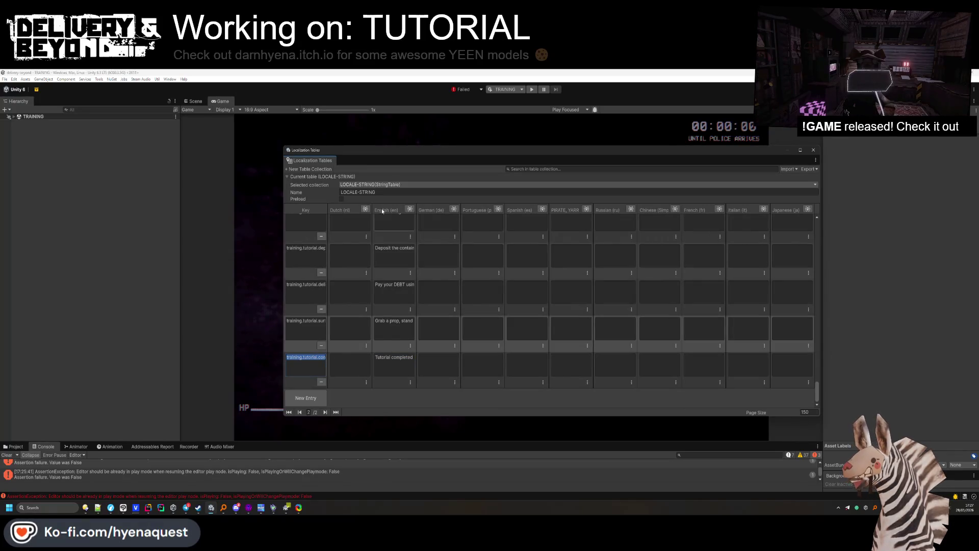
pyautogui.moveTo(372, 204)
pyautogui.mouseDown()
pyautogui.moveTo(408, 215)
pyautogui.moveTo(593, 208)
pyautogui.mouseUp()
pyautogui.click(489, 329)
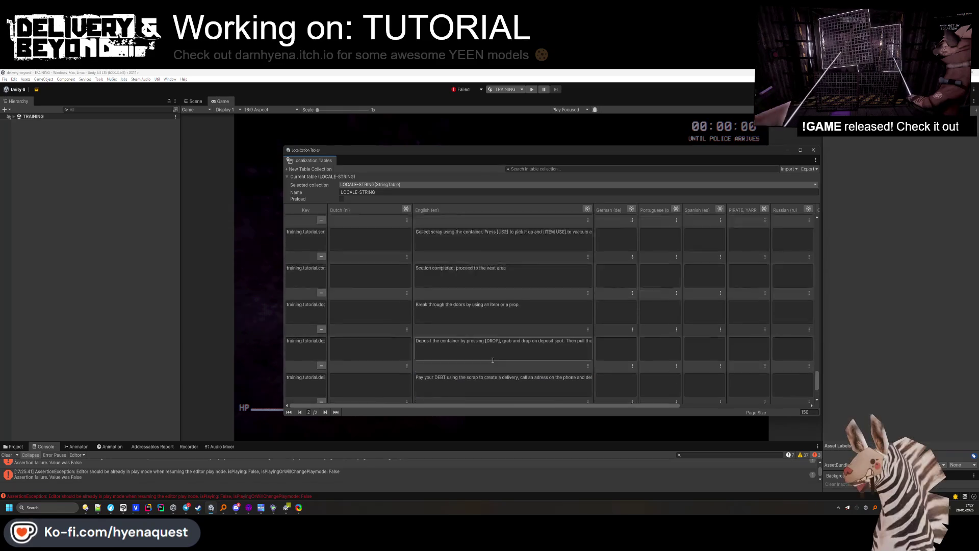
pyautogui.scroll(5, 454, 327)
pyautogui.click(457, 305)
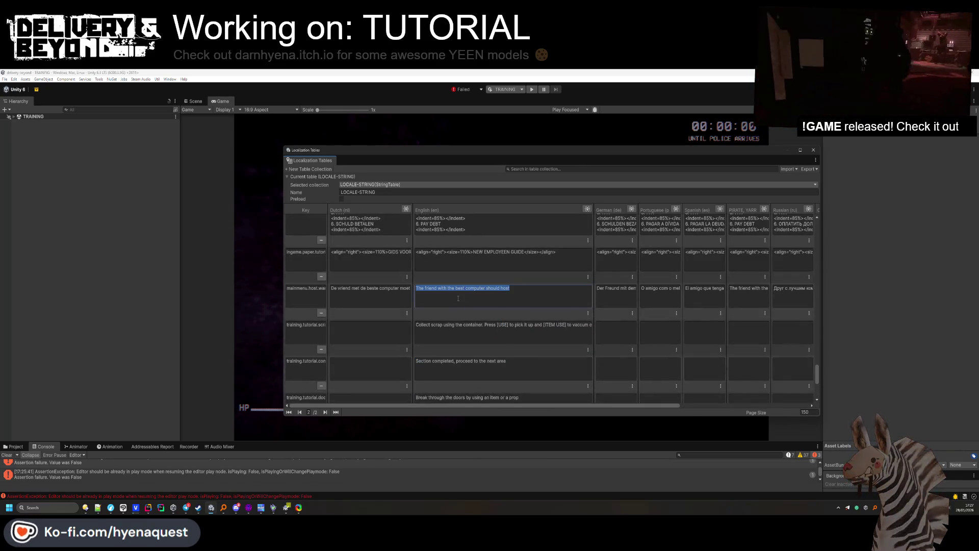
pyautogui.click(452, 330)
pyautogui.click(457, 325)
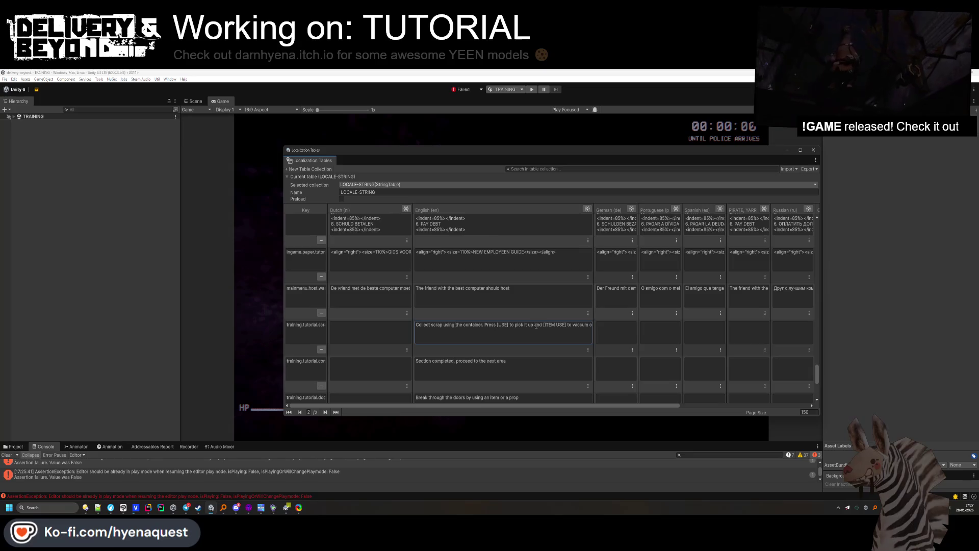
pyautogui.doubleClick(570, 325)
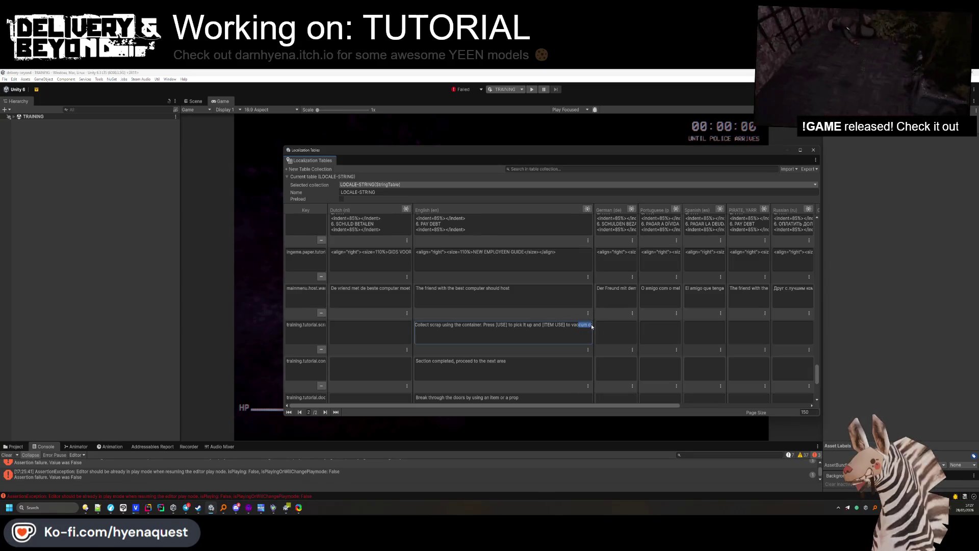
# Check the English Section completed string and its key.
pyautogui.scroll(-2, 515, 321)
pyautogui.click(515, 321)
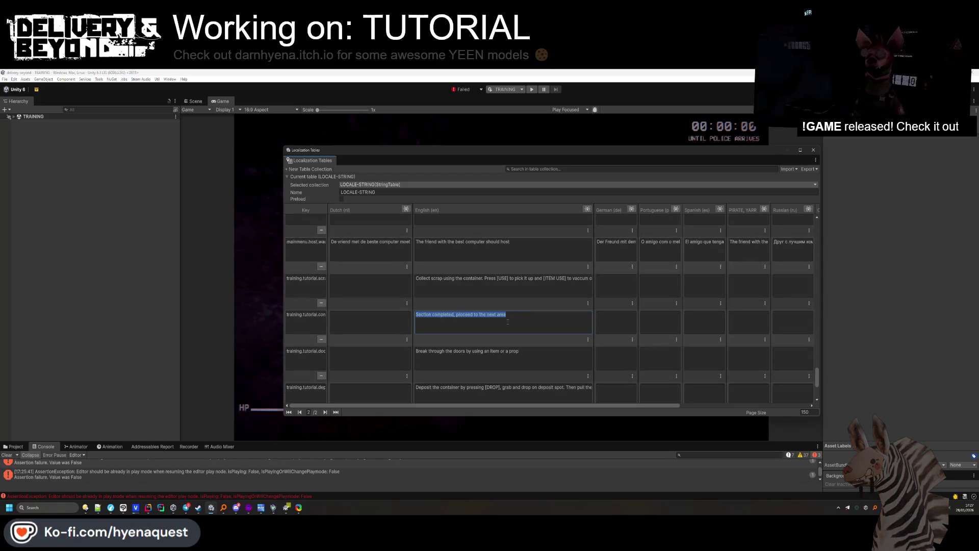
pyautogui.click(489, 322)
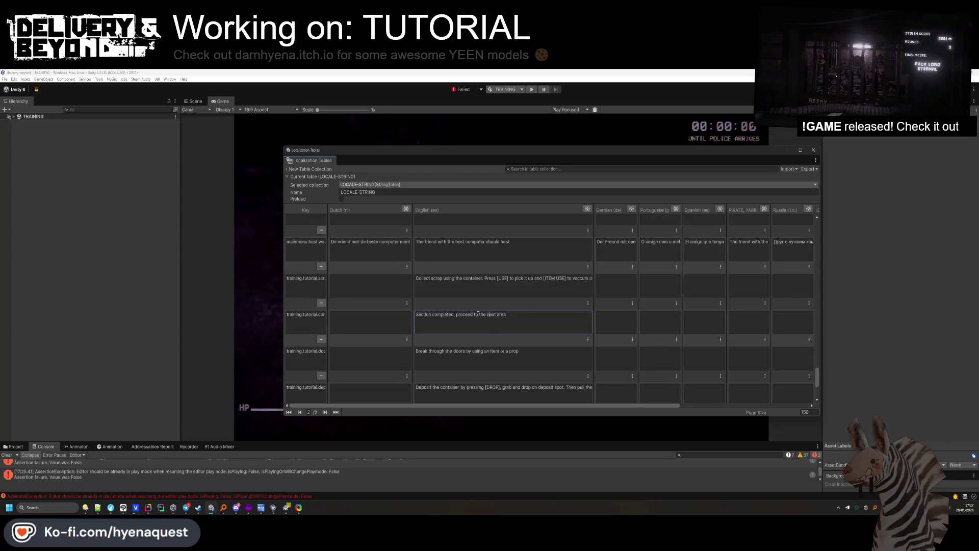
pyautogui.scroll(-1, 423, 329)
pyautogui.click(322, 294)
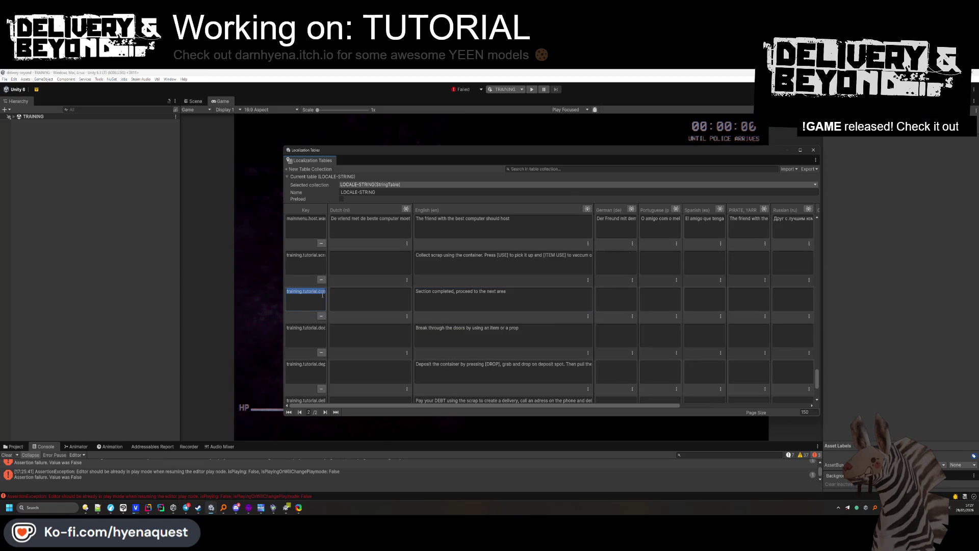
# Select 'complete' in the Tutorial completed key and search for 'completed' in the code editor.
pyautogui.scroll(-5, 328, 299)
pyautogui.click(306, 357)
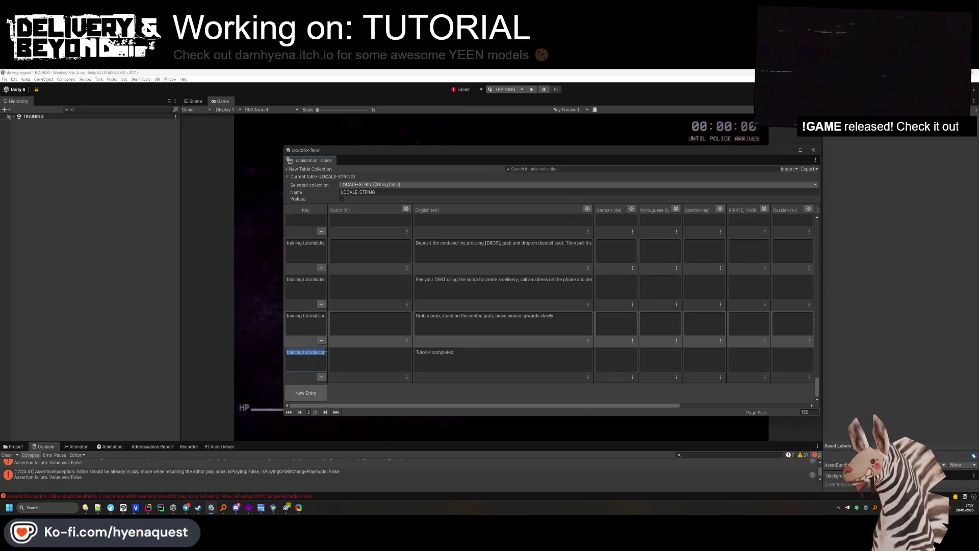
pyautogui.click(327, 356)
pyautogui.doubleClick(326, 357)
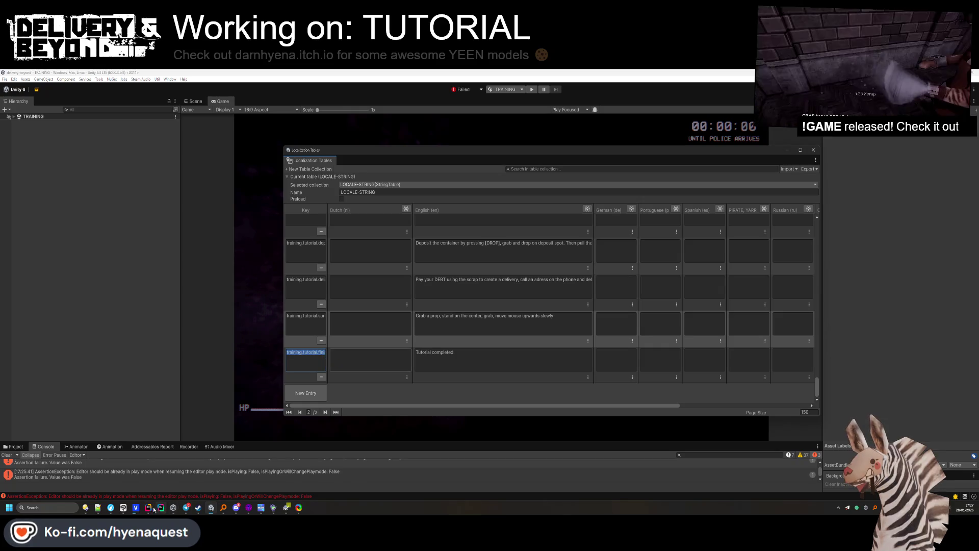
pyautogui.hotkey('alt', 'Tab')
pyautogui.write('complete')
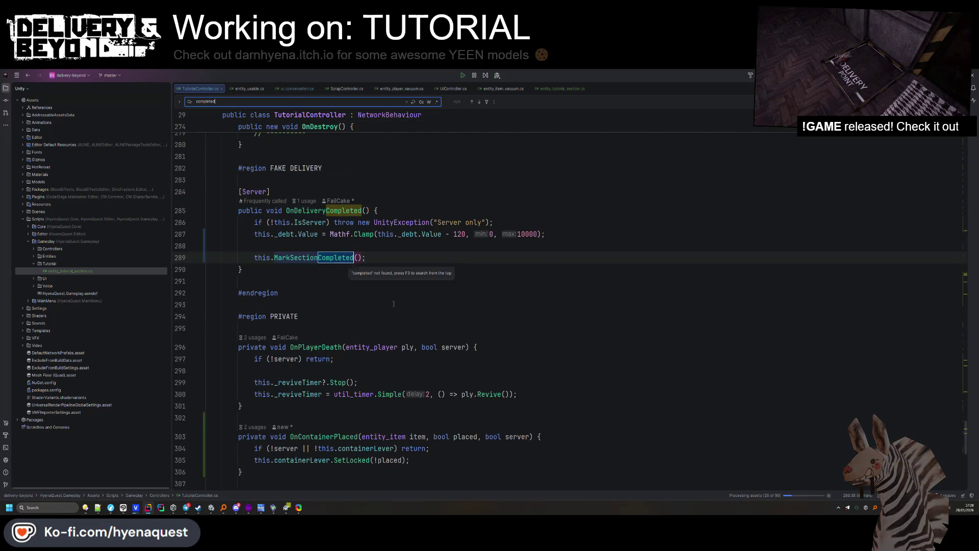
pyautogui.write('d')
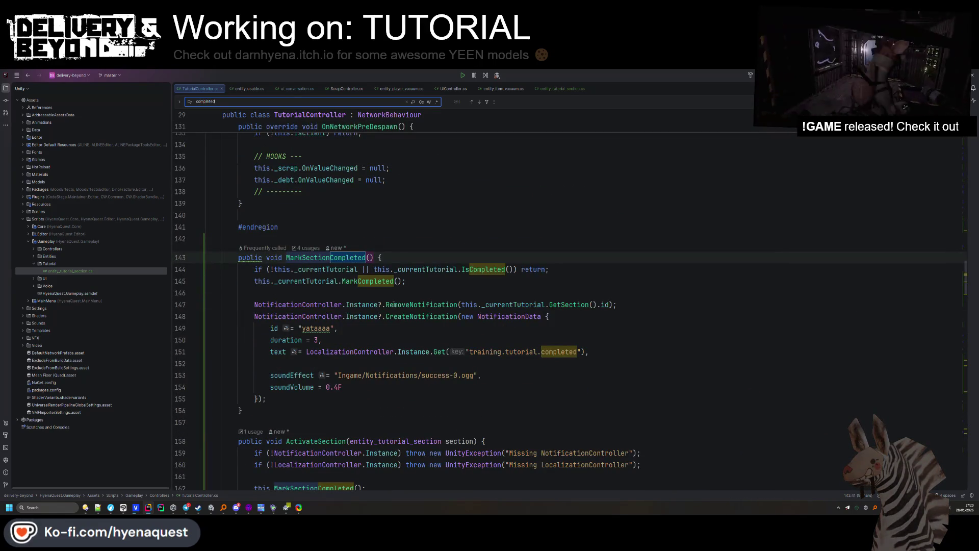
# Change the key on line 228 to training.tutorial.finished and reformat the script.
pyautogui.press('Return')
pyautogui.press('Return')
pyautogui.press('Return')
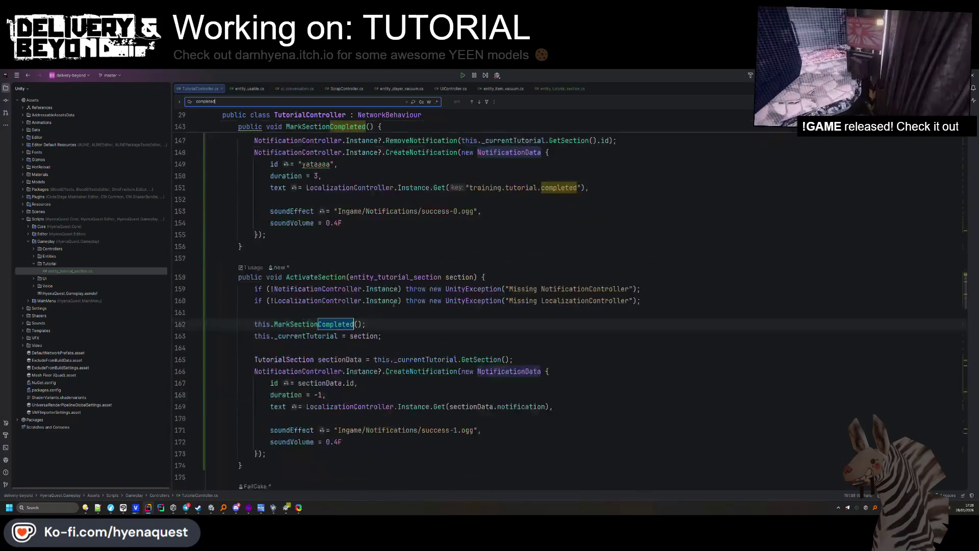
pyautogui.press('Return')
pyautogui.press('Return')
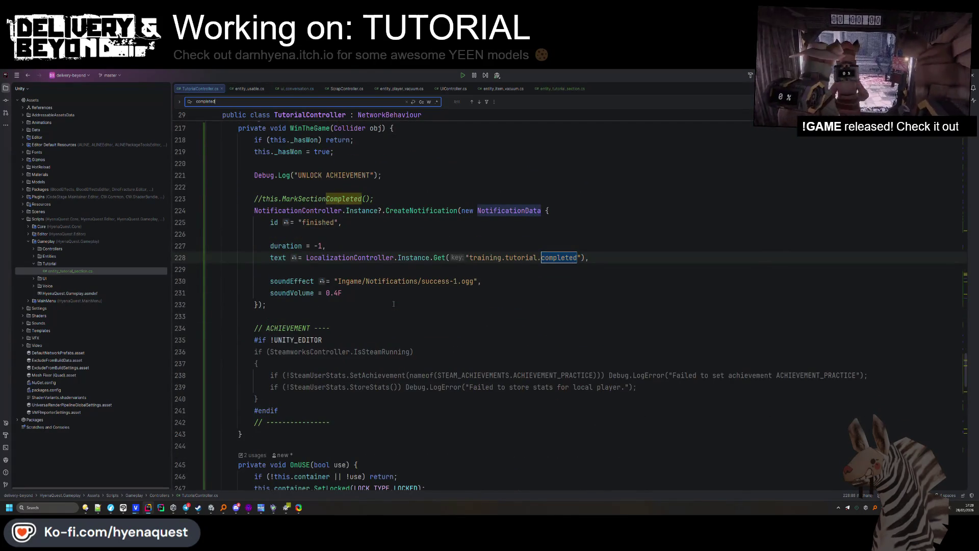
pyautogui.click(394, 304)
pyautogui.click(480, 258)
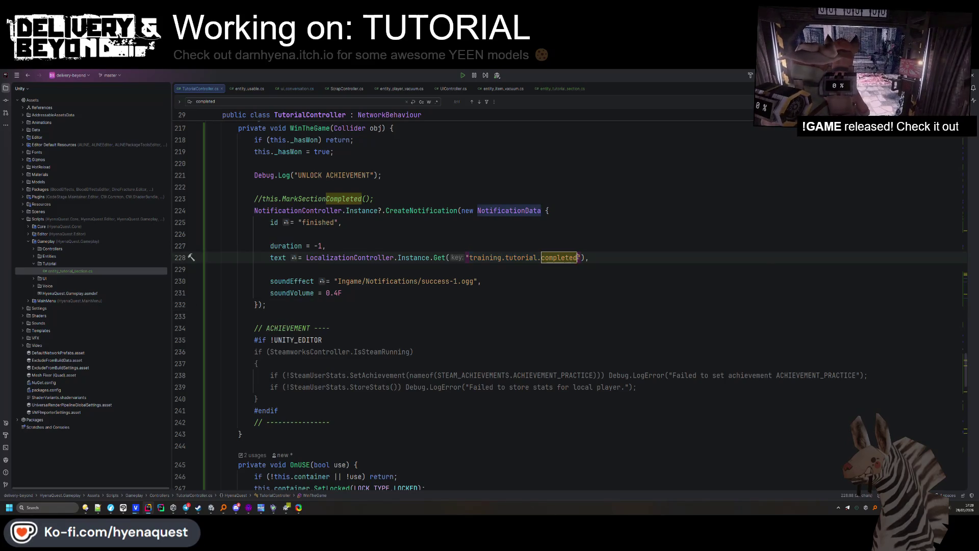
pyautogui.write('finished')
pyautogui.press('Up')
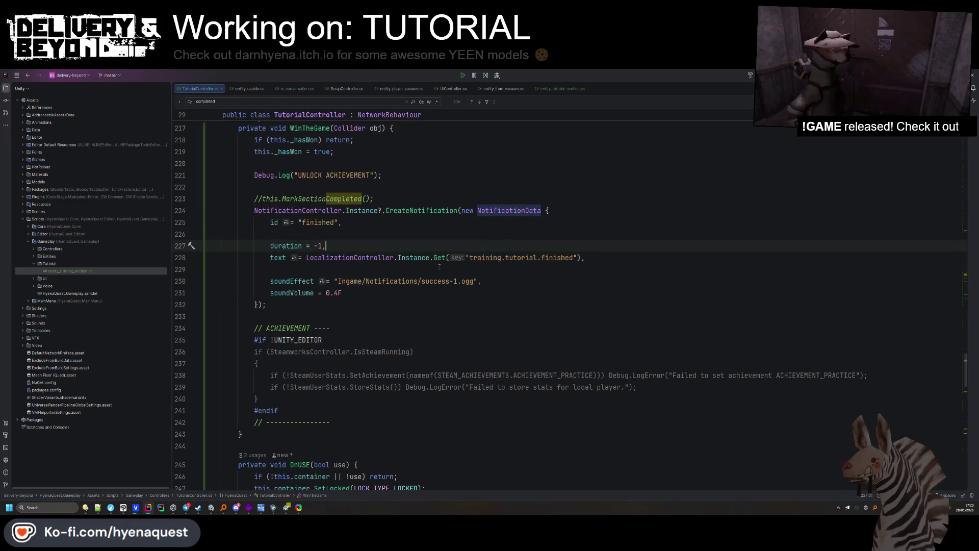
pyautogui.hotkey('ctrl', 'alt', 'l')
# Delete the commented MarkSectionCompleted call and UNLOCK ACHIEVEMENT log, then return to Unity's table.
pyautogui.click(334, 293)
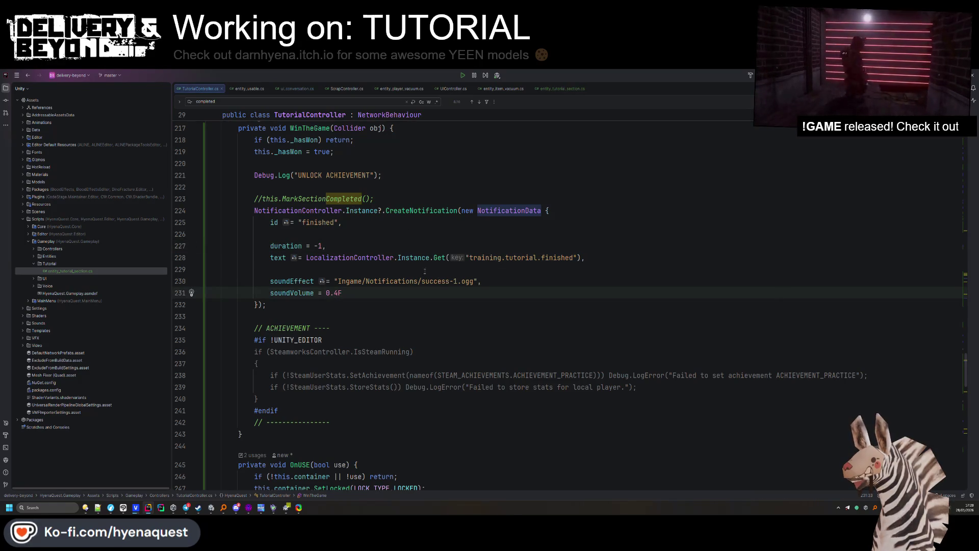
pyautogui.click(387, 177)
pyautogui.hotkey('shift', 'Down')
pyautogui.hotkey('shift', 'Down')
pyautogui.press('Delete')
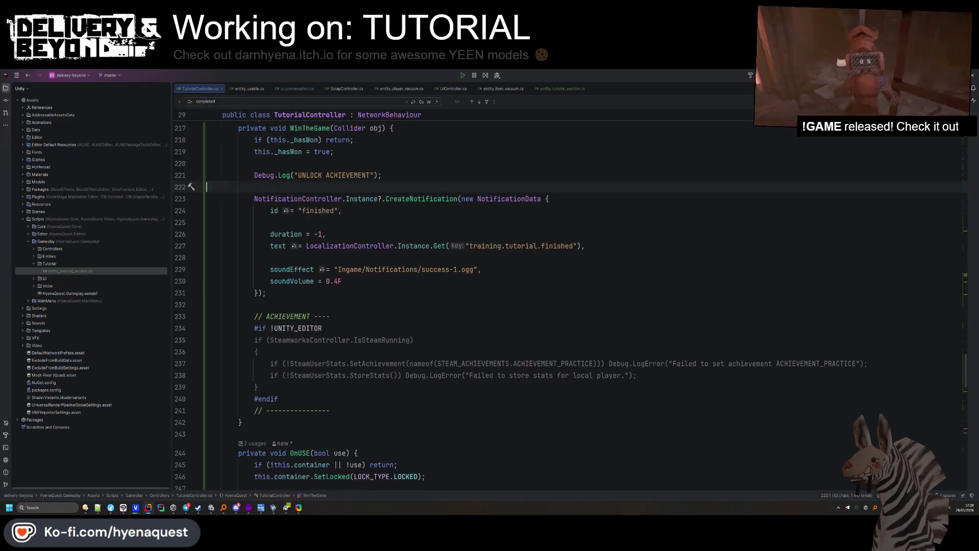
pyautogui.hotkey('shift', 'Up')
pyautogui.press('Delete')
pyautogui.click(395, 302)
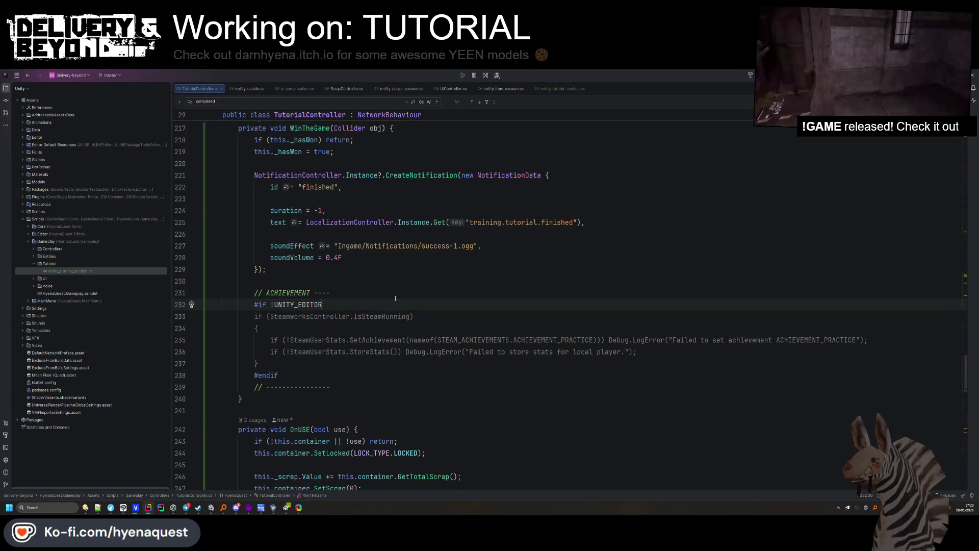
pyautogui.hotkey('alt', 'Tab')
pyautogui.click(466, 359)
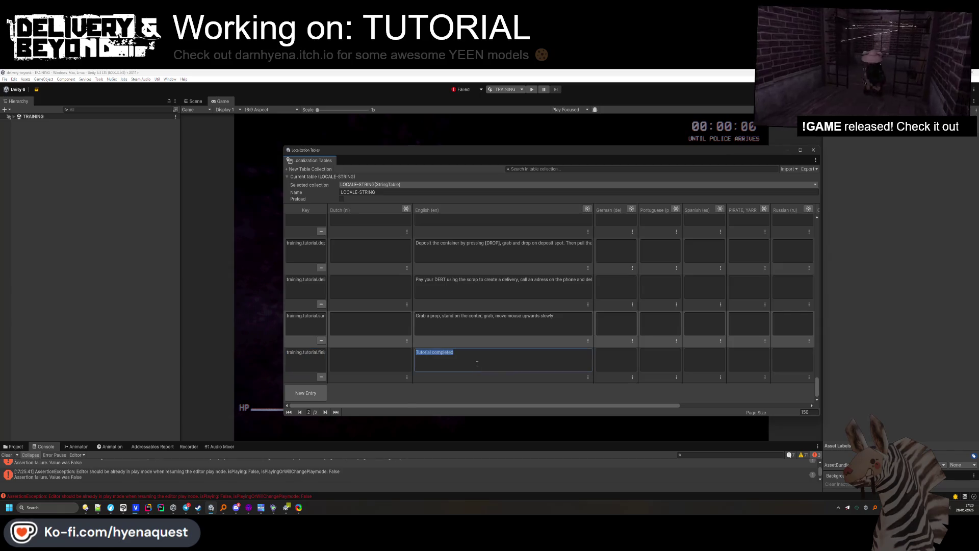
# Tidy the English 'Pay your DEBT' sentence, working in the word 'deliveries'.
pyautogui.scroll(2, 478, 348)
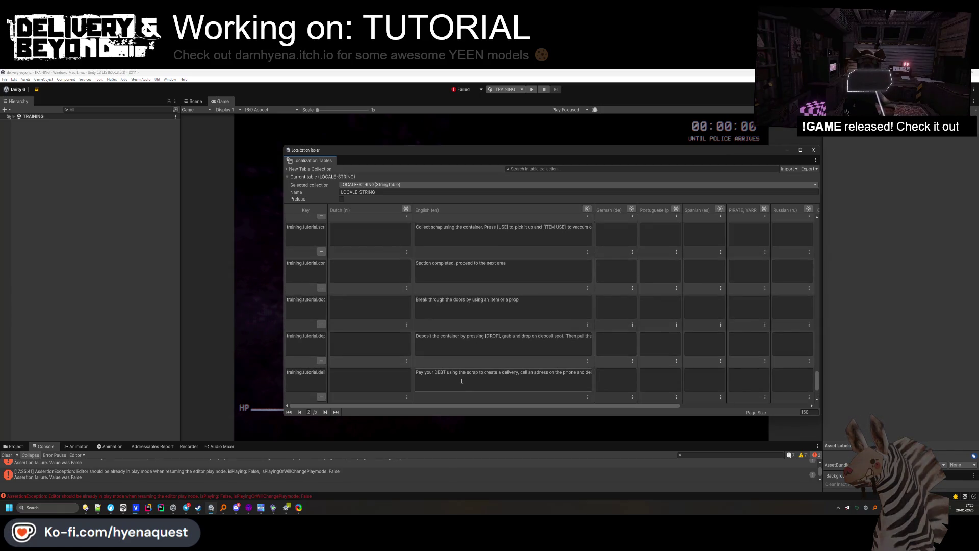
pyautogui.click(441, 376)
pyautogui.click(459, 378)
pyautogui.scroll(-1, 463, 379)
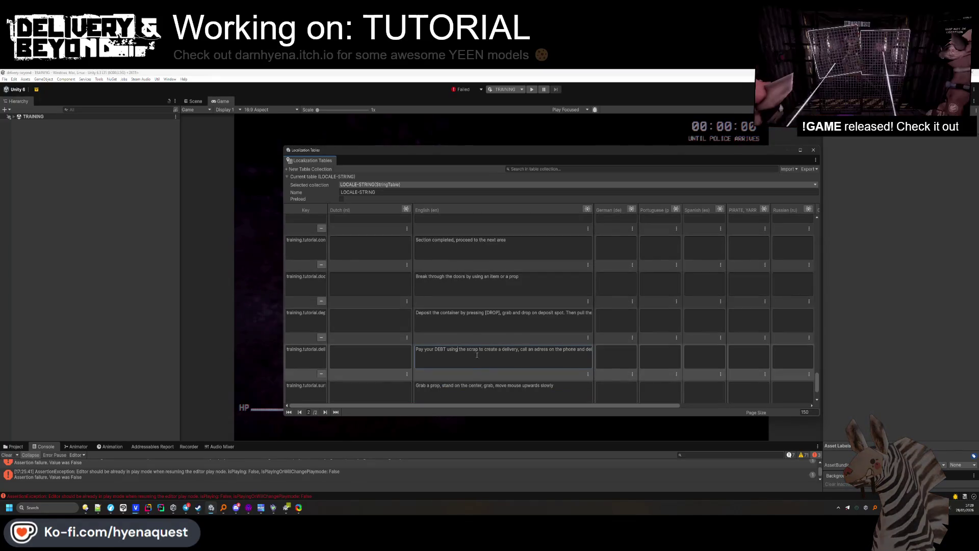
pyautogui.press('Delete')
pyautogui.press('Delete')
pyautogui.press('Delete')
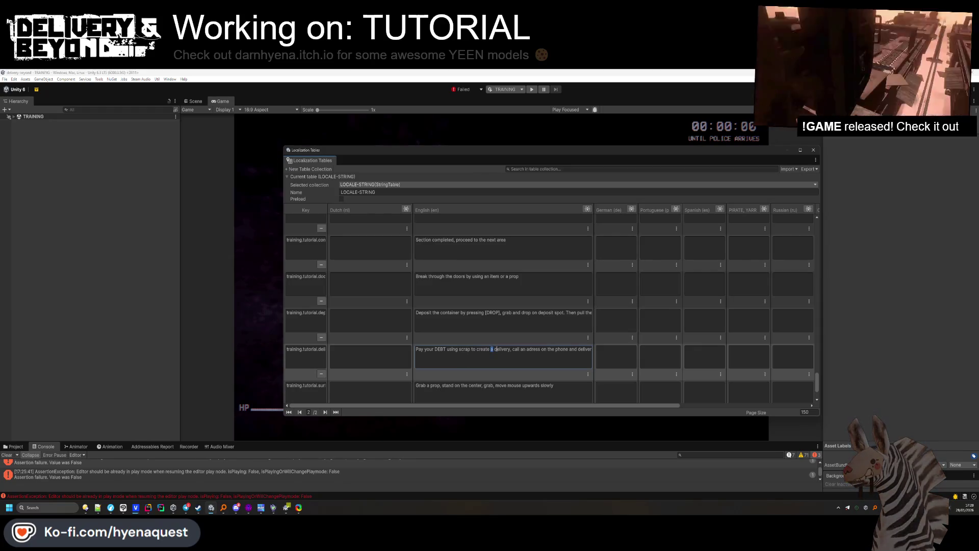
pyautogui.write('del')
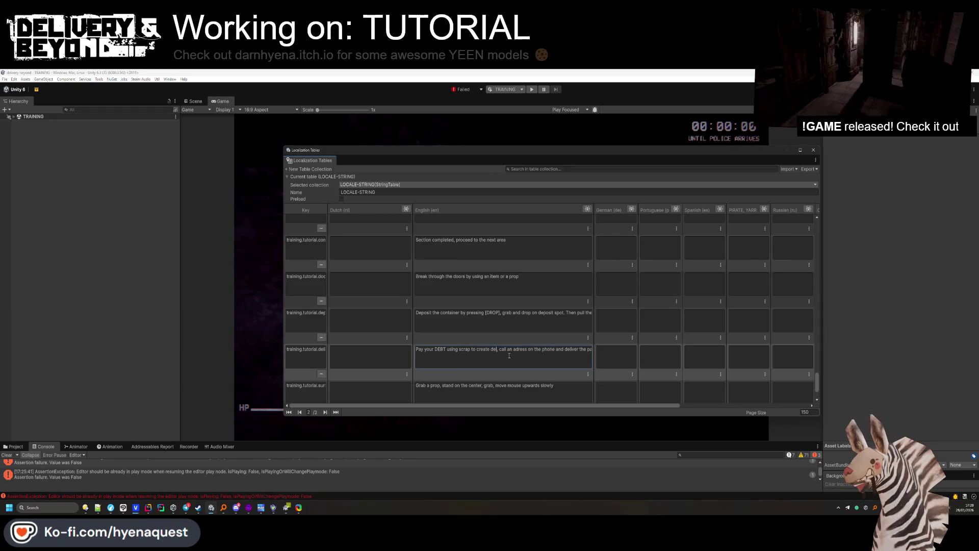
pyautogui.write('iveries')
pyautogui.click(526, 353)
pyautogui.write('d')
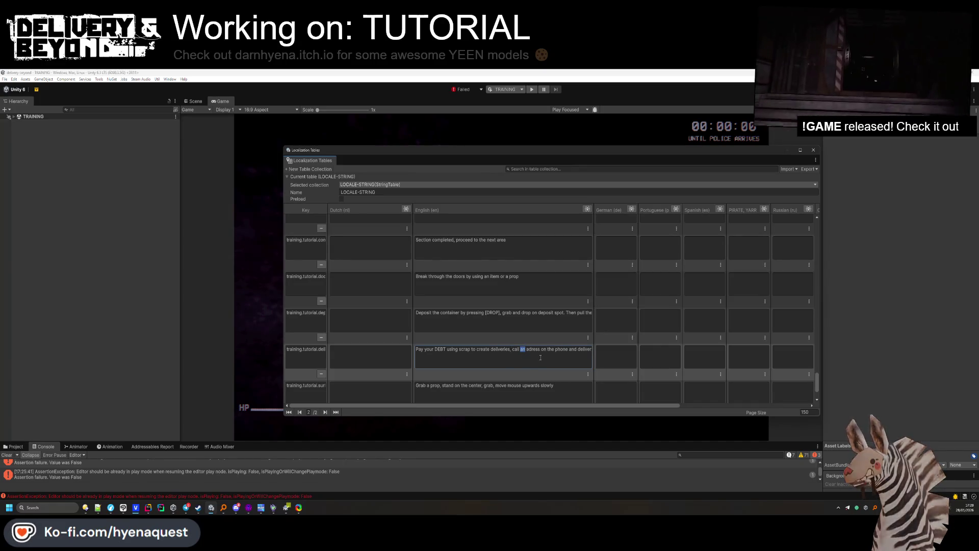
pyautogui.click(544, 353)
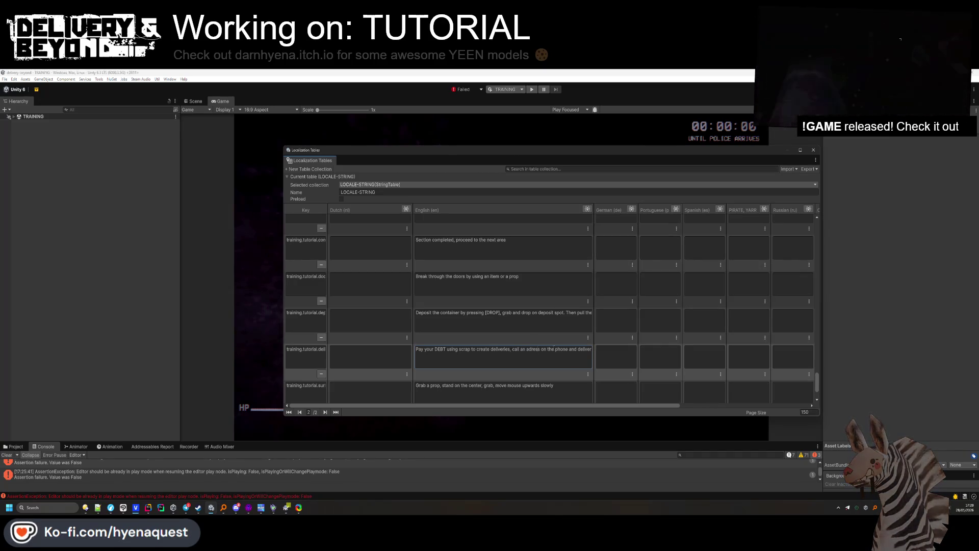
pyautogui.moveTo(572, 351); pyautogui.dragTo(592, 350)
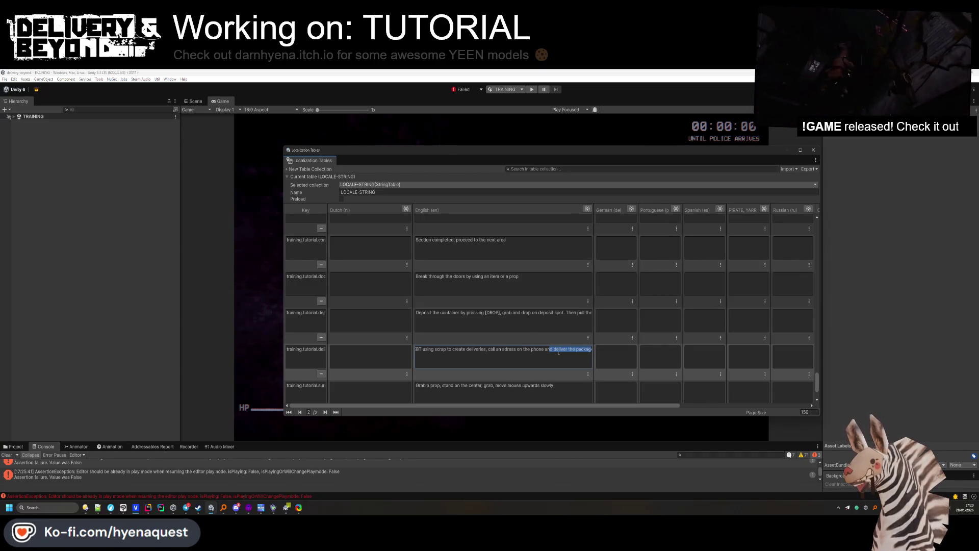
pyautogui.scroll(-2, 574, 352)
pyautogui.click(585, 280)
# Rewrite the prop line as 'Stand on the center of a prop, [GRAB], move mouse upwards slowly'.
pyautogui.click(436, 317)
pyautogui.doubleClick(436, 317)
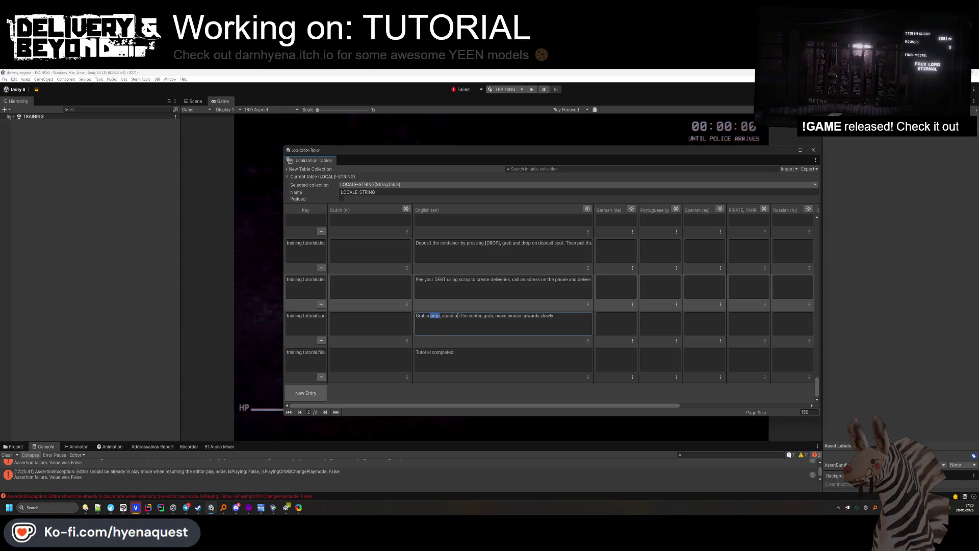
pyautogui.doubleClick(484, 317)
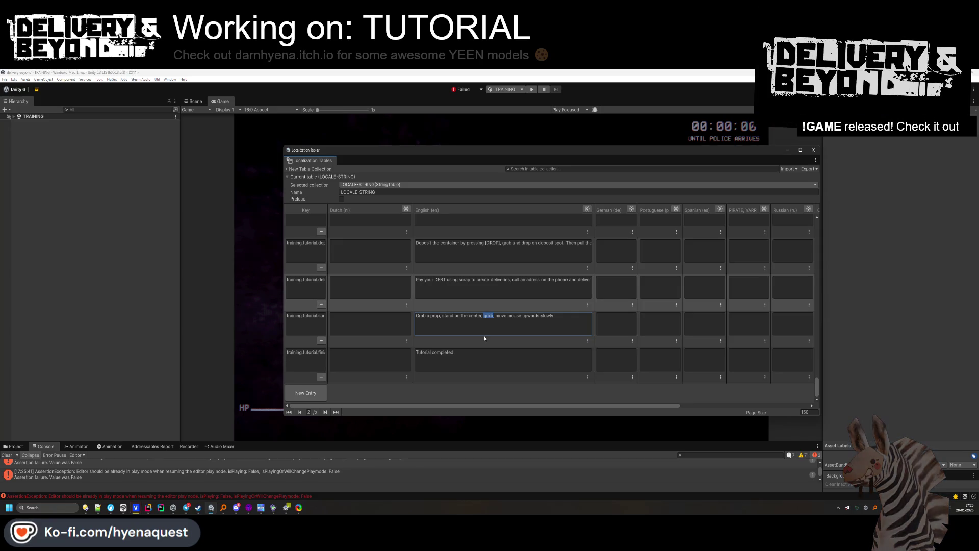
pyautogui.press('BackSpace')
pyautogui.press('Delete')
pyautogui.write('S')
pyautogui.click(430, 317)
pyautogui.write('of a prop, ')
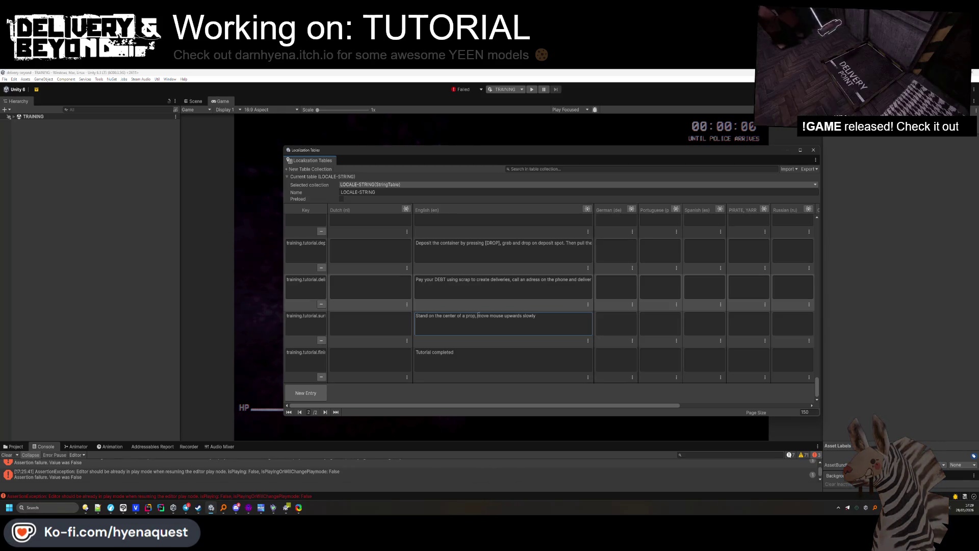
pyautogui.write('grab,')
pyautogui.hotkey('ctrl', 'Left')
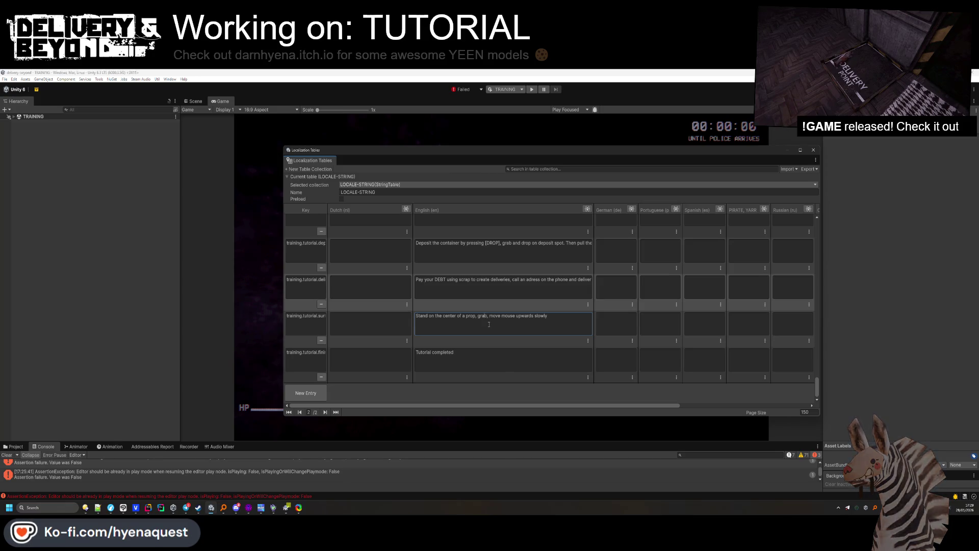
pyautogui.write('[GRA')
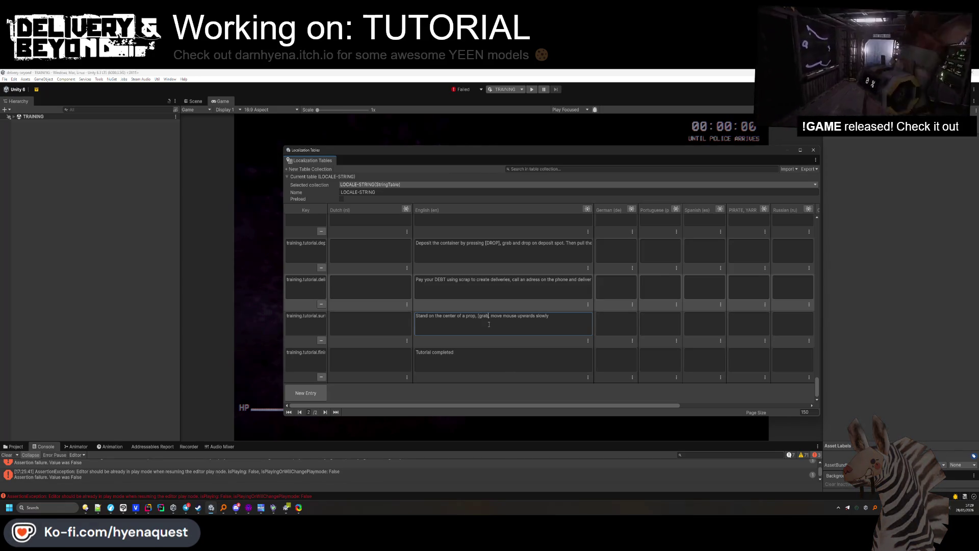
pyautogui.write('B]')
pyautogui.click(519, 326)
pyautogui.click(520, 326)
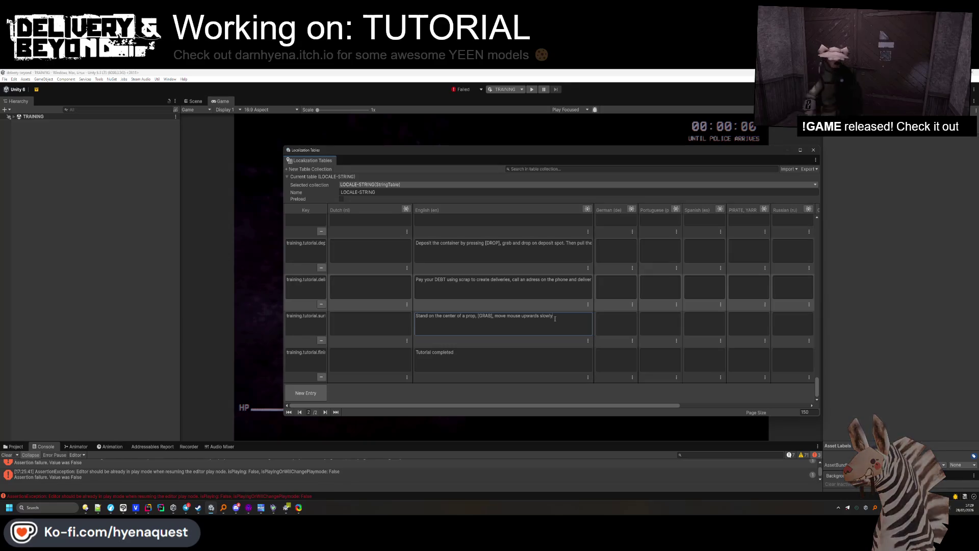
pyautogui.scroll(5, 487, 355)
pyautogui.scroll(1, 487, 355)
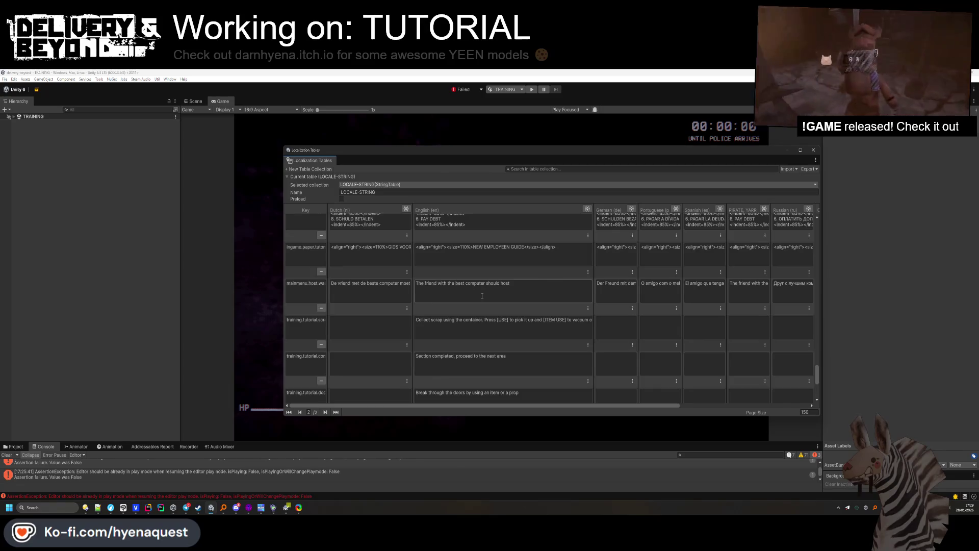
# Edit the Deposit English line, replacing 'grab' with [GRAB] and trying 'place' for 'drop'.
pyautogui.scroll(-2, 482, 296)
pyautogui.click(485, 345)
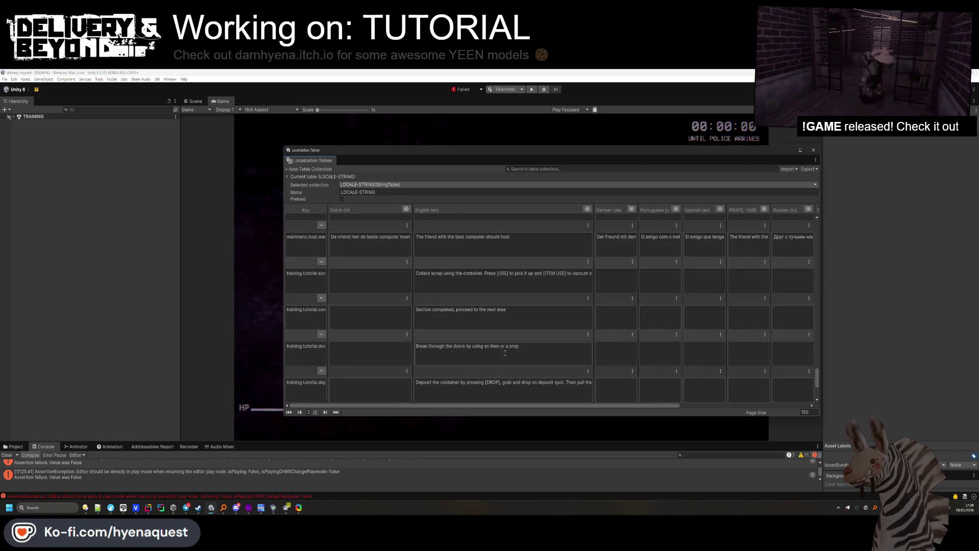
pyautogui.scroll(-2, 504, 352)
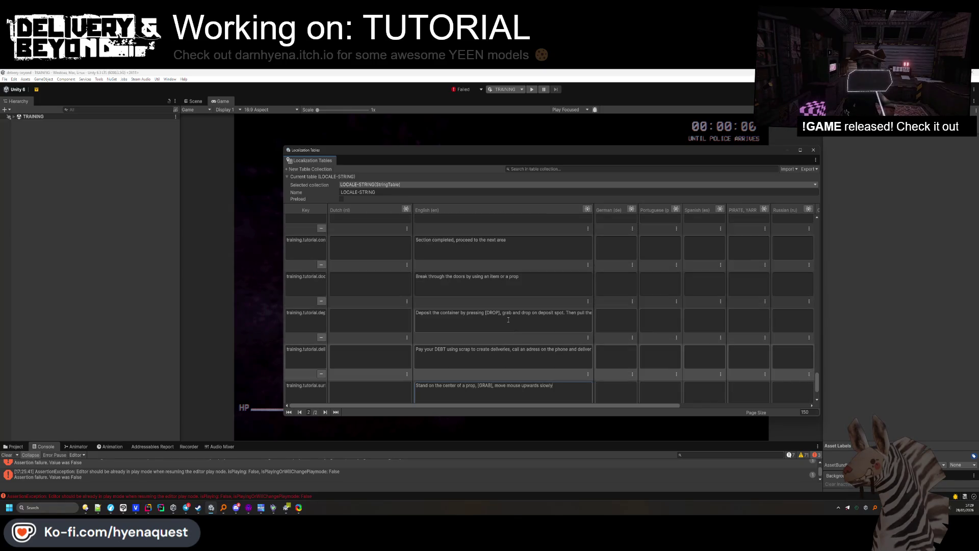
pyautogui.click(509, 319)
pyautogui.doubleClick(506, 313)
pyautogui.write('[GRAB]')
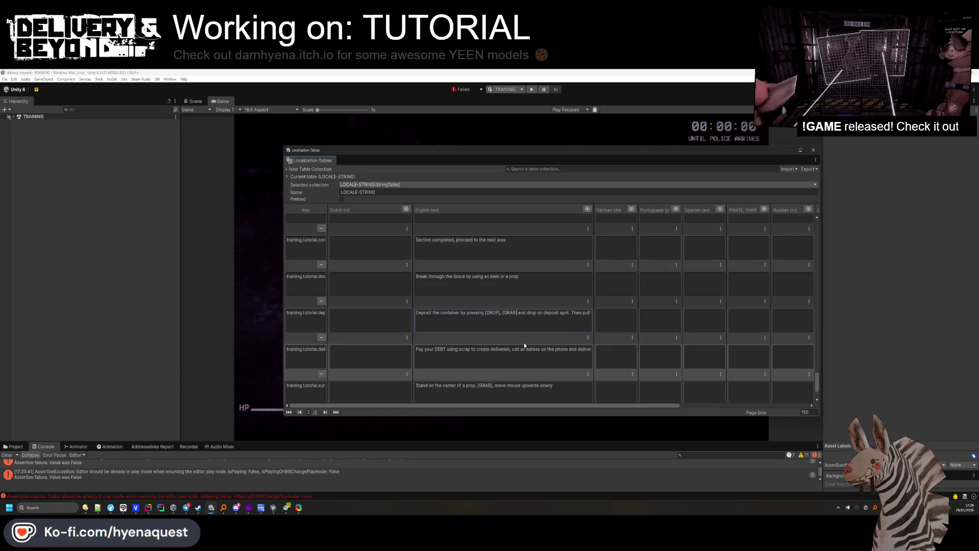
pyautogui.doubleClick(524, 317)
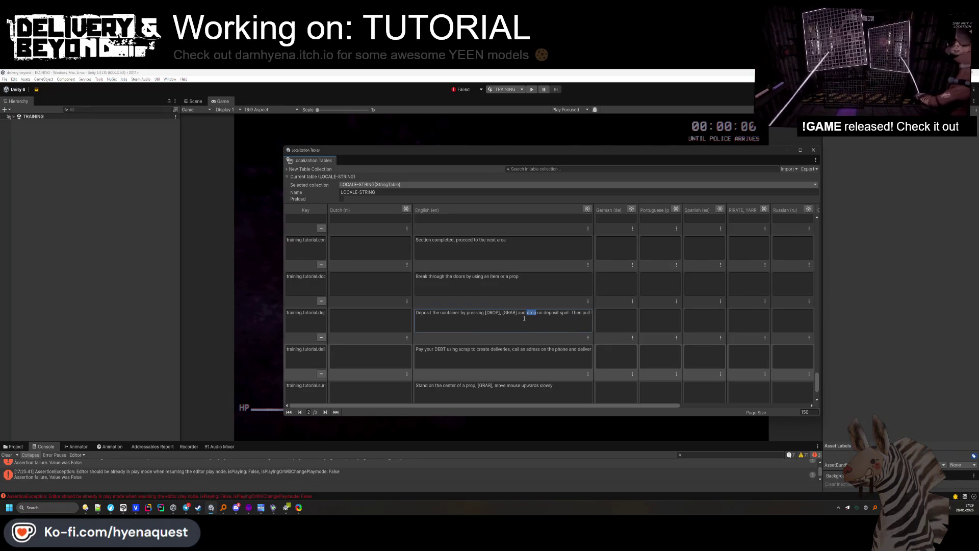
pyautogui.write('place')
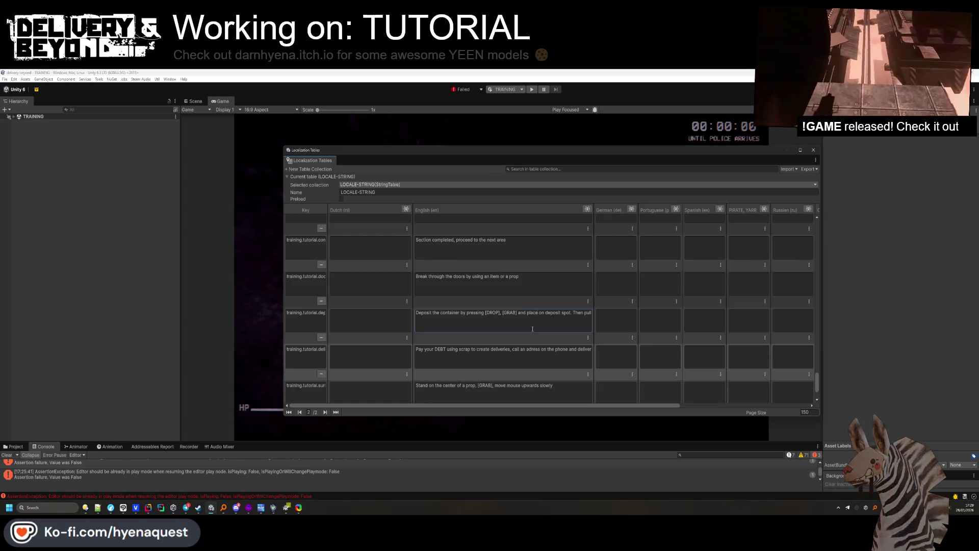
# Settle the deposit line on '[GRAB] and drop on deposit spot', then switch to VEGAS Pro.
pyautogui.tripleClick(543, 317)
pyautogui.click(571, 314)
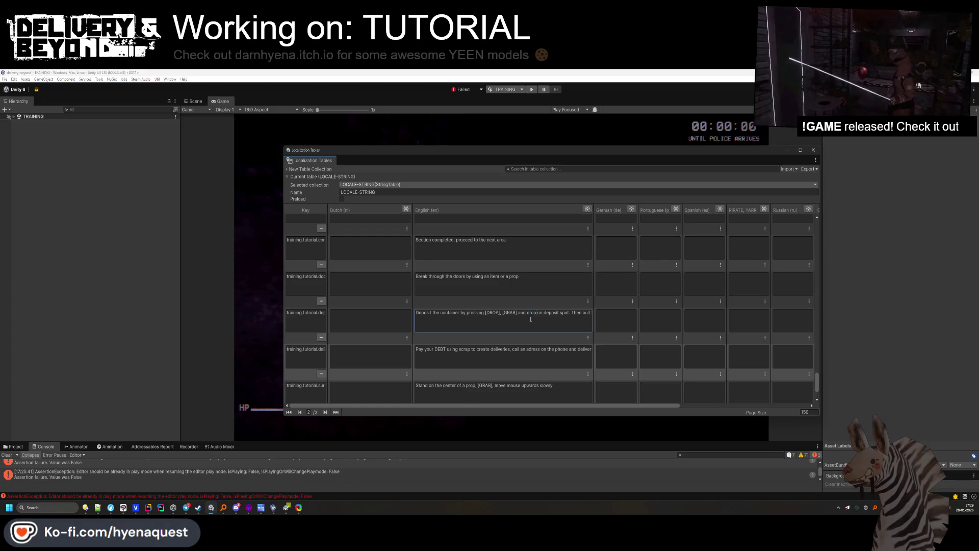
pyautogui.press('BackSpace')
pyautogui.write('left')
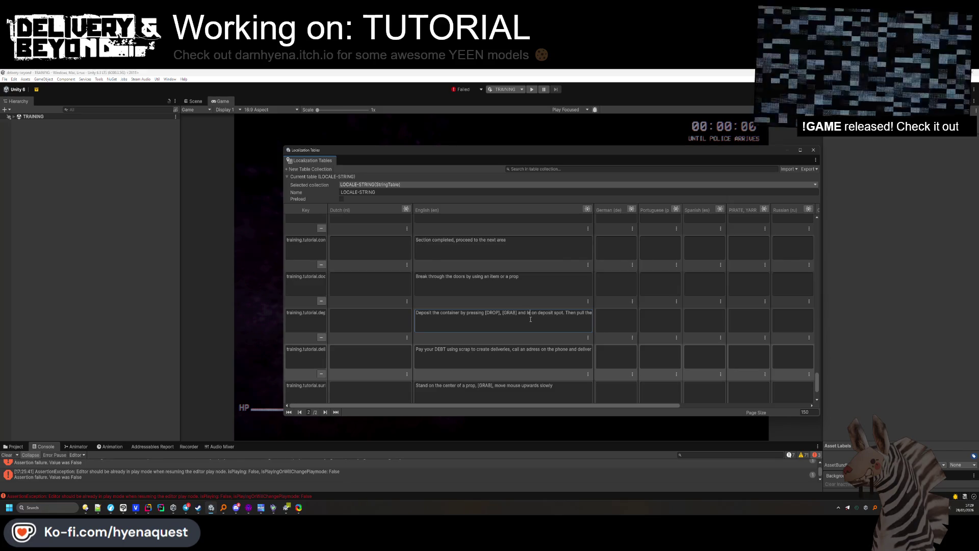
pyautogui.press('Tab')
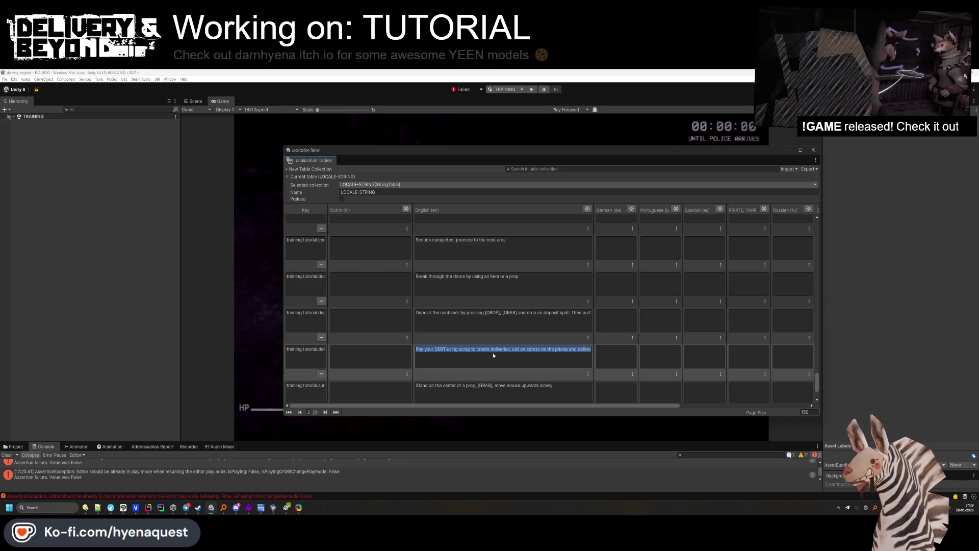
pyautogui.click(125, 508)
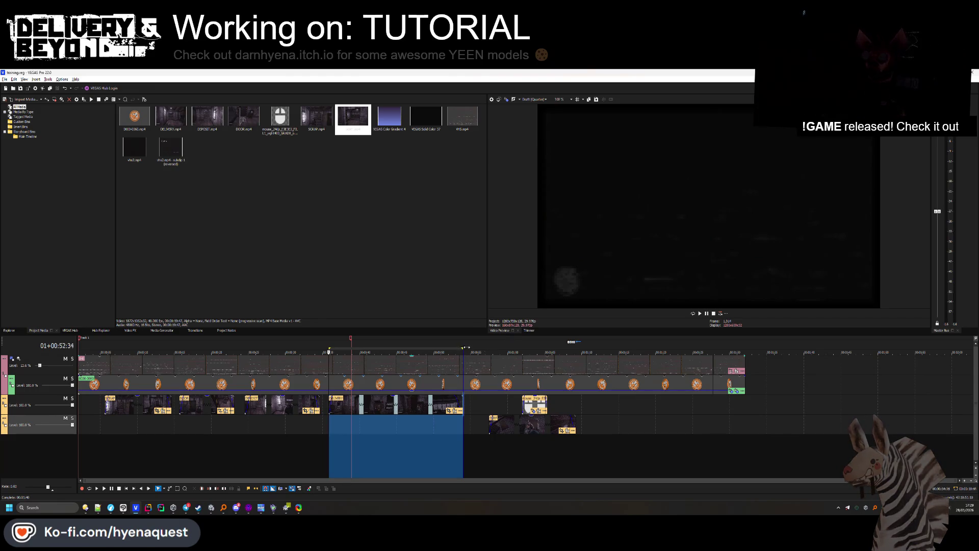
# Fit the loop region to the surf section and render it to surf.mp4 as 1080p MP4.
pyautogui.moveTo(462, 347); pyautogui.dragTo(575, 348)
pyautogui.moveTo(329, 347)
pyautogui.mouseDown()
pyautogui.moveTo(475, 347)
pyautogui.moveTo(490, 363)
pyautogui.mouseUp()
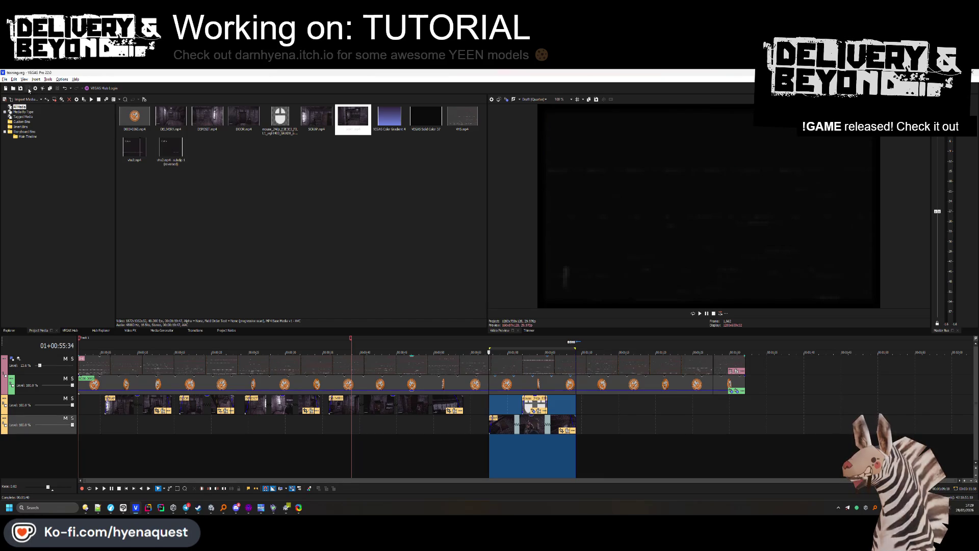
pyautogui.click(28, 90)
pyautogui.write('f')
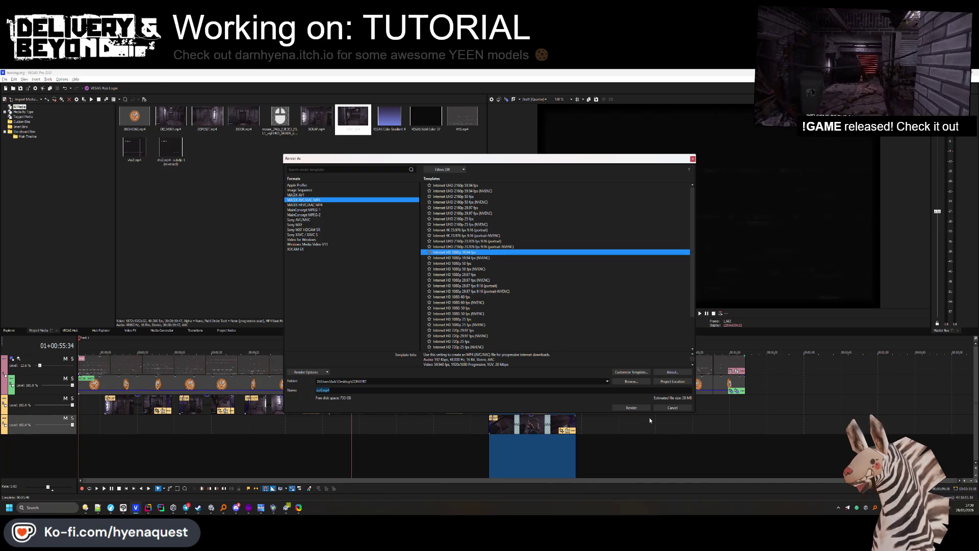
pyautogui.click(635, 408)
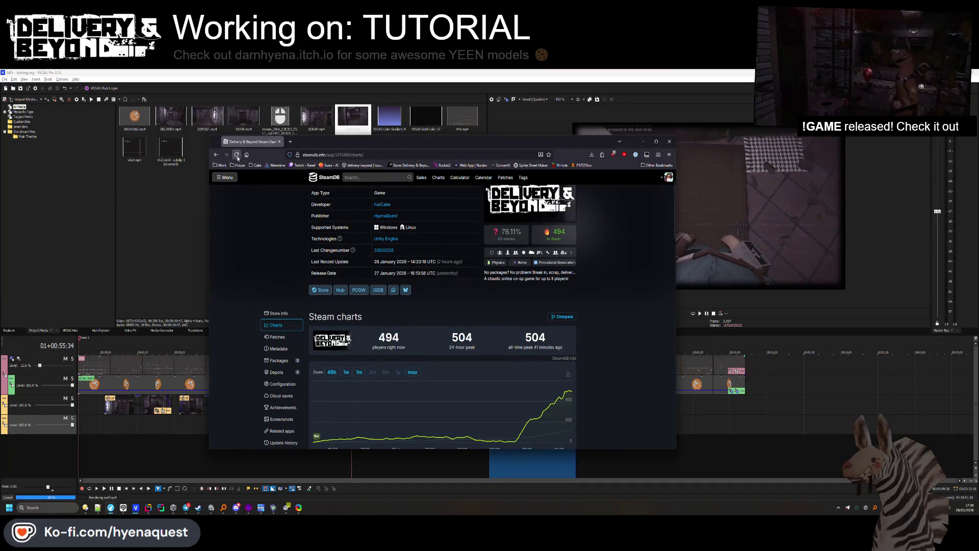
# Reload SteamDB's charts to show 513 current players, then minimize the browser.
pyautogui.click(237, 156)
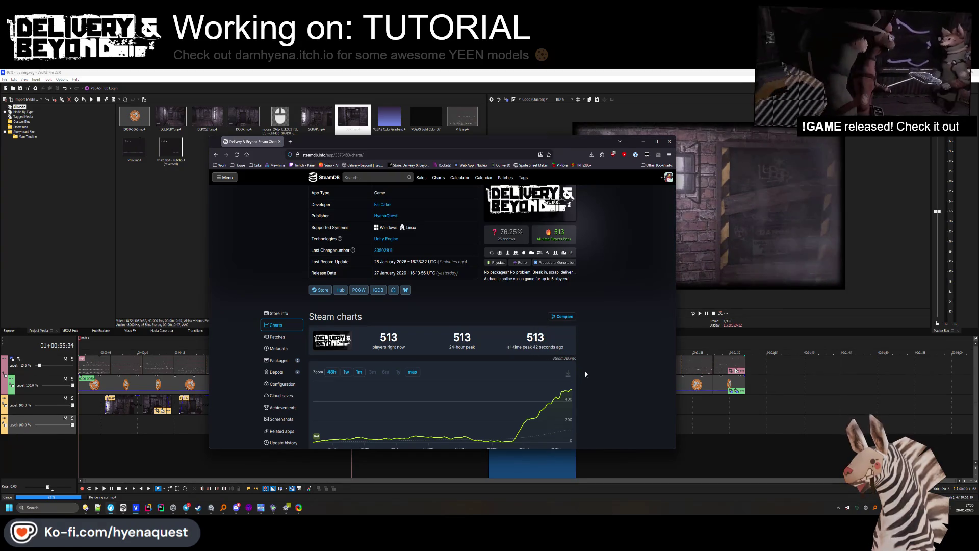
pyautogui.moveTo(507, 234)
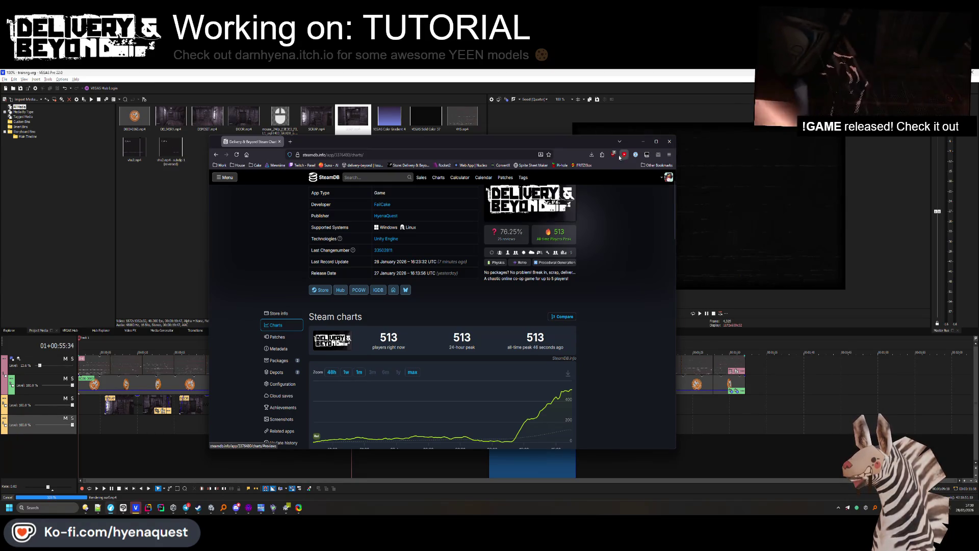
pyautogui.click(642, 141)
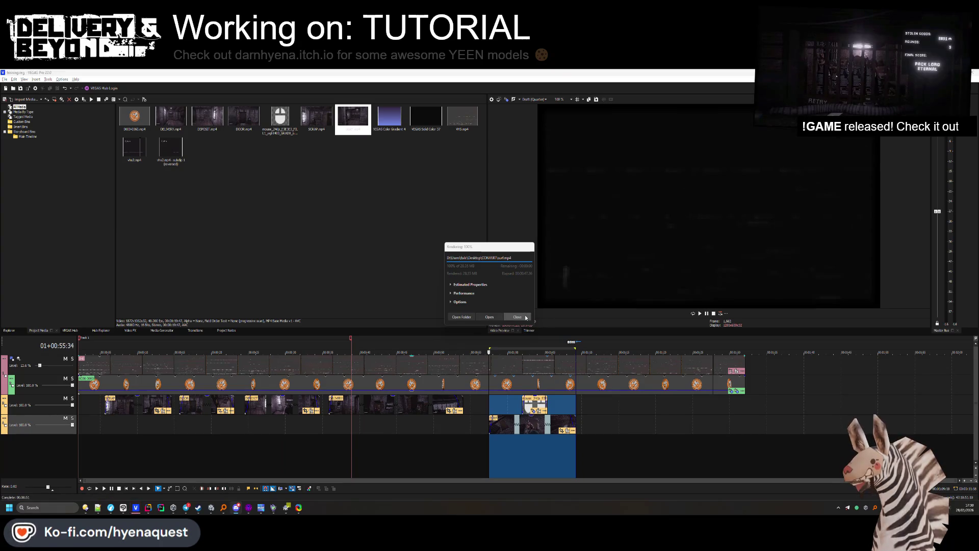
# Dismiss the render notice and open the CONVERT folder in Directory Opus.
pyautogui.click(526, 318)
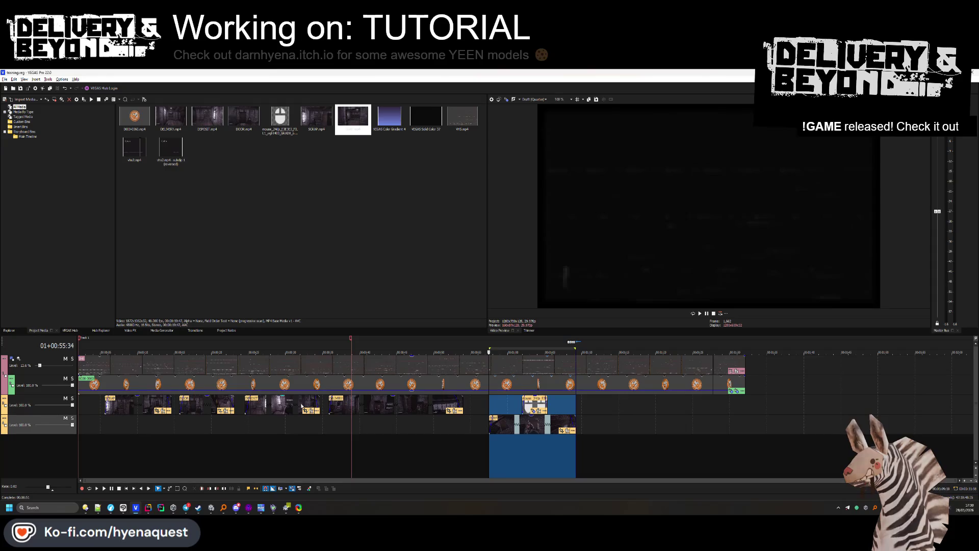
pyautogui.click(84, 507)
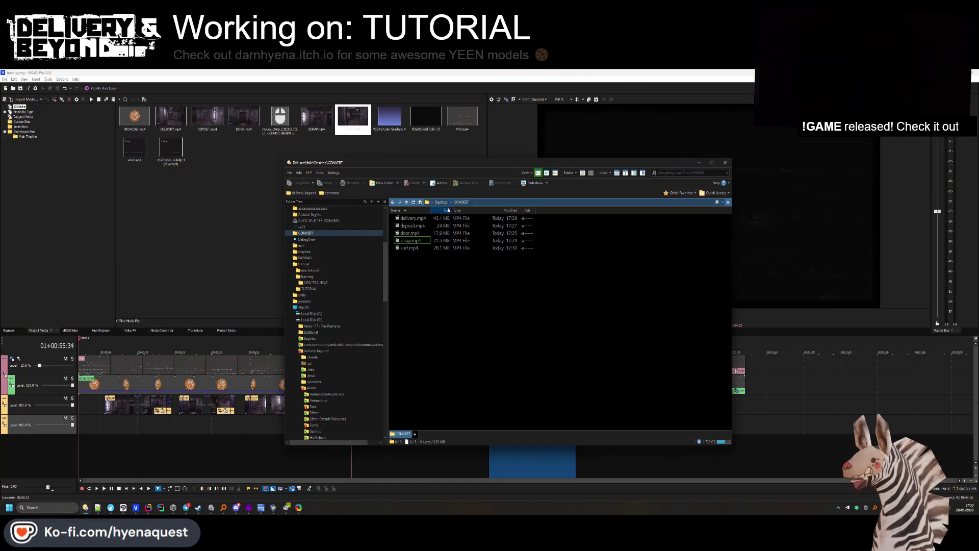
pyautogui.write('convert')
pyautogui.press('Return')
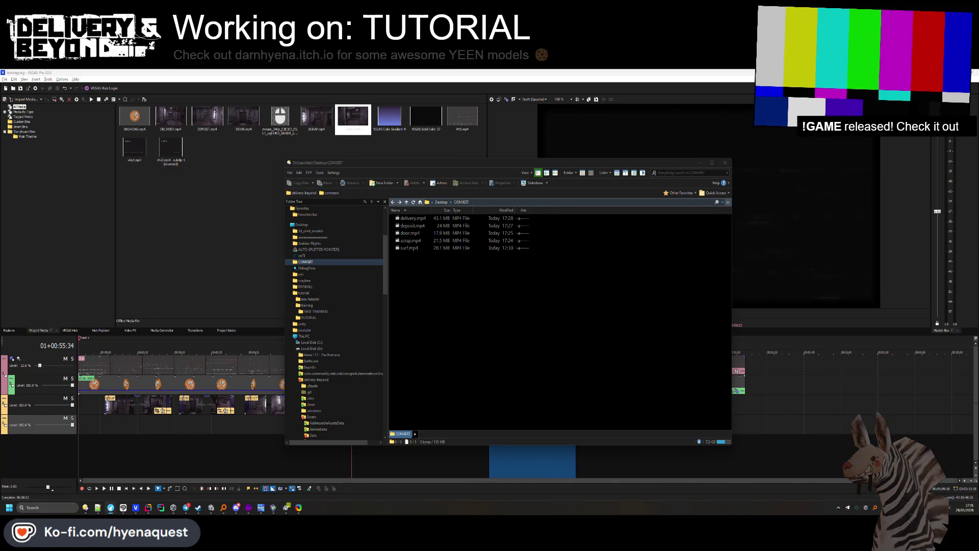
# Select scrap.mp4 and surf.mp4 and start saving them as WebM.
pyautogui.moveTo(423, 258); pyautogui.dragTo(411, 220)
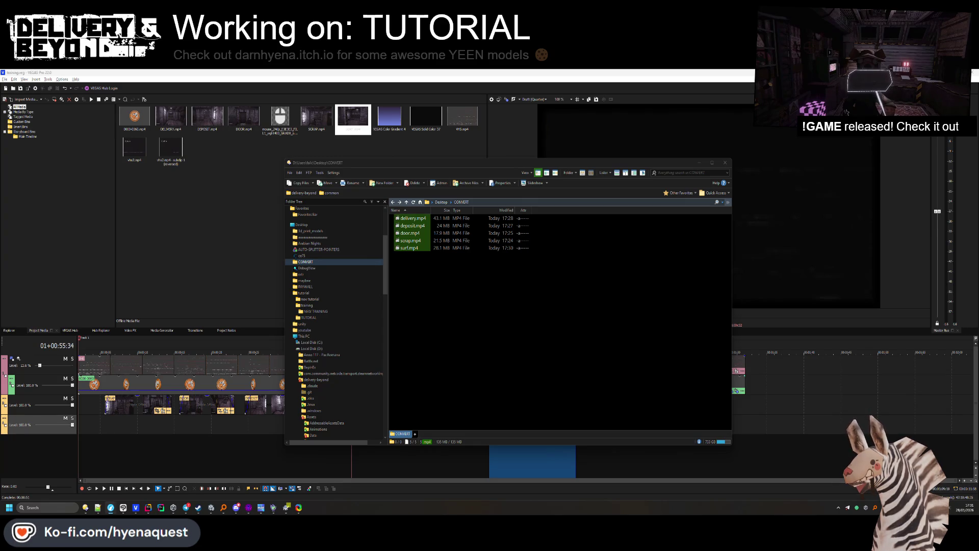
pyautogui.moveTo(450, 265); pyautogui.dragTo(410, 246)
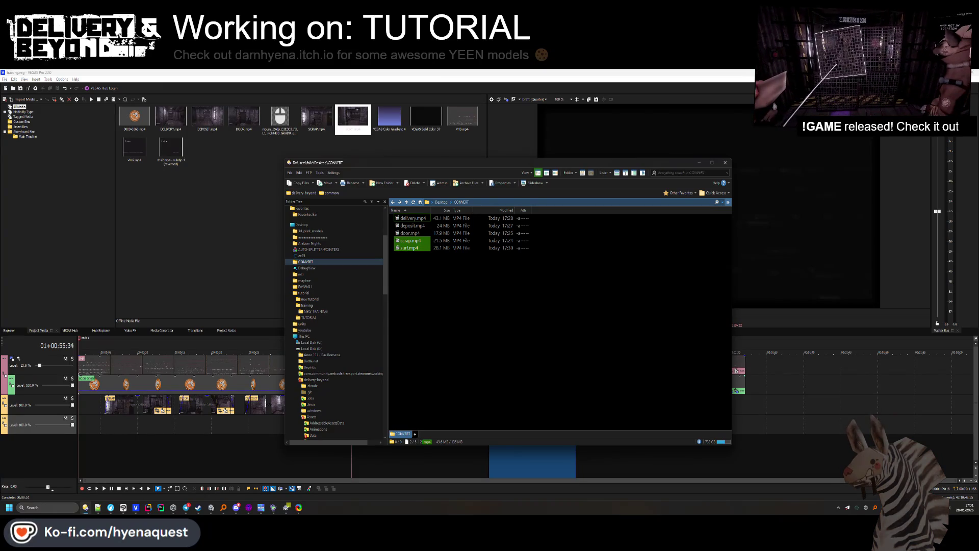
pyautogui.click(819, 479)
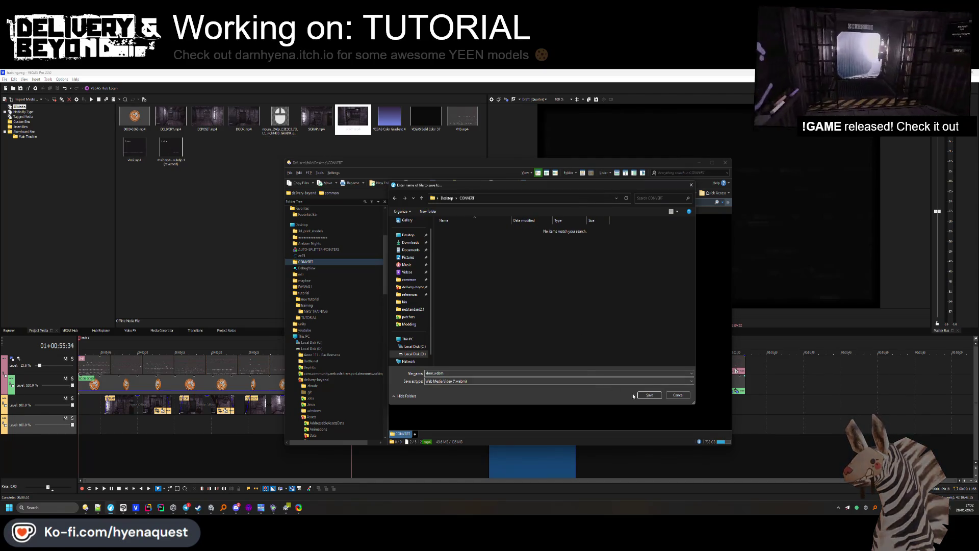
# Save the door, deposit, surf and scrap clips as WebM files in CONVERT.
pyautogui.click(649, 395)
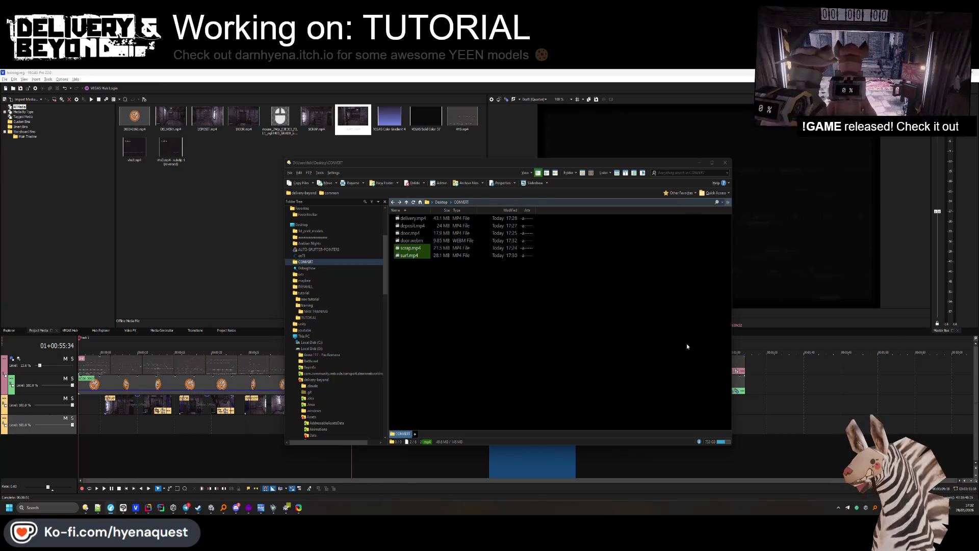
pyautogui.click(641, 396)
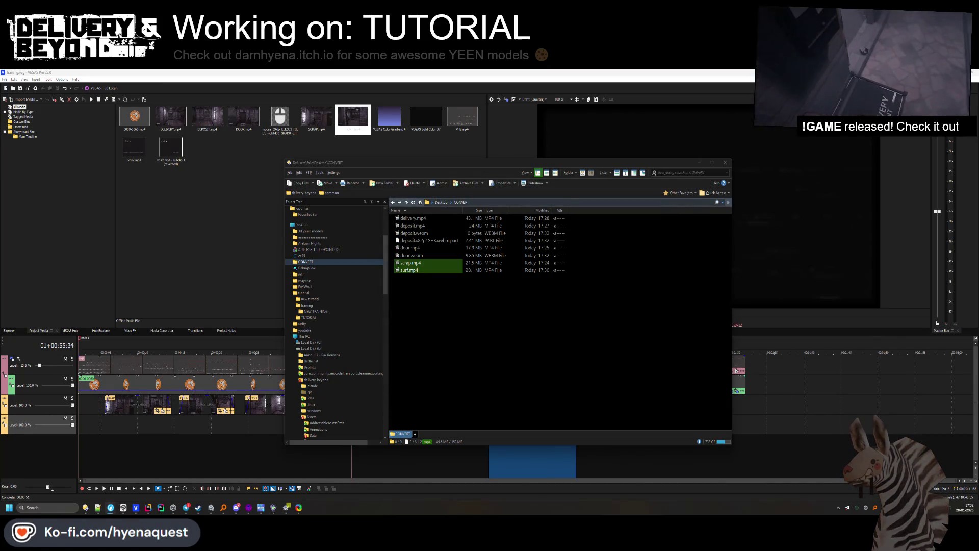
pyautogui.click(641, 397)
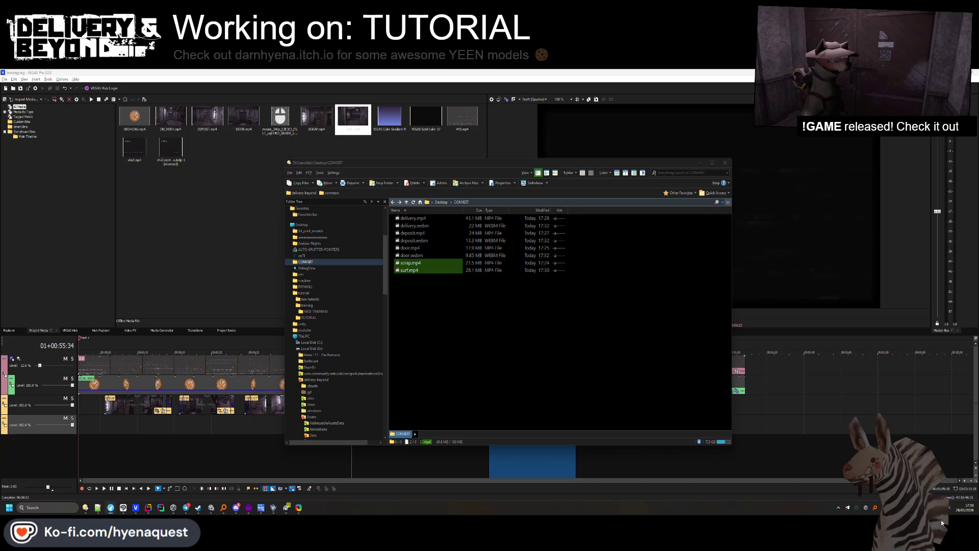
pyautogui.moveTo(449, 225)
pyautogui.mouseDown()
pyautogui.moveTo(571, 242)
pyautogui.moveTo(978, 245)
pyautogui.mouseUp()
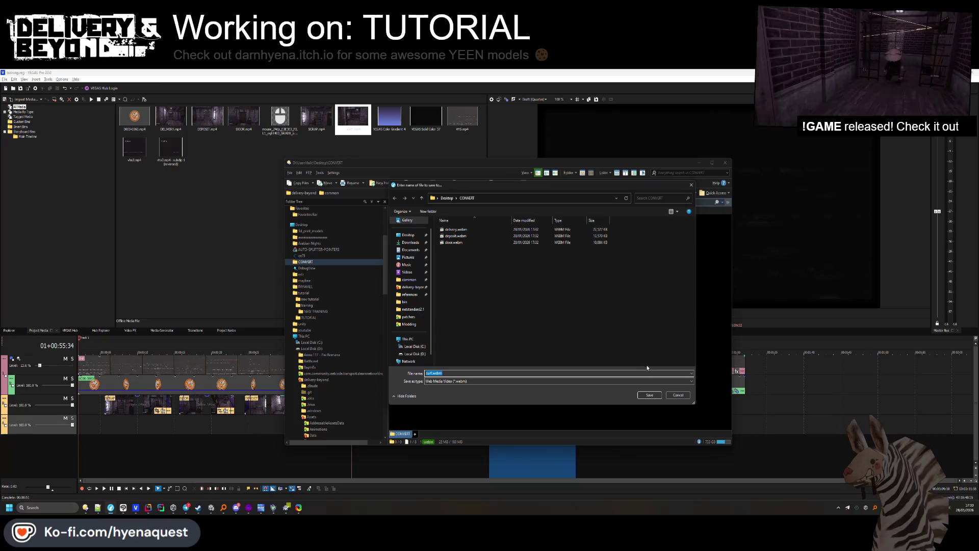
pyautogui.click(650, 394)
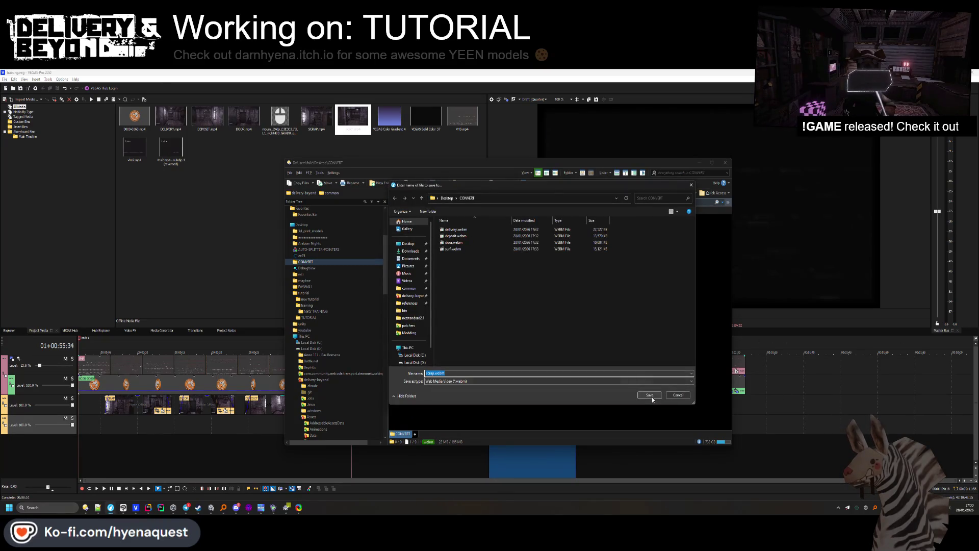
pyautogui.click(650, 395)
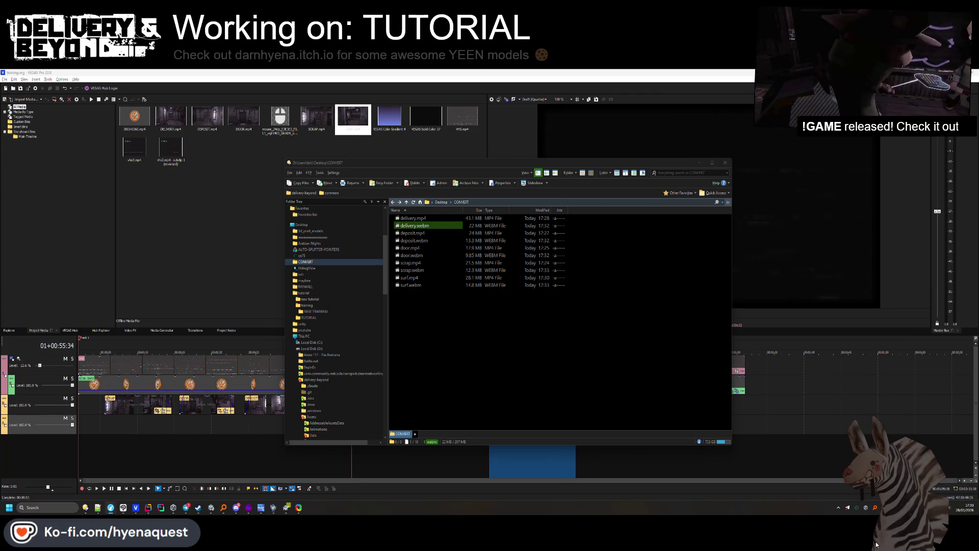
# Play delivery.webm to check the conversion, then move on to deposit.webm.
pyautogui.press('Return')
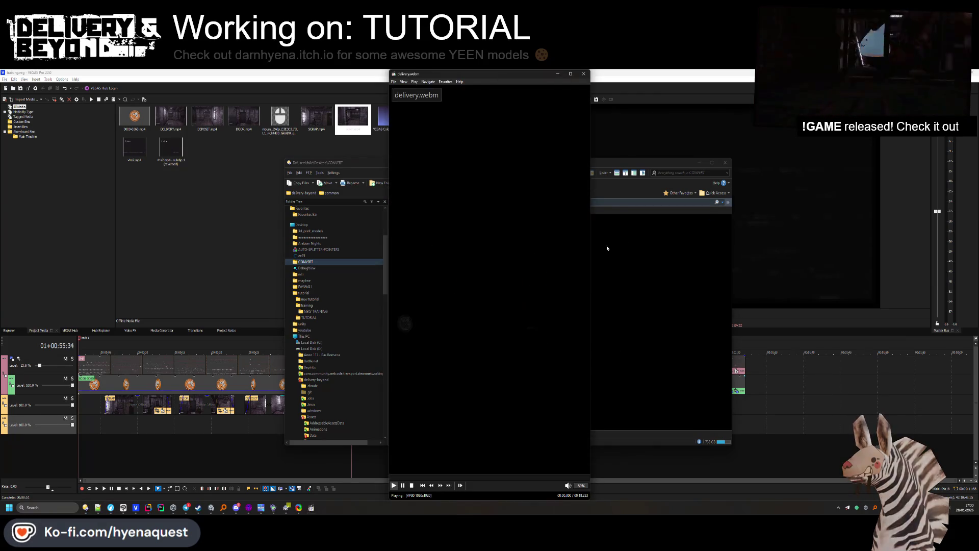
pyautogui.click(584, 73)
pyautogui.press('Down')
pyautogui.press('Down')
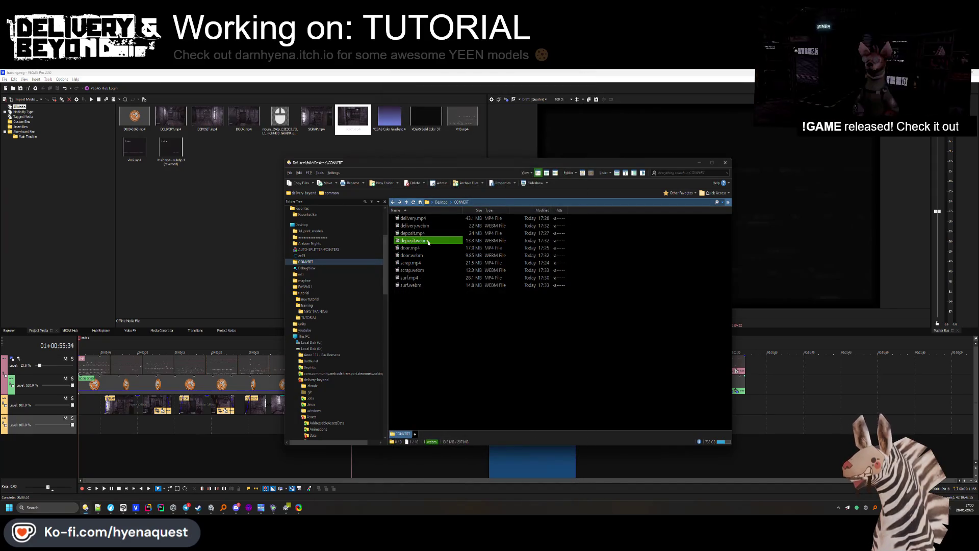
# Preview deposit.webm, then select the delivery, deposit, door and scrap MP4 files.
pyautogui.press('Return')
pyautogui.click(587, 92)
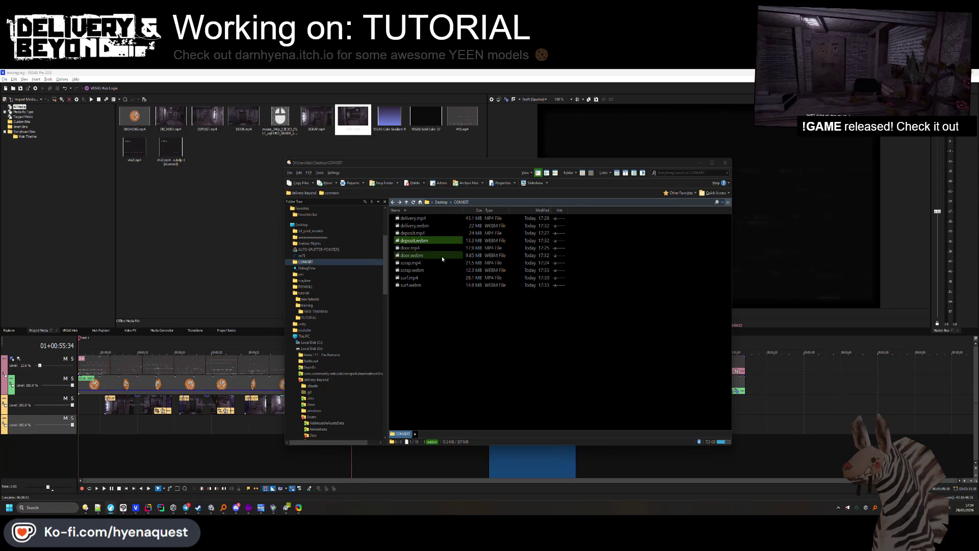
pyautogui.click(413, 218)
pyautogui.keyDown('ctrl'); pyautogui.click(421, 233); pyautogui.keyUp('ctrl')
pyautogui.keyDown('ctrl'); pyautogui.click(422, 248); pyautogui.keyUp('ctrl')
pyautogui.keyDown('ctrl'); pyautogui.click(424, 262); pyautogui.keyUp('ctrl')
# Drop scrap.mp4 from the selection and return to the Unity localization table.
pyautogui.moveTo(432, 264); pyautogui.dragTo(429, 262)
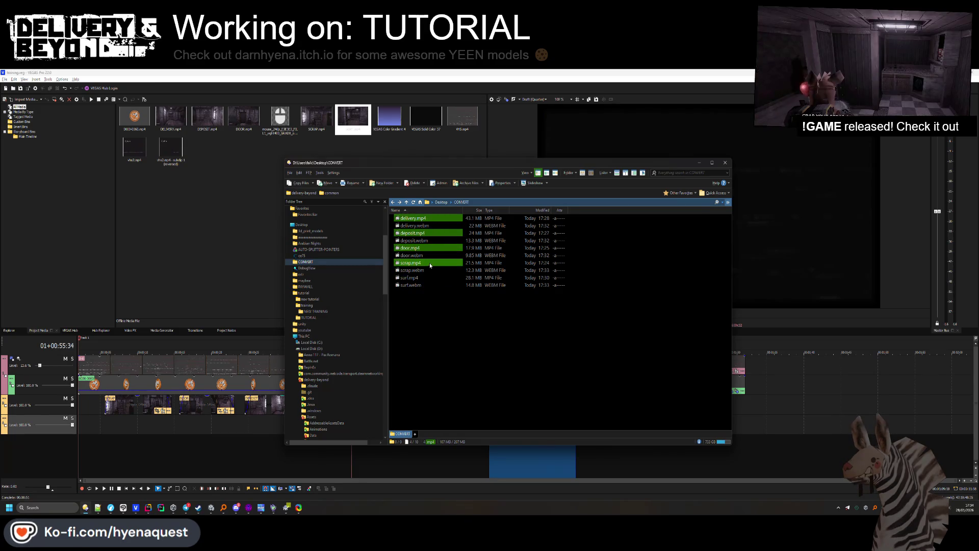
pyautogui.keyDown('ctrl'); pyautogui.click(430, 262); pyautogui.keyUp('ctrl')
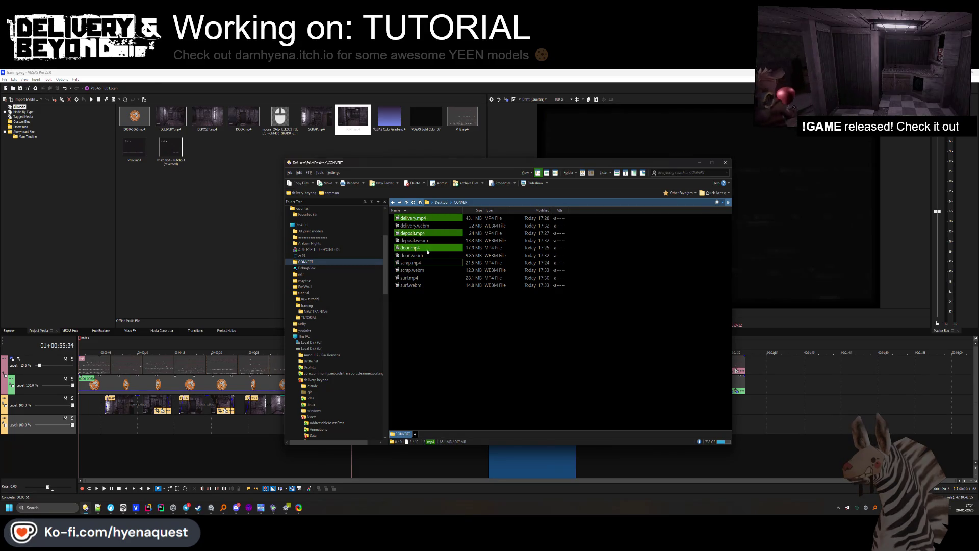
pyautogui.click(837, 489)
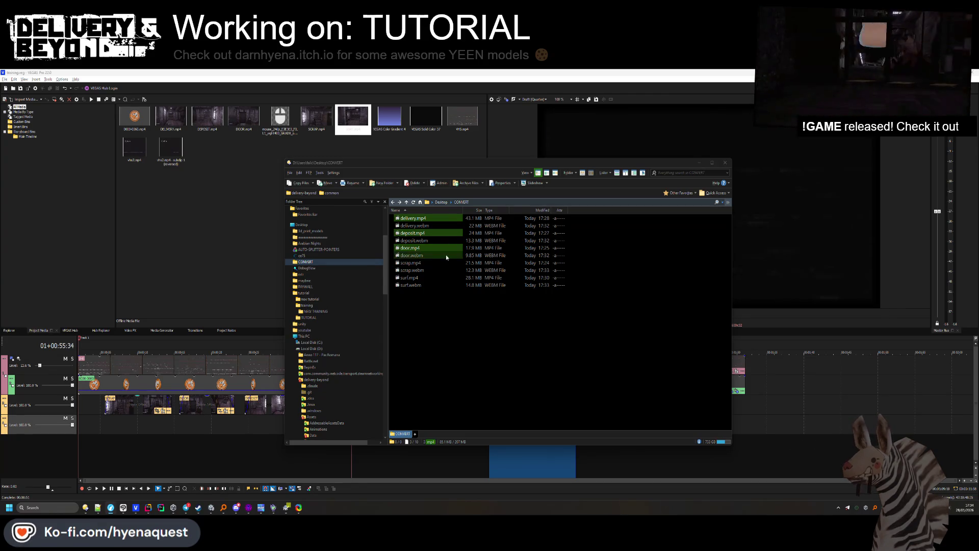
pyautogui.click(210, 508)
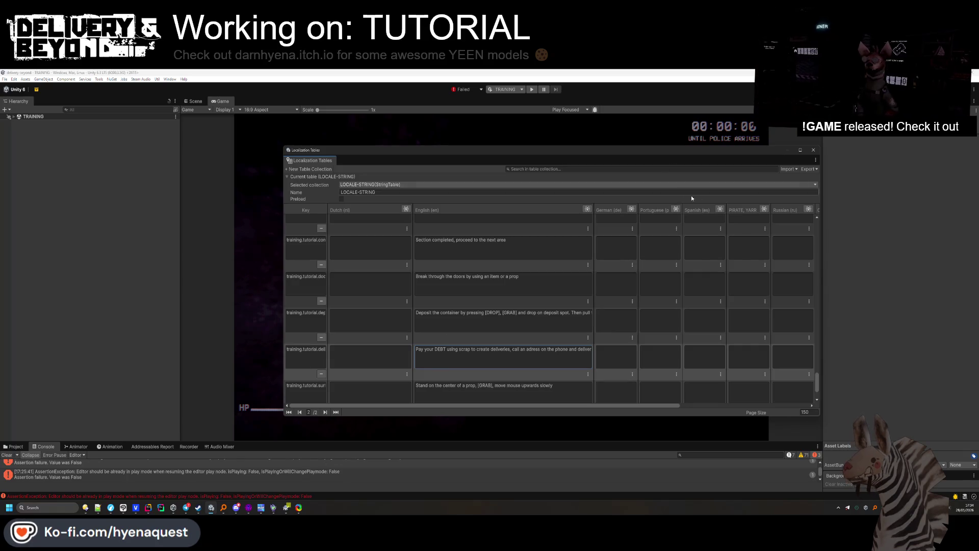
# Close the localization tables, show the project asset folders and switch to the Scene view.
pyautogui.click(813, 150)
pyautogui.moveTo(533, 441); pyautogui.dragTo(533, 386)
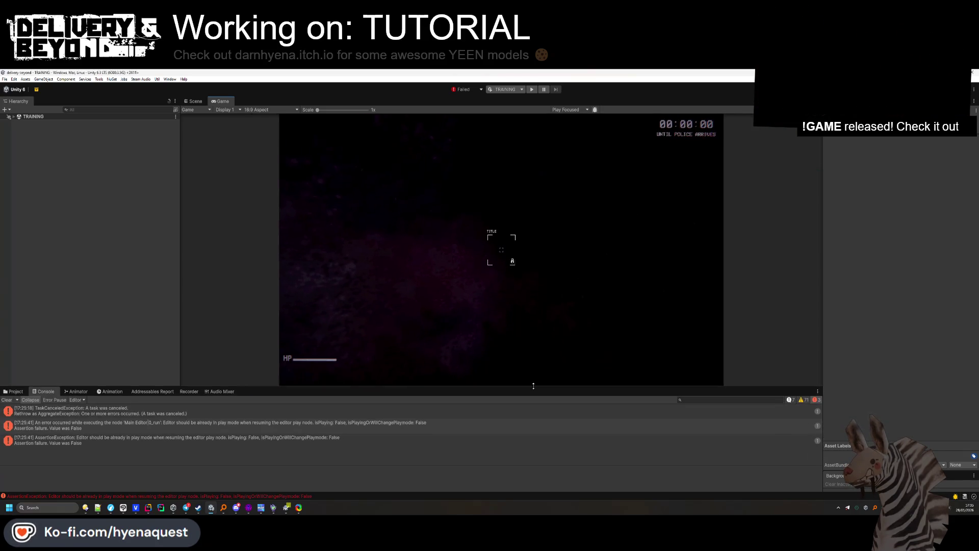
pyautogui.click(13, 391)
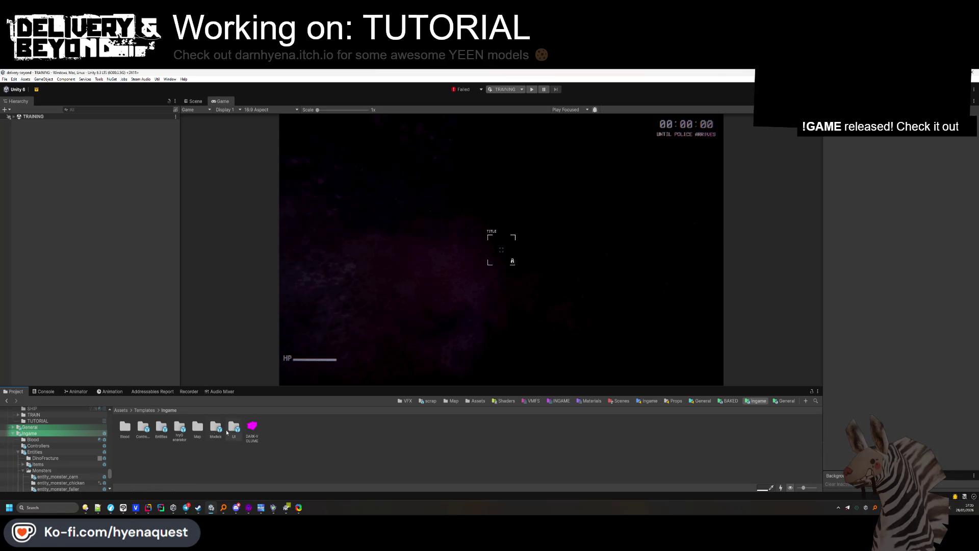
pyautogui.hotkey('ctrl', '1')
pyautogui.moveTo(459, 265)
pyautogui.mouseDown()
pyautogui.moveTo(478, 284)
pyautogui.moveTo(714, 262)
pyautogui.moveTo(585, 237)
pyautogui.moveTo(631, 223)
pyautogui.moveTo(529, 249)
pyautogui.mouseUp()
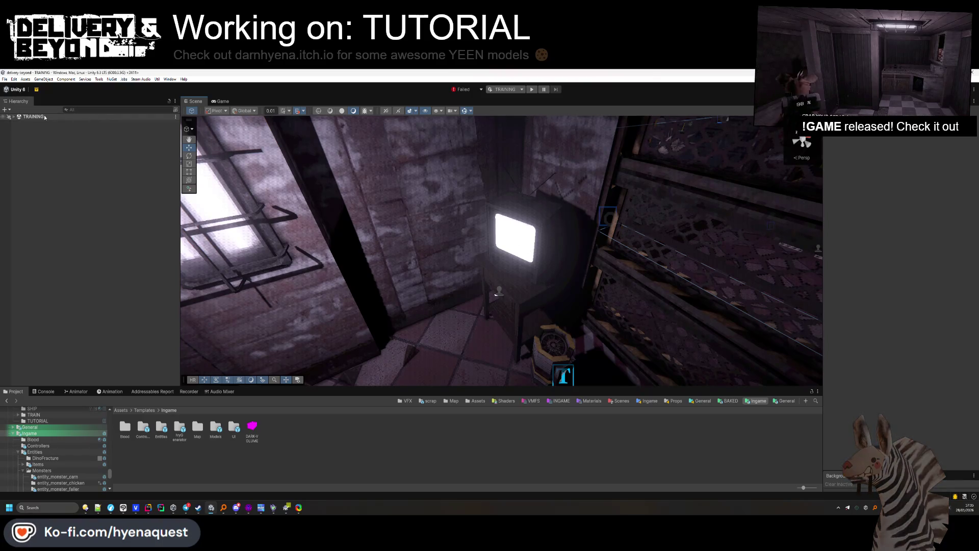
# Select the TV-SCRAP screen and ping its training_scrap clip in Assets/Video/TRAINING.
pyautogui.click(553, 242)
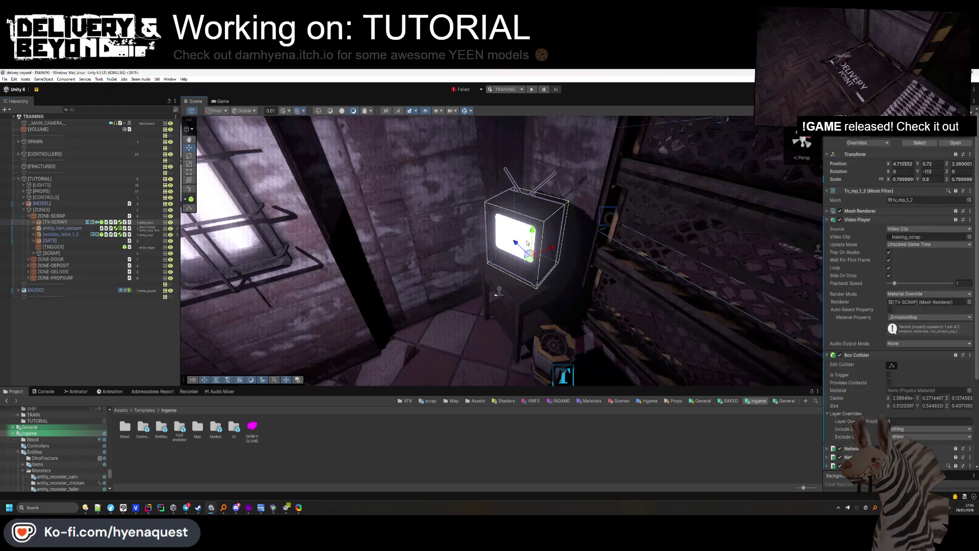
pyautogui.click(34, 223)
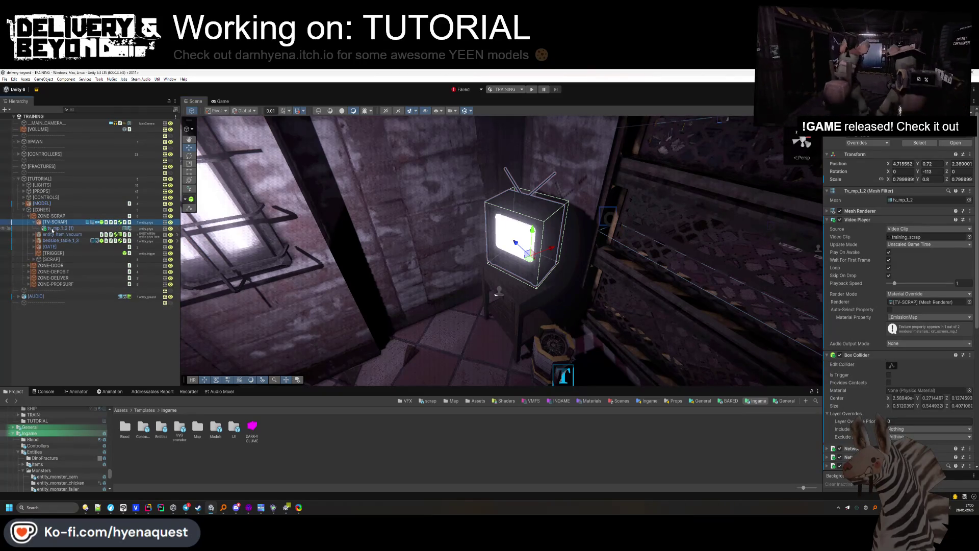
pyautogui.click(912, 237)
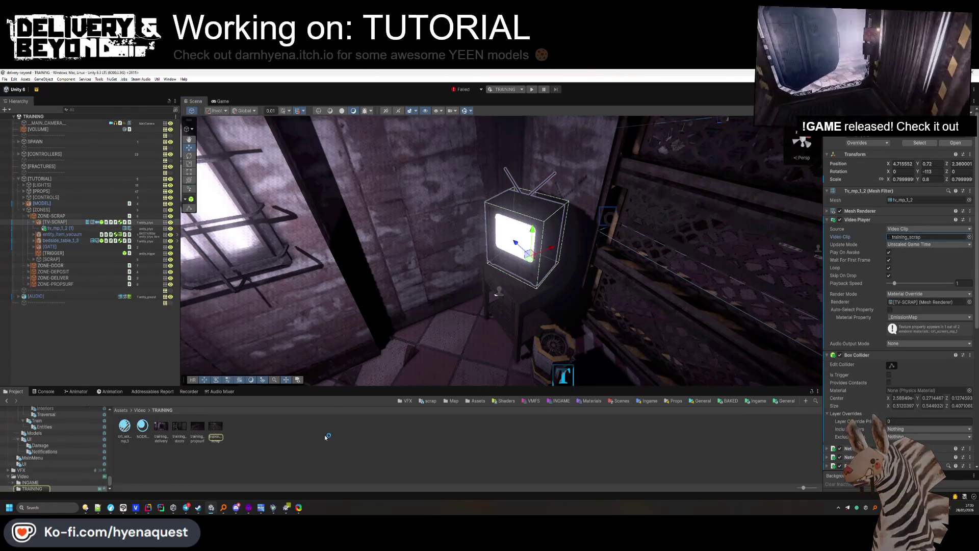
pyautogui.click(219, 459)
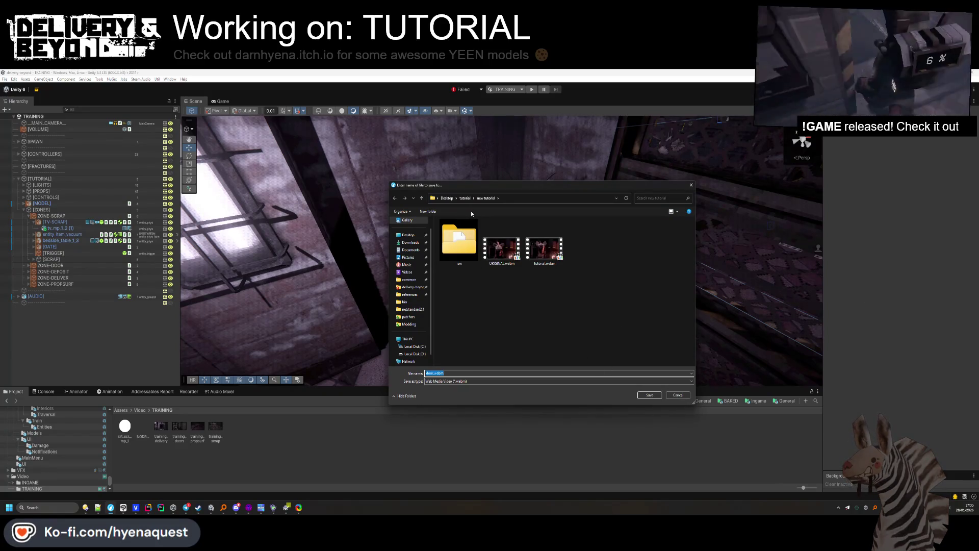
# Copy the CONVERT folder path from the file manager and open it in the save dialog.
pyautogui.hotkey('alt', 'Tab')
pyautogui.click(530, 202)
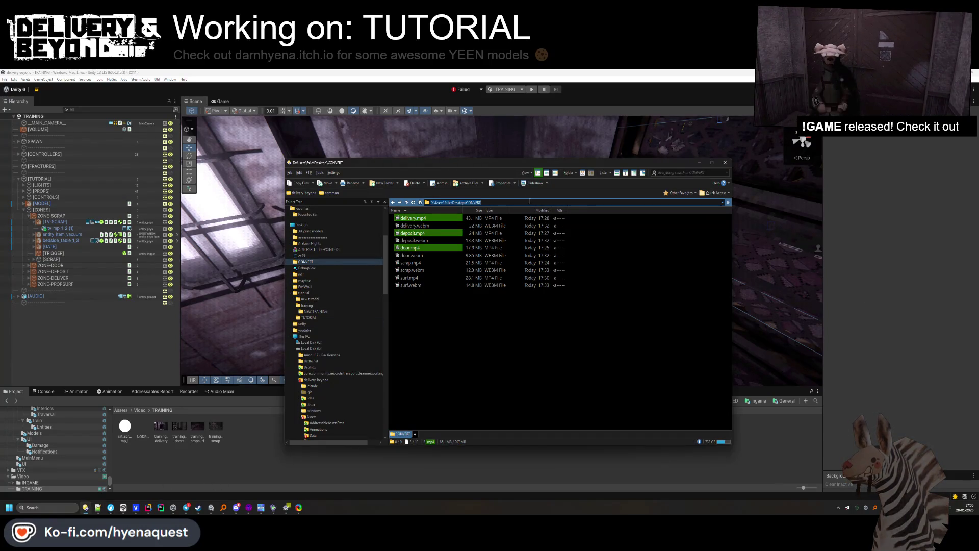
pyautogui.click(698, 163)
pyautogui.hotkey('ctrl', 'v')
pyautogui.press('Return')
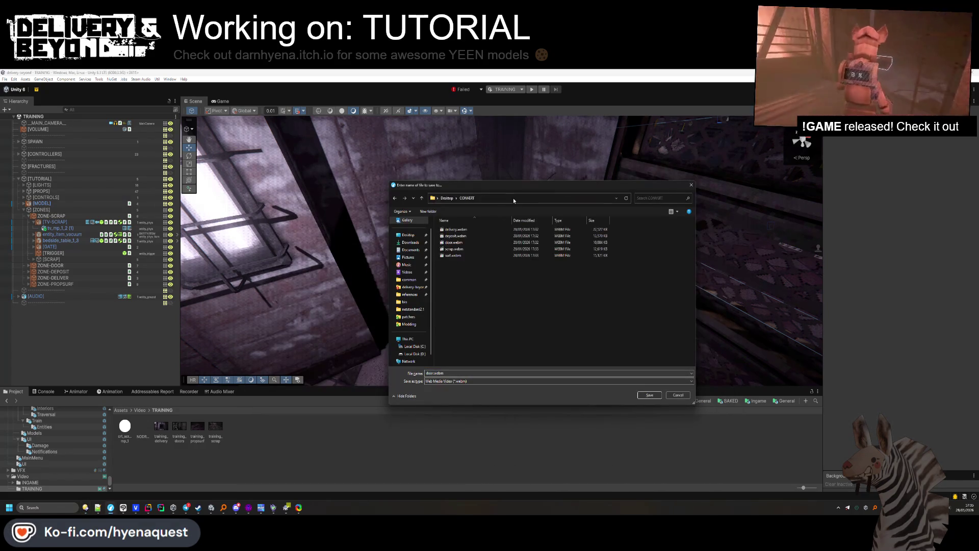
# Save door.webm, deposit.webm and delivery.webm into CONVERT, replacing the existing copies.
pyautogui.click(649, 395)
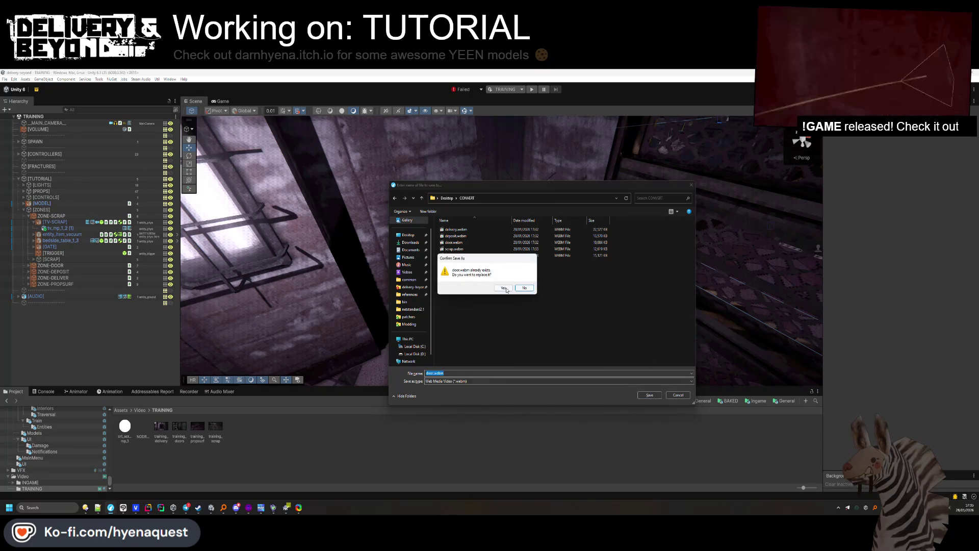
pyautogui.click(503, 288)
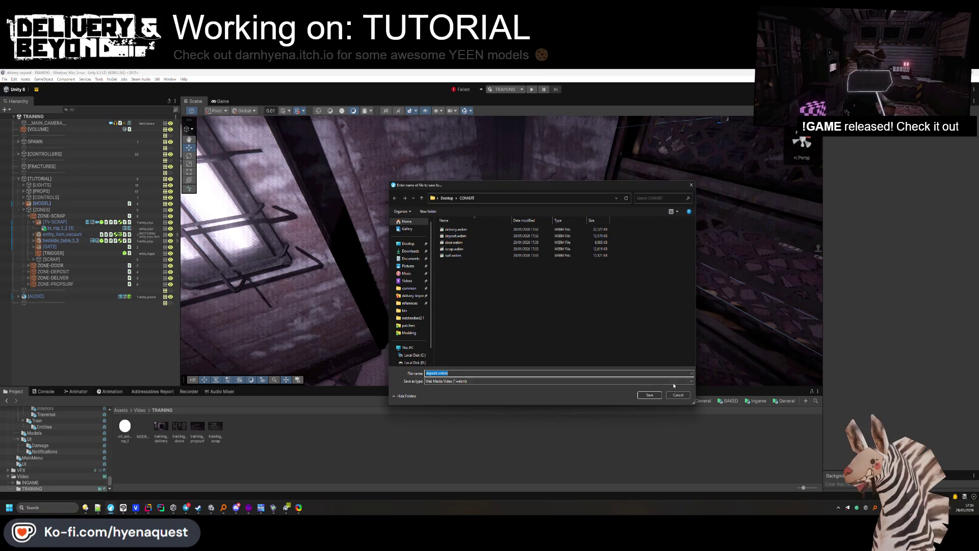
pyautogui.click(649, 394)
pyautogui.click(497, 289)
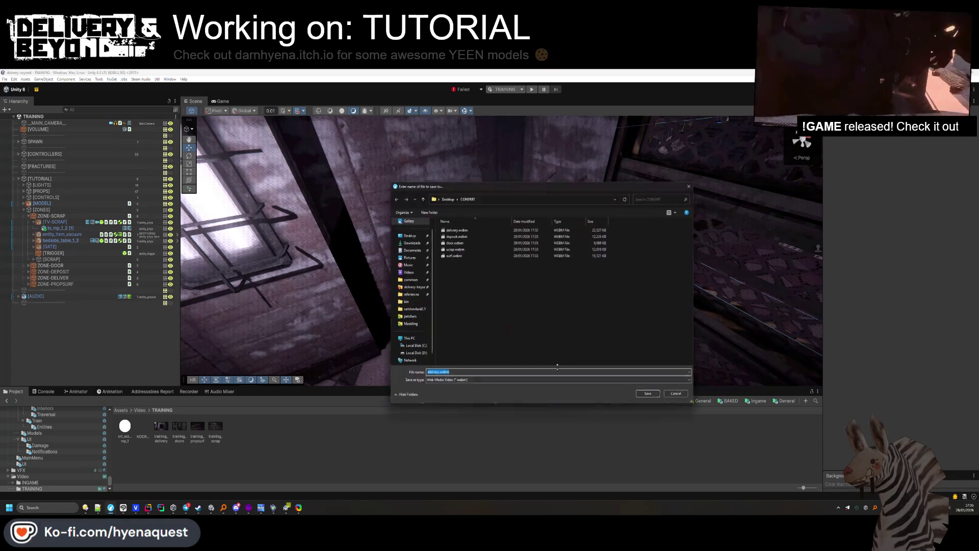
pyautogui.press('Return')
pyautogui.press('y')
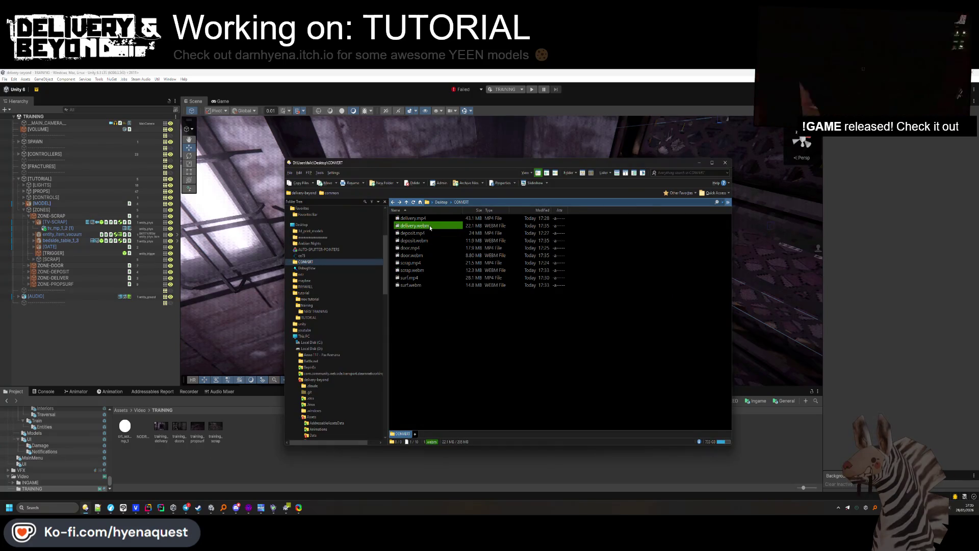
pyautogui.doubleClick(414, 225)
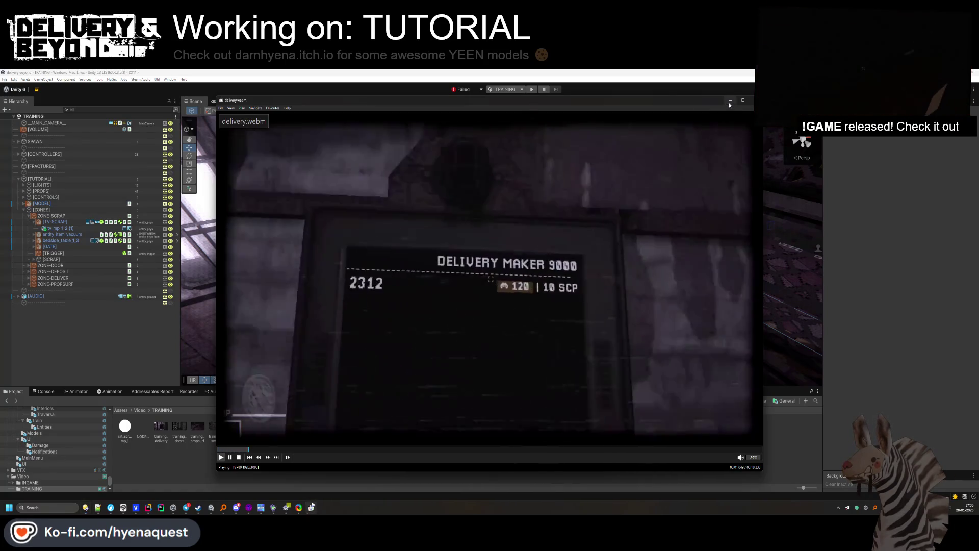
pyautogui.click(755, 100)
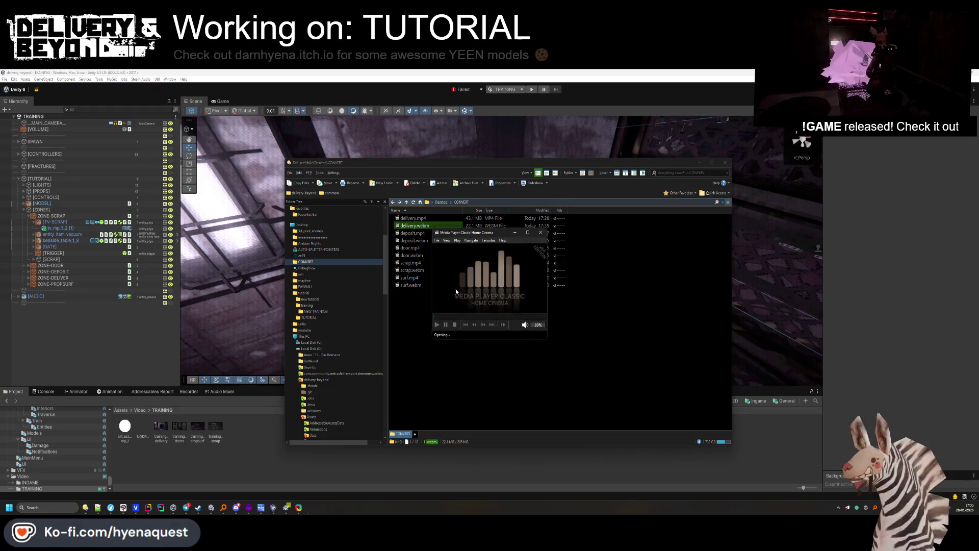
pyautogui.press('Return')
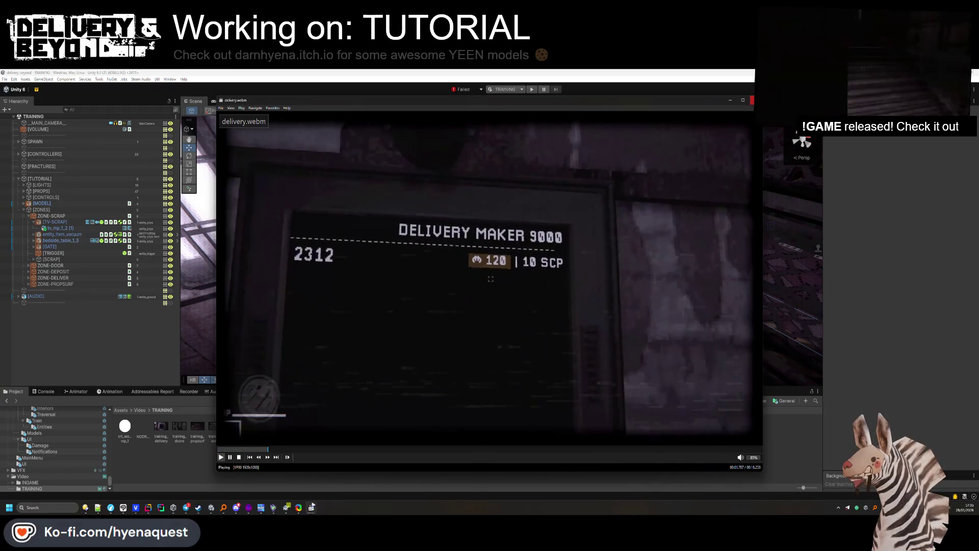
pyautogui.hotkey('alt', 'F4')
pyautogui.doubleClick(530, 240)
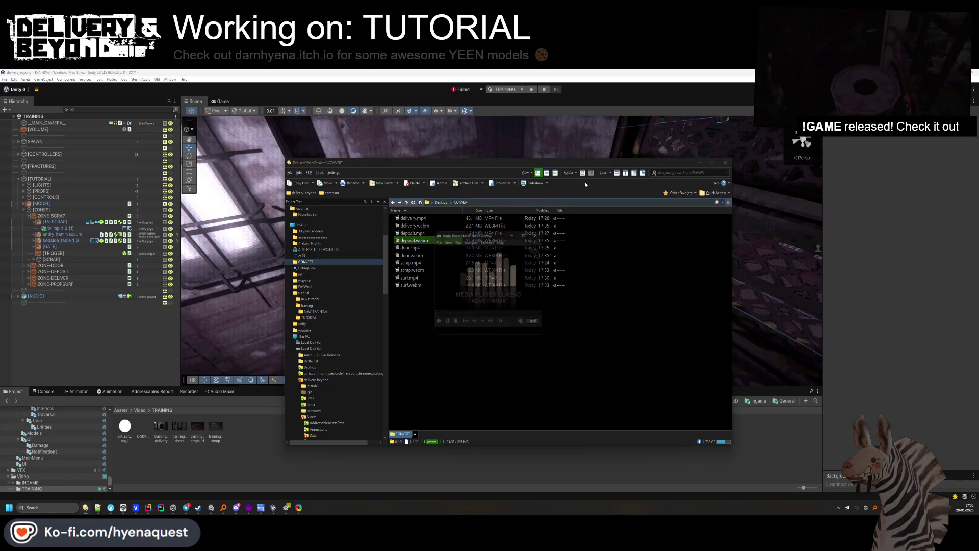
pyautogui.click(750, 100)
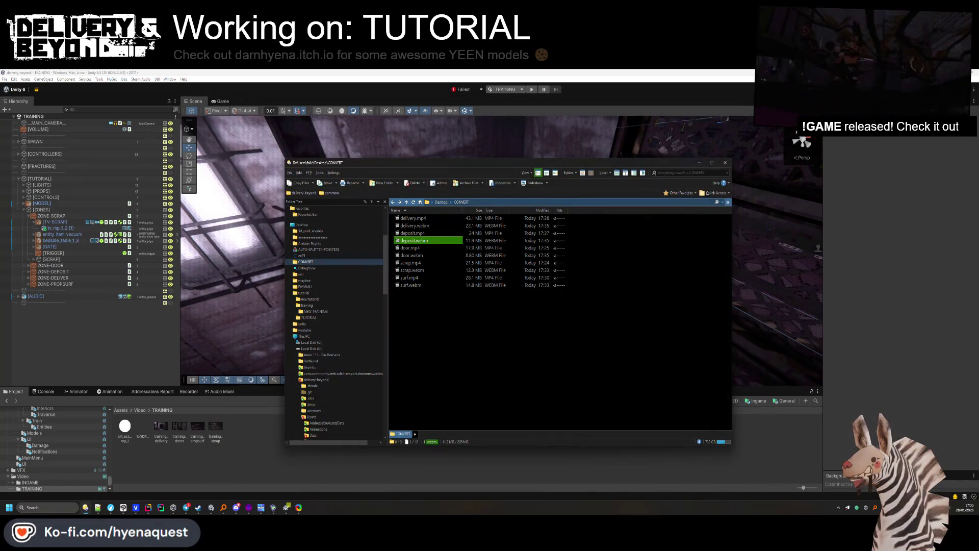
pyautogui.click(411, 263)
pyautogui.keyDown('ctrl'); pyautogui.click(410, 278); pyautogui.keyUp('ctrl')
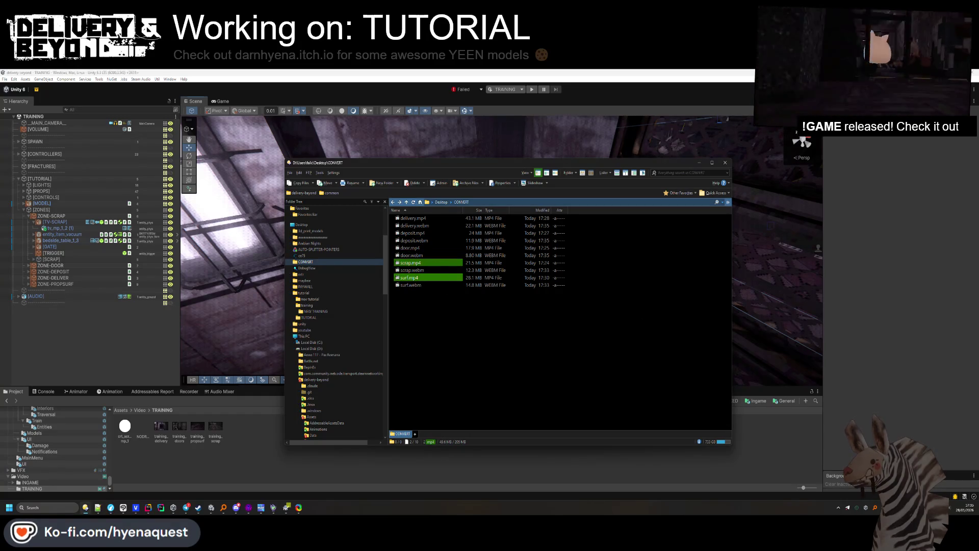
pyautogui.click(769, 496)
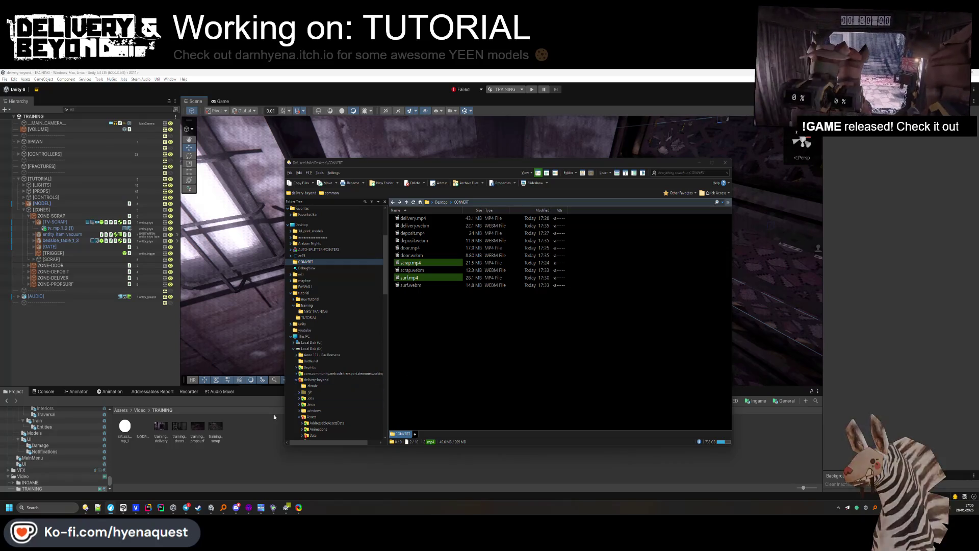
pyautogui.click(217, 427)
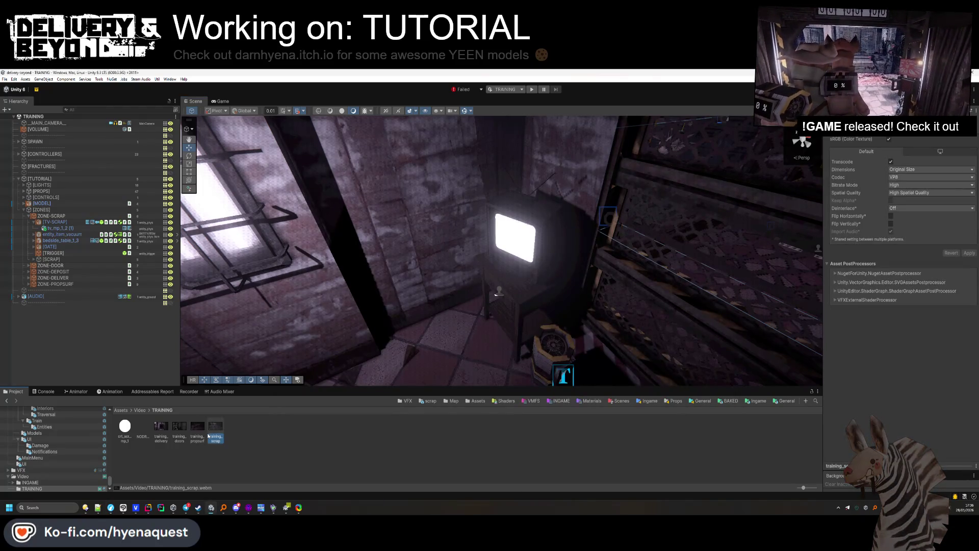
# Orbit the Scene toward the shelves, then switch the Project window to the top-level Assets folder.
pyautogui.moveTo(285, 331); pyautogui.dragTo(296, 391)
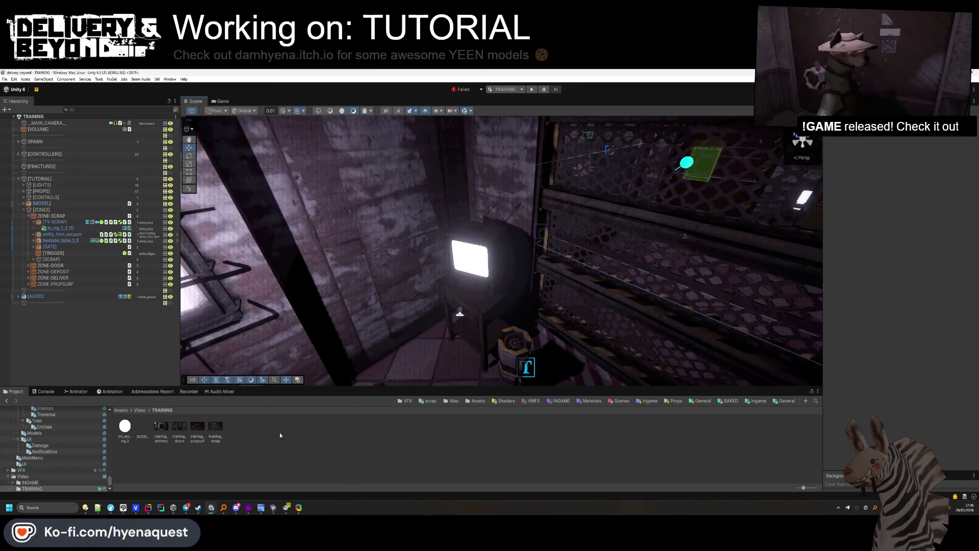
pyautogui.moveTo(667, 353); pyautogui.dragTo(518, 260)
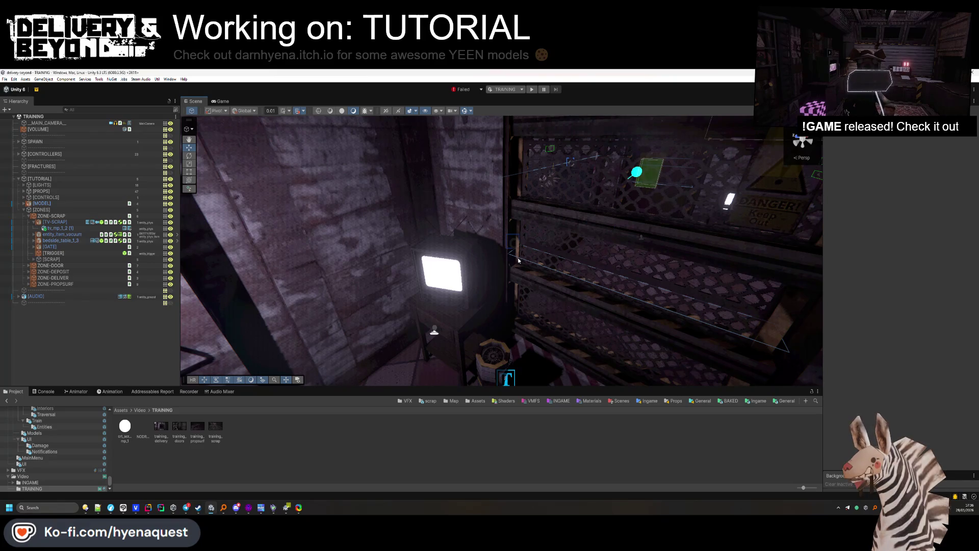
pyautogui.moveTo(110, 507)
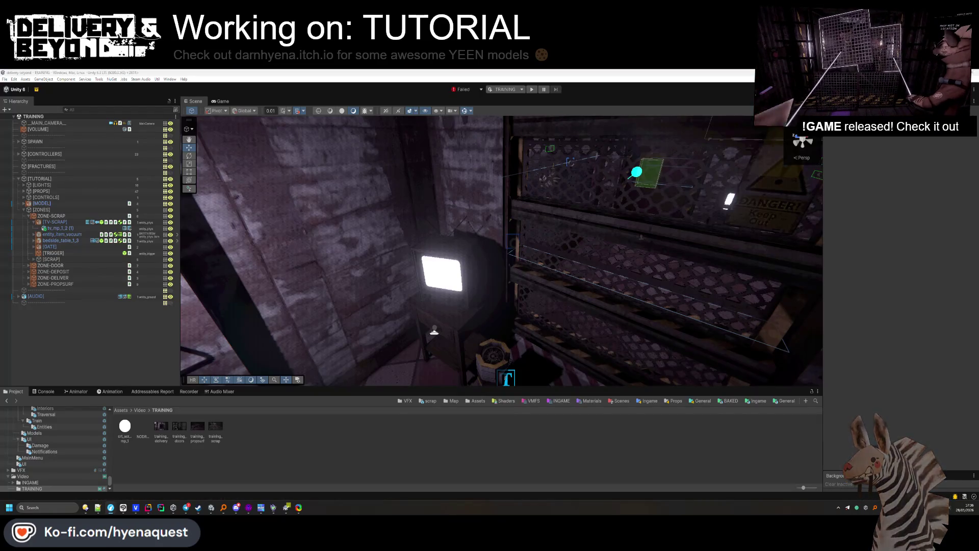
pyautogui.moveTo(928, 215); pyautogui.dragTo(492, 148)
pyautogui.click(111, 507)
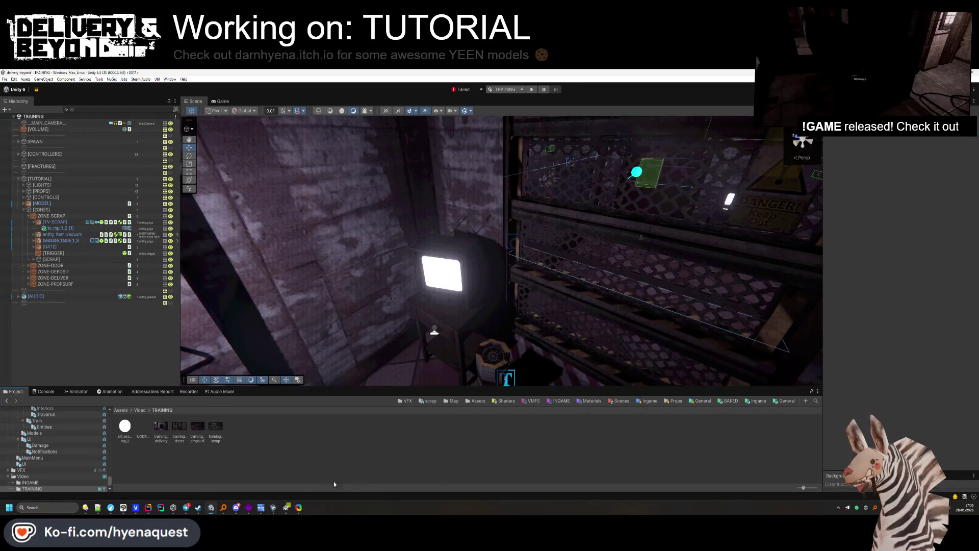
pyautogui.click(210, 508)
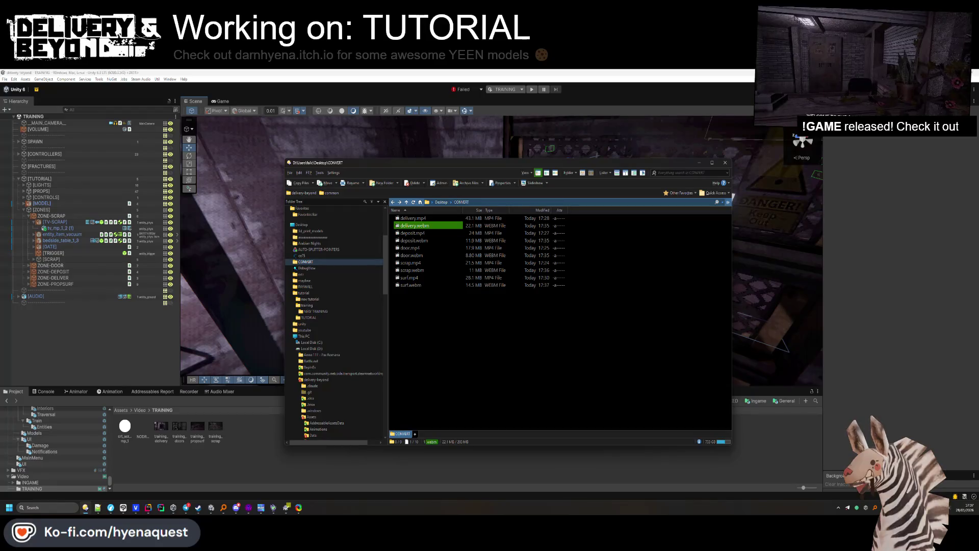
pyautogui.click(676, 476)
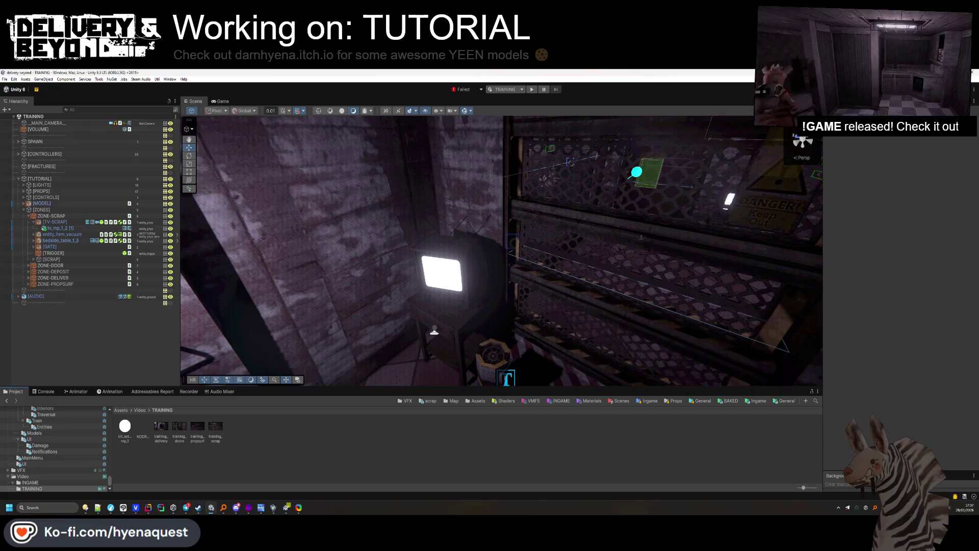
pyautogui.click(477, 401)
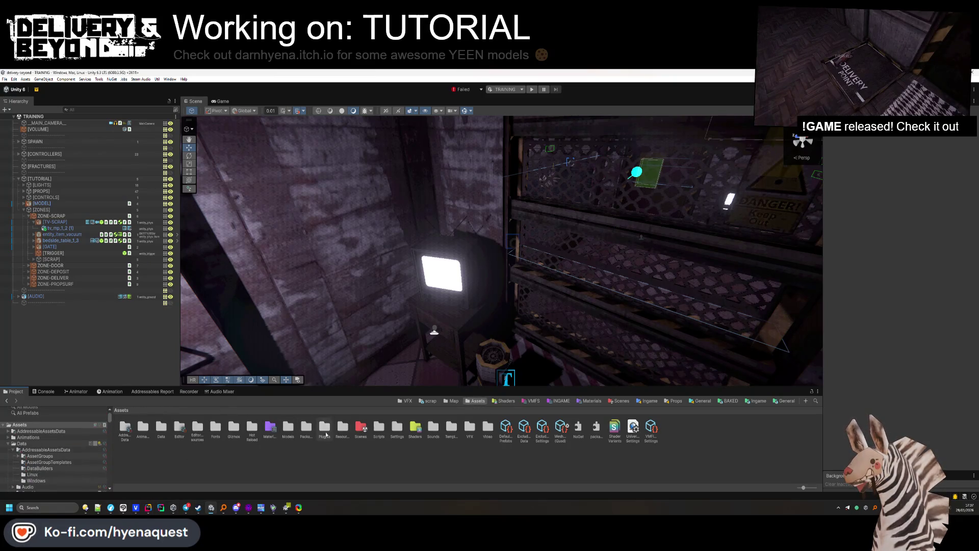
# Navigate the Project window into the Assets/Data/Localization folder.
pyautogui.click(341, 431)
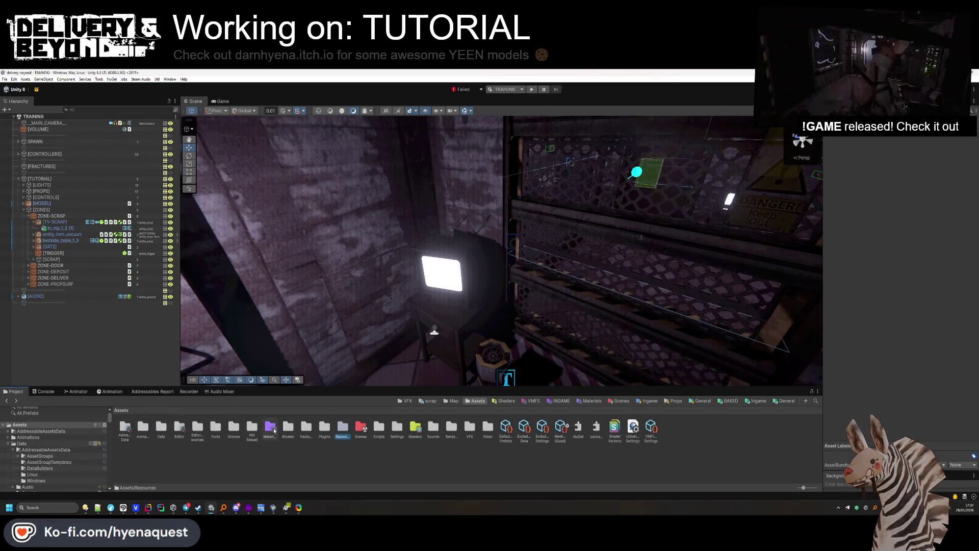
pyautogui.click(306, 428)
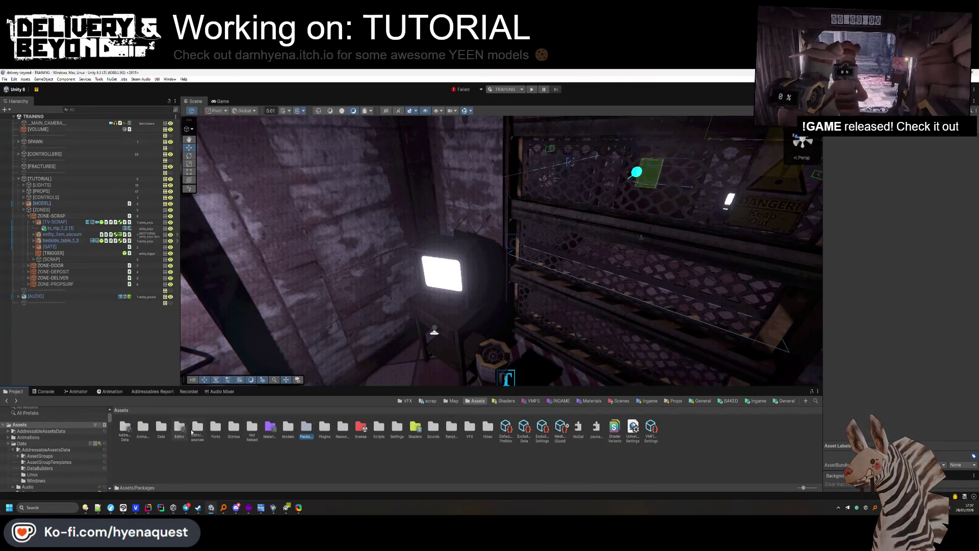
pyautogui.doubleClick(162, 428)
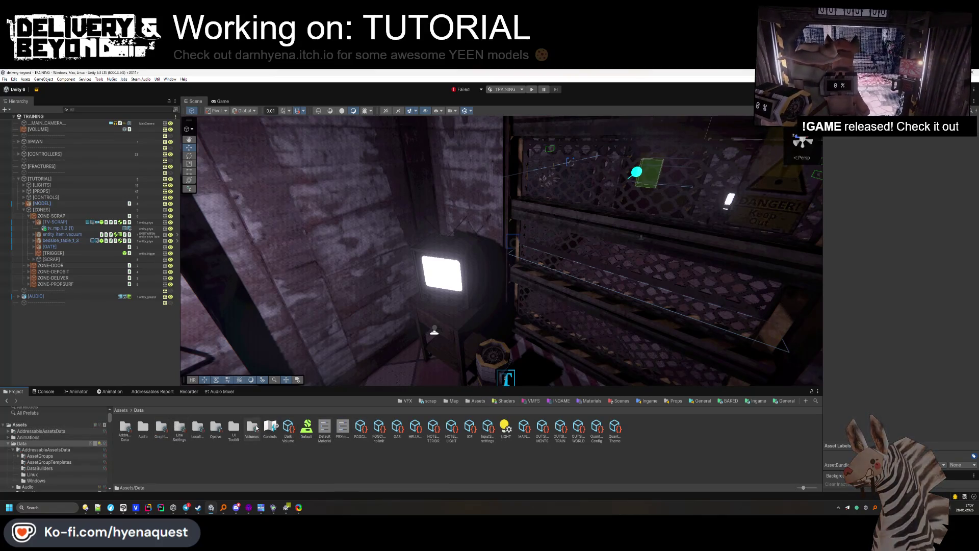
pyautogui.doubleClick(196, 430)
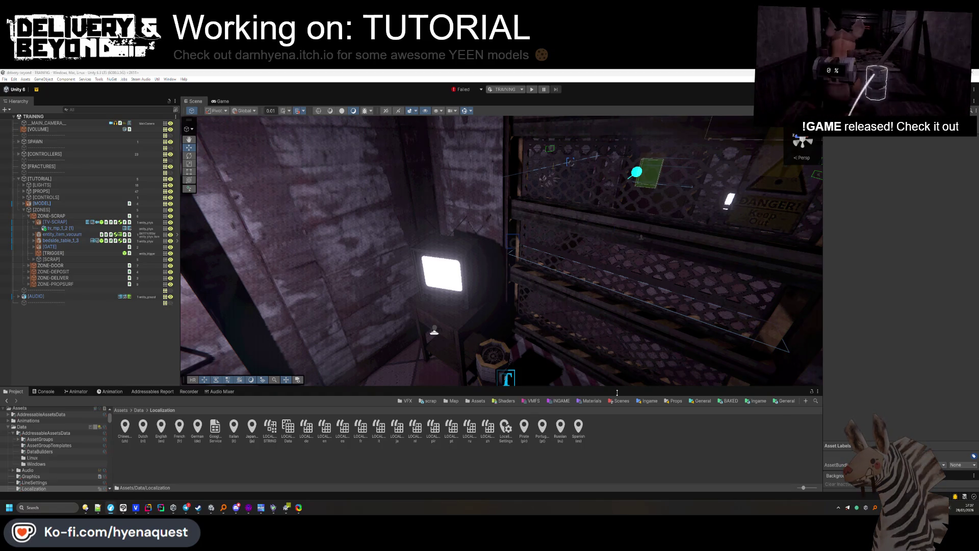
# Open LOCALE-STRING in the Table Editor and scroll down to the tutorial rows.
pyautogui.click(270, 427)
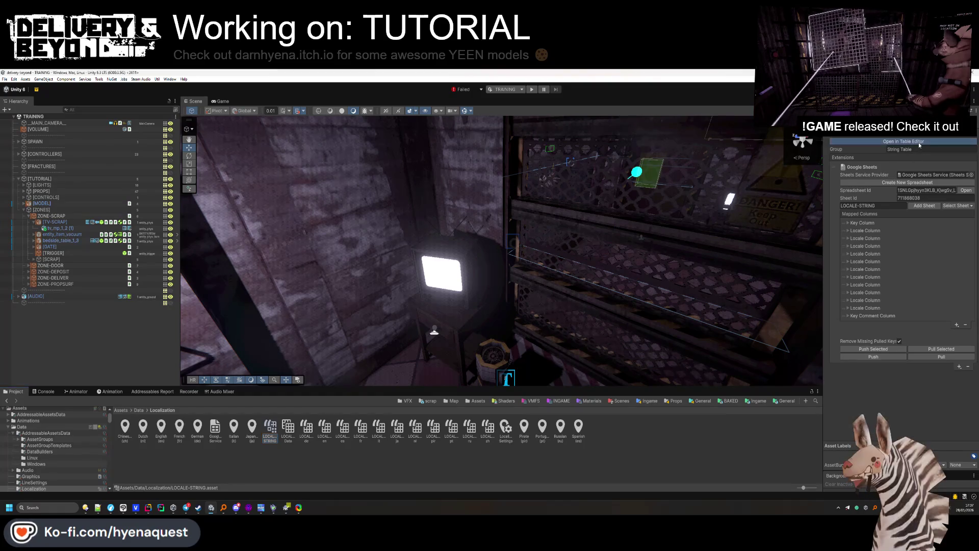
pyautogui.click(919, 141)
pyautogui.scroll(-10, 548, 306)
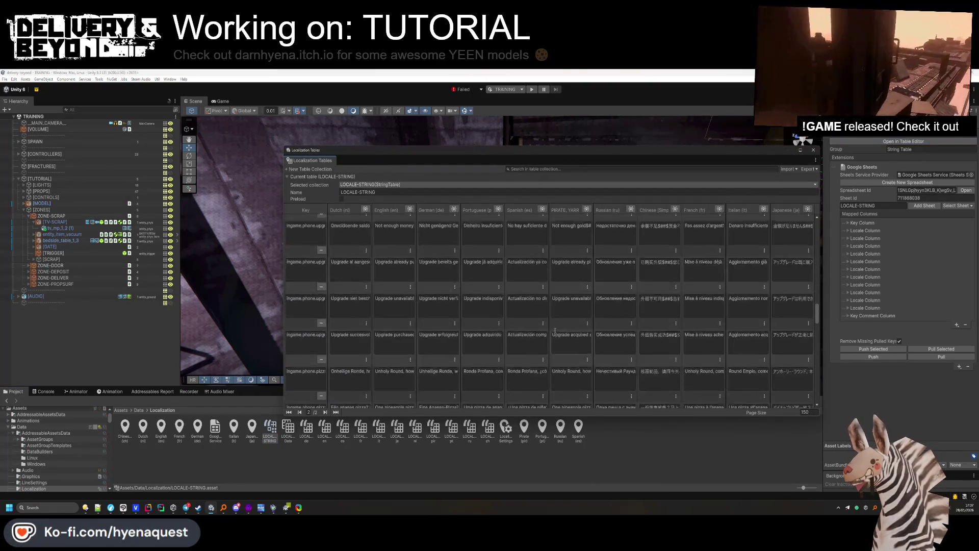
pyautogui.scroll(-5, 553, 325)
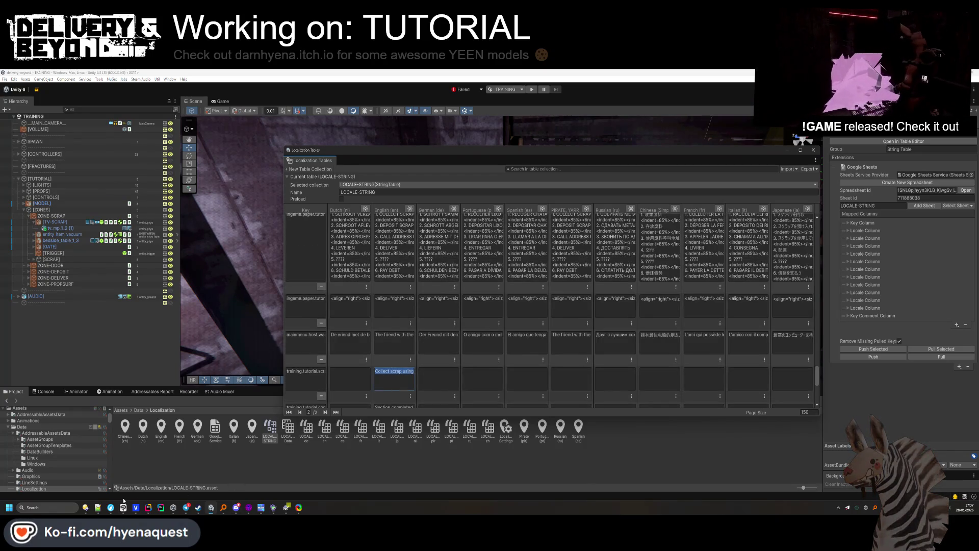
pyautogui.click(111, 507)
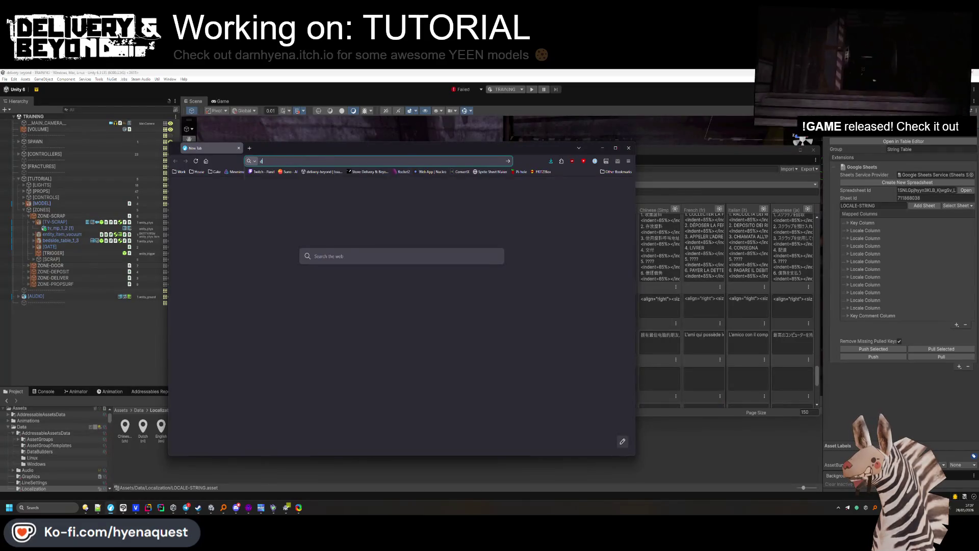
# Translate the Collect scrap line to Japanese in DeepL and paste it into the Japanese cell.
pyautogui.write('deepl.com/')
pyautogui.press('Return')
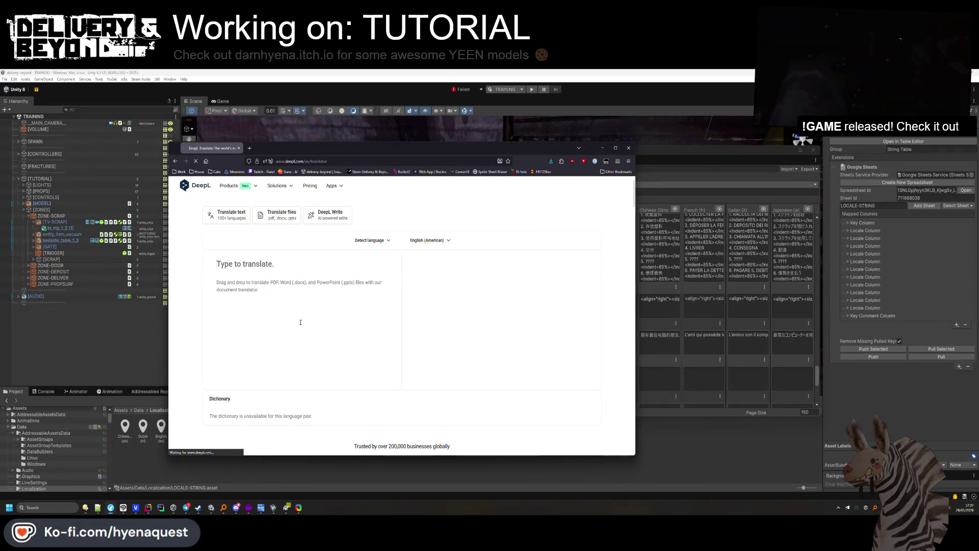
pyautogui.write('Collect scrap using the container. Press [USE] to pick it up and [ITEM USE] to vaccum objects')
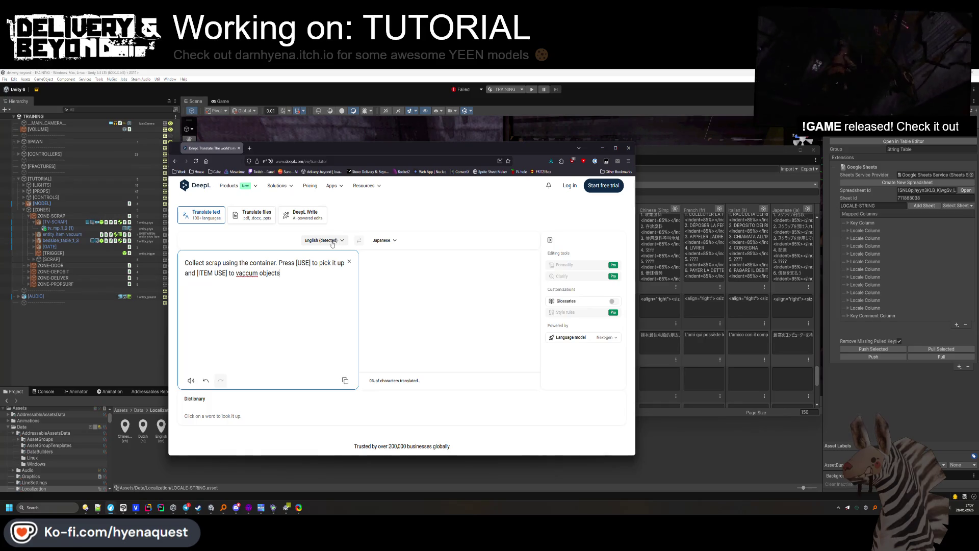
pyautogui.click(384, 240)
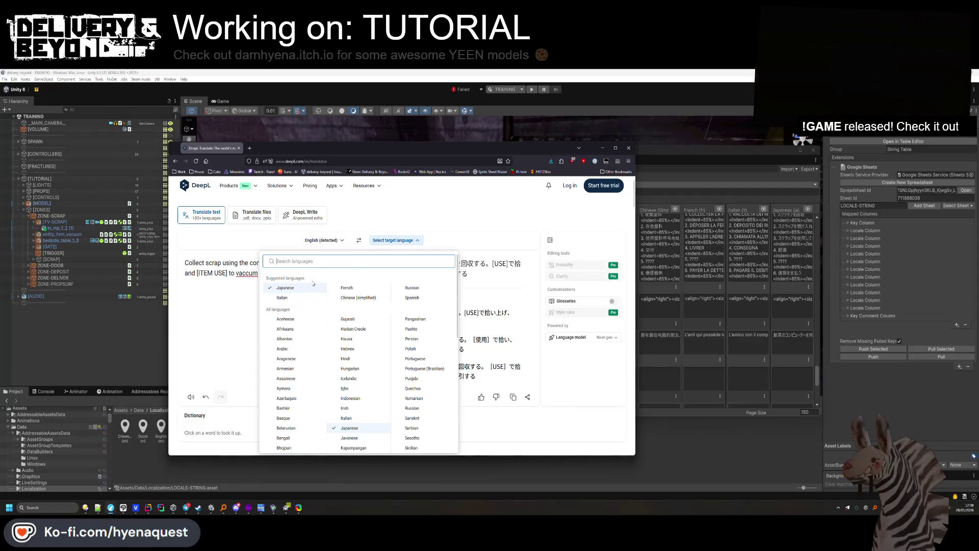
pyautogui.click(549, 282)
pyautogui.tripleClick(443, 267)
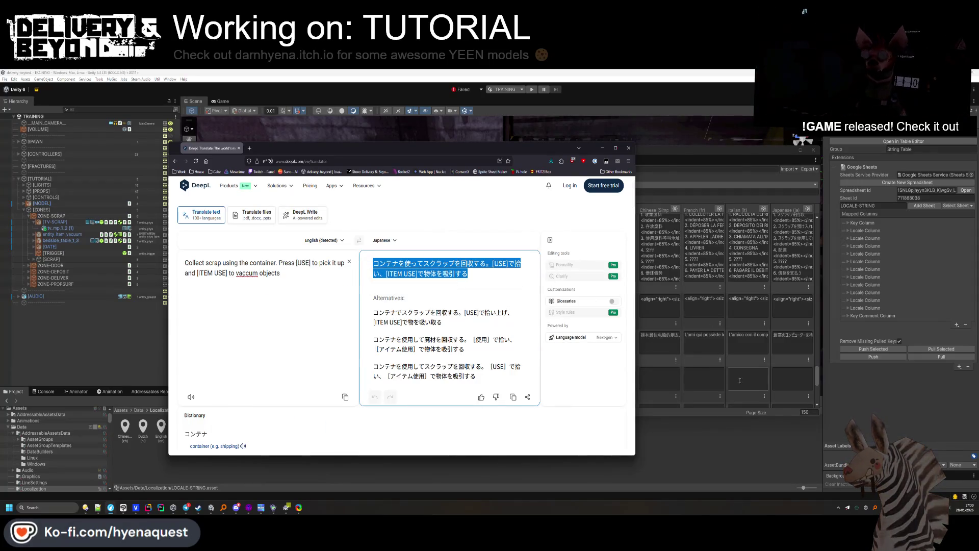
pyautogui.click(758, 378)
pyautogui.click(792, 378)
pyautogui.hotkey('ctrl', 'v')
pyautogui.scroll(-1, 714, 367)
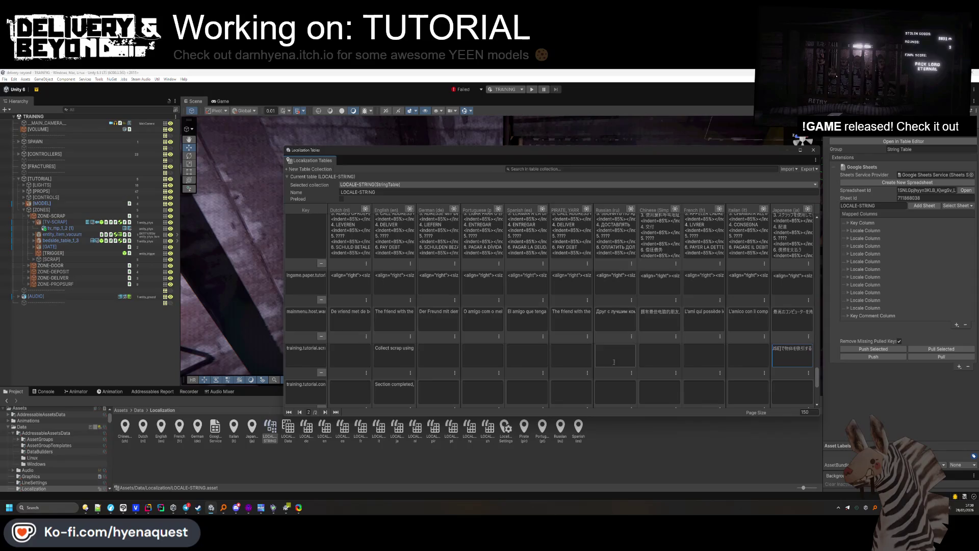
# Translate the line to French in DeepL and paste it into the French cell.
pyautogui.hotkey('alt', 'Tab')
pyautogui.click(392, 240)
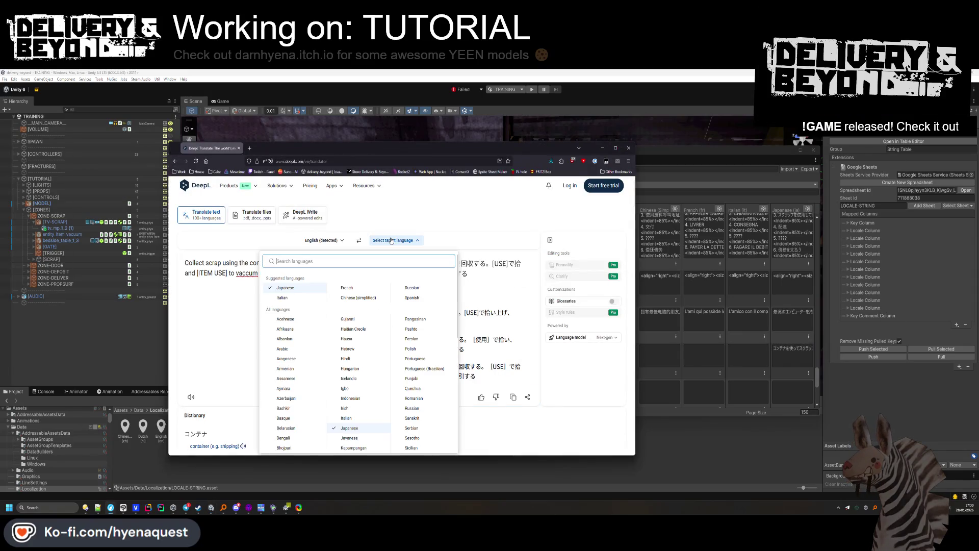
pyautogui.click(355, 290)
pyautogui.tripleClick(476, 276)
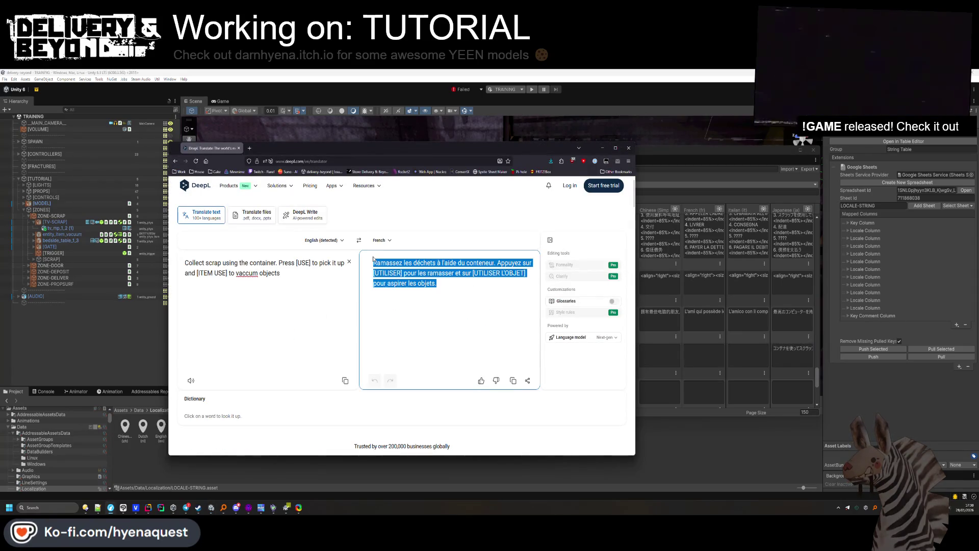
pyautogui.hotkey('ctrl', 'c')
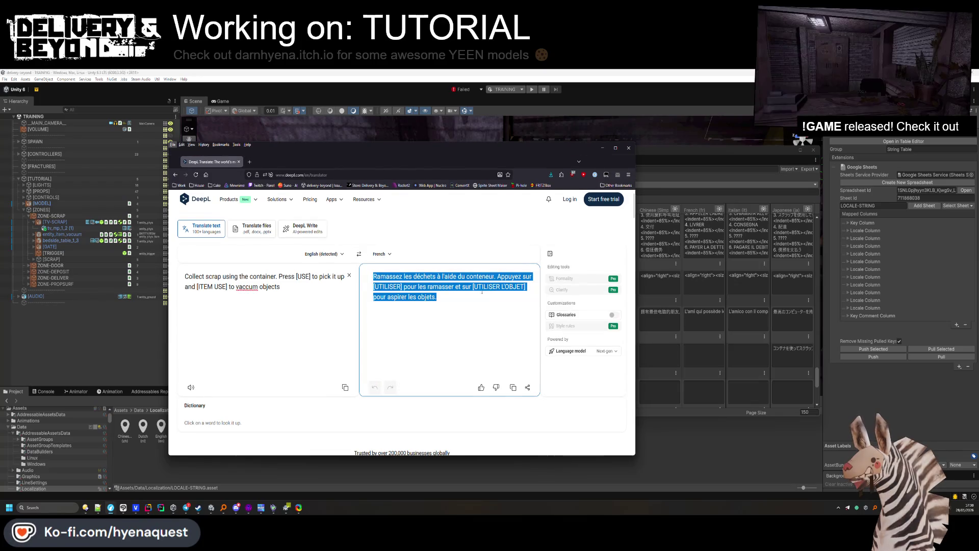
pyautogui.hotkey('alt', 'Tab')
pyautogui.hotkey('ctrl', 'v')
# Translate the line to Italian in DeepL and paste it into the Italian cell.
pyautogui.hotkey('alt', 'Tab')
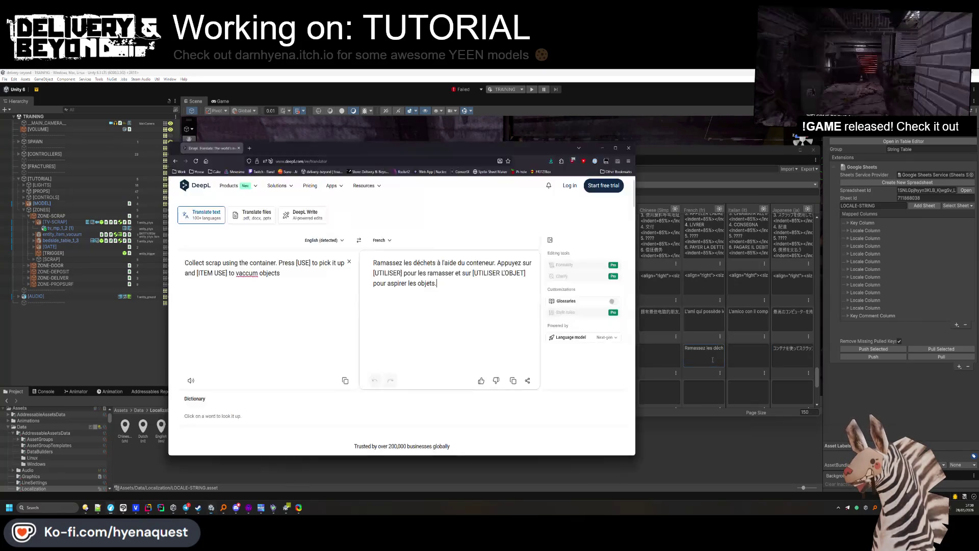
pyautogui.click(391, 240)
pyautogui.click(346, 288)
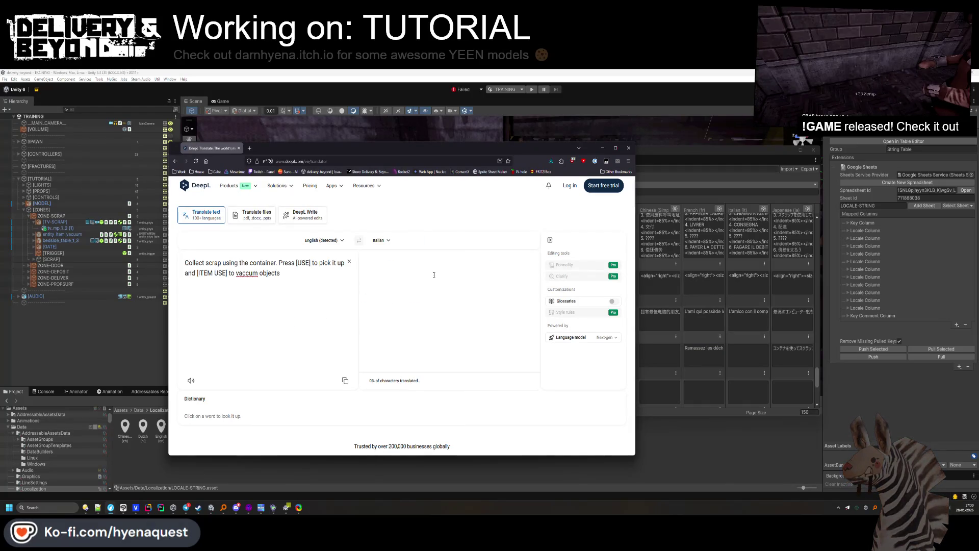
pyautogui.hotkey('ctrl', 'a')
pyautogui.hotkey('ctrl', 'c')
pyautogui.click(747, 354)
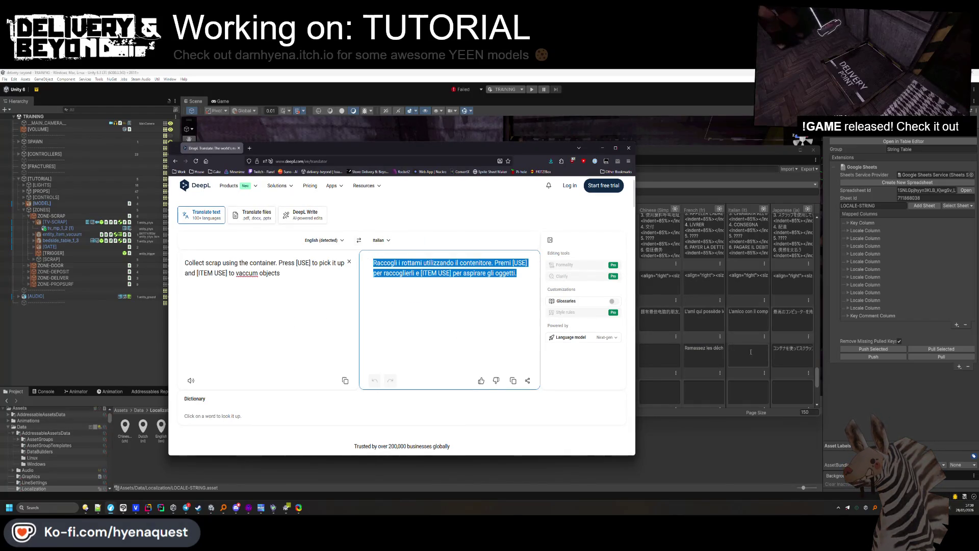
pyautogui.hotkey('ctrl', 'v')
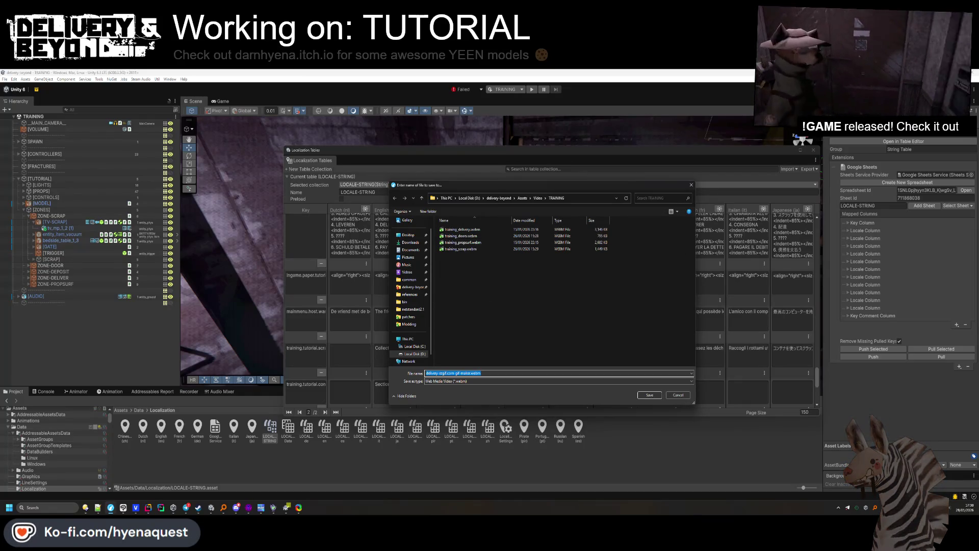
# Save the video over the existing training_delivery.webm.
pyautogui.click(482, 231)
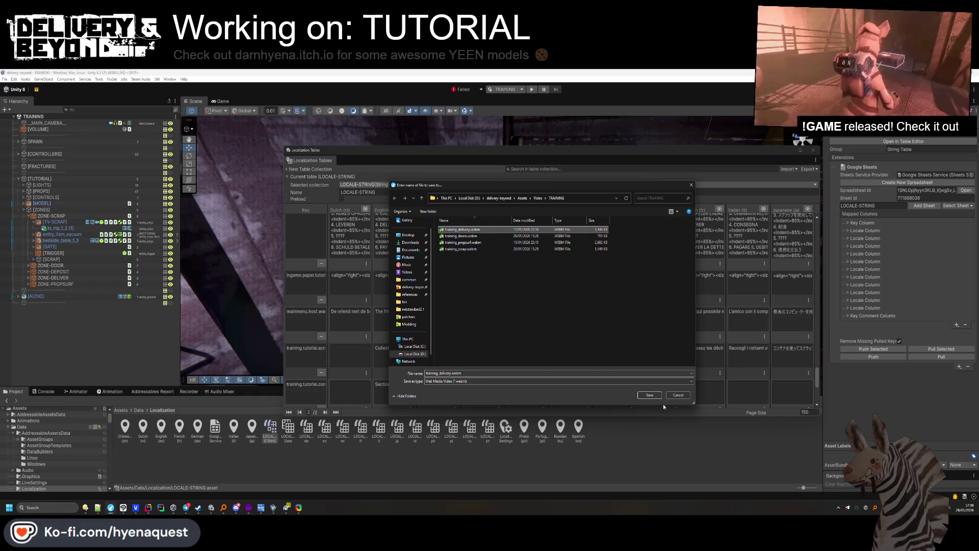
pyautogui.click(649, 396)
pyautogui.click(503, 289)
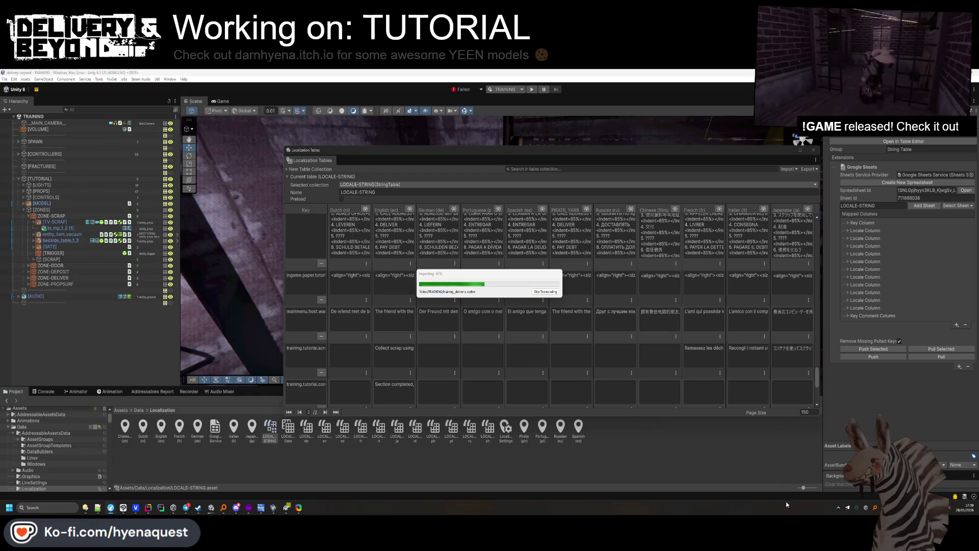
# Select deposit.webm in the converted-videos folder, then return to the localization table.
pyautogui.click(111, 506)
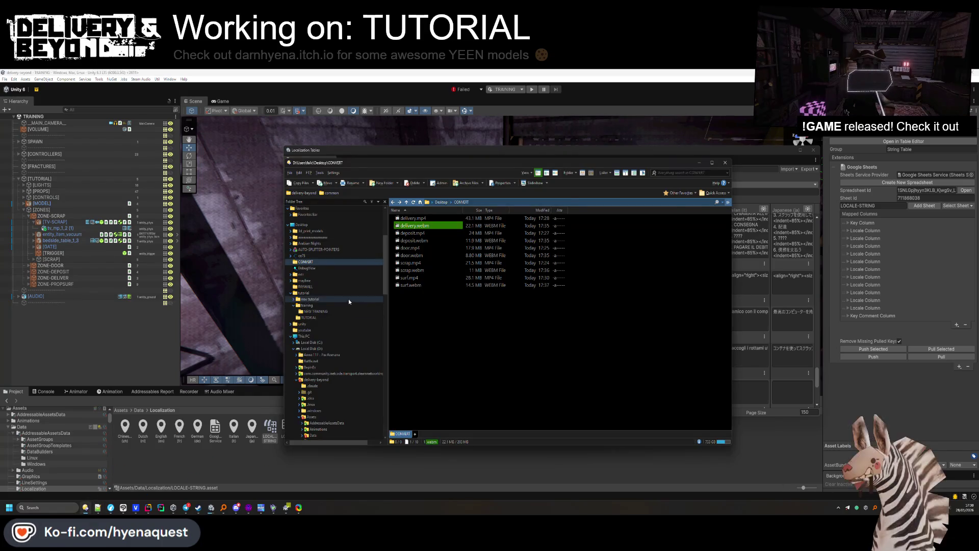
pyautogui.click(409, 242)
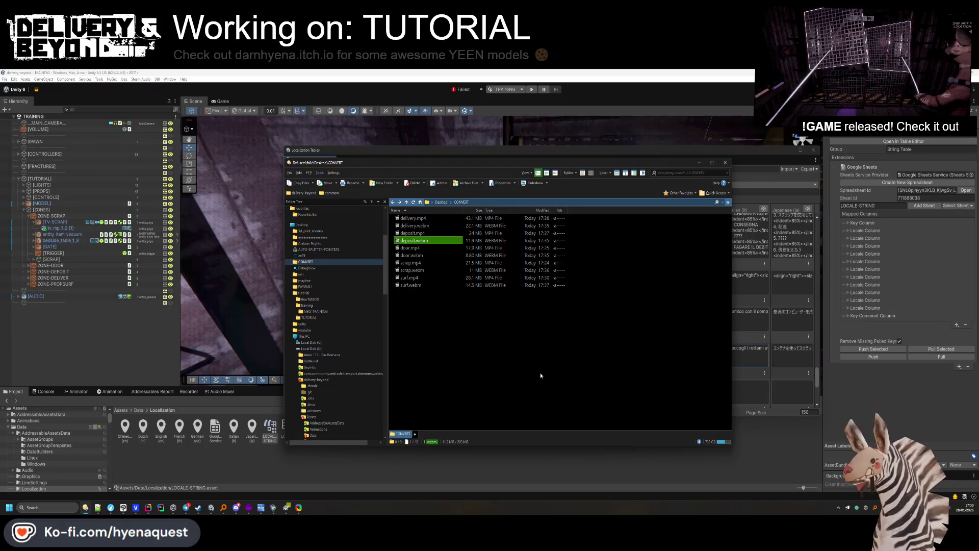
pyautogui.click(749, 360)
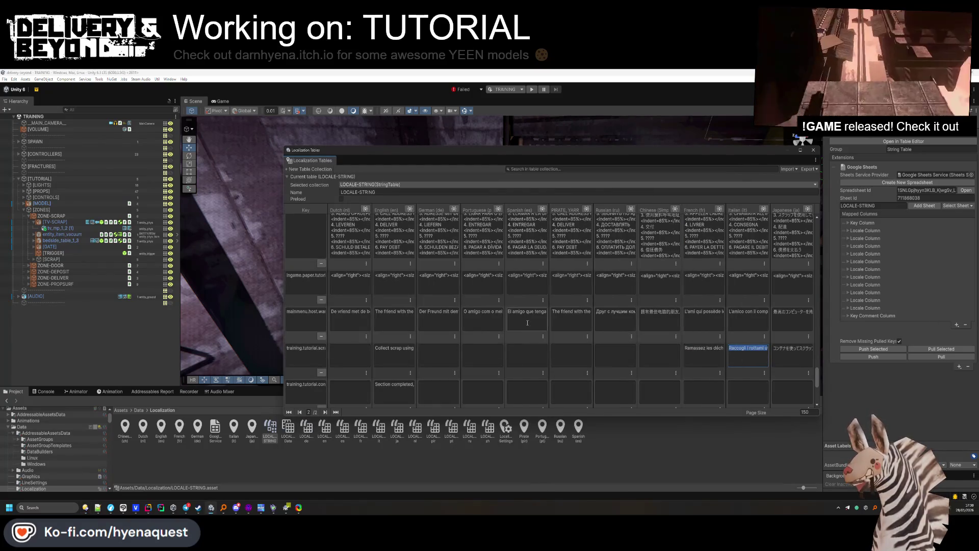
# Translate the Collect scrap line to Russian in DeepL and enter it in the Russian cell.
pyautogui.hotkey('alt', 'Tab')
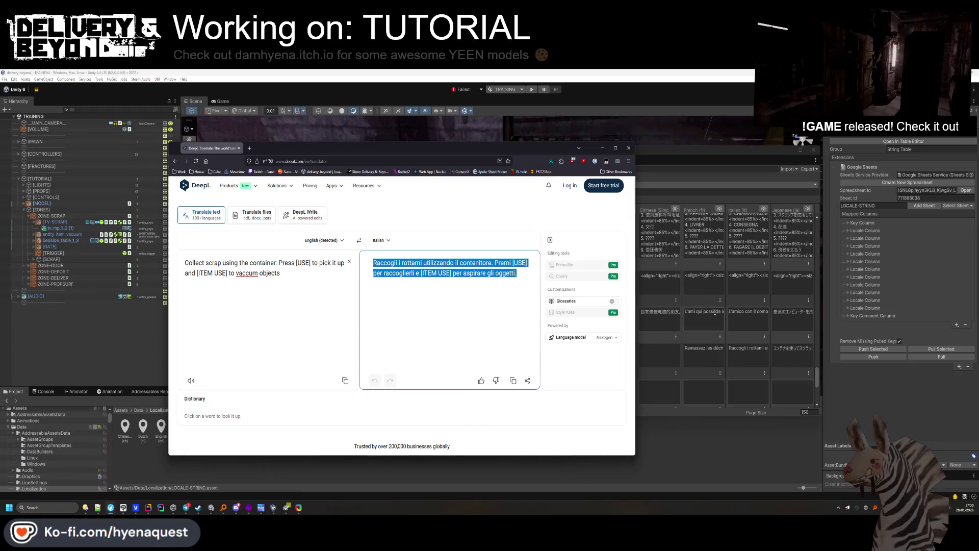
pyautogui.click(380, 240)
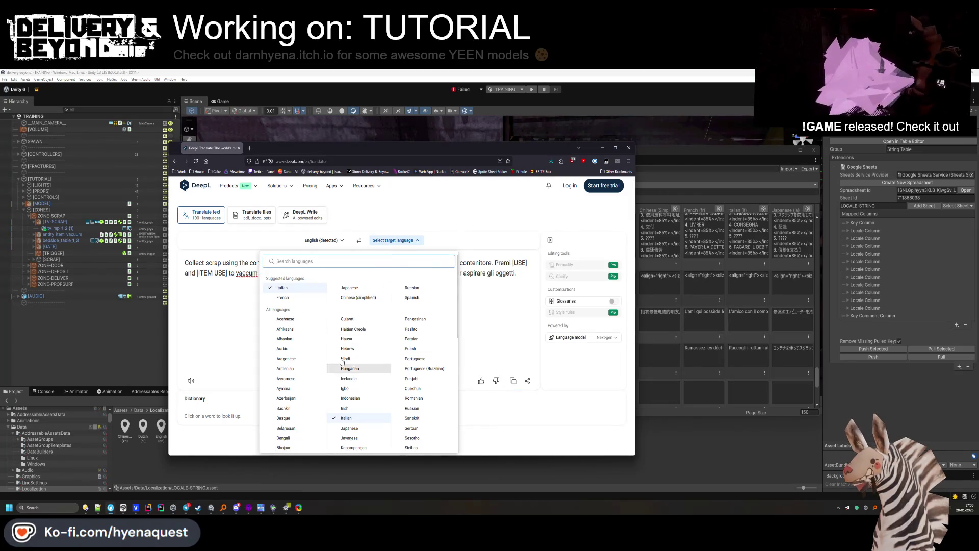
pyautogui.click(410, 287)
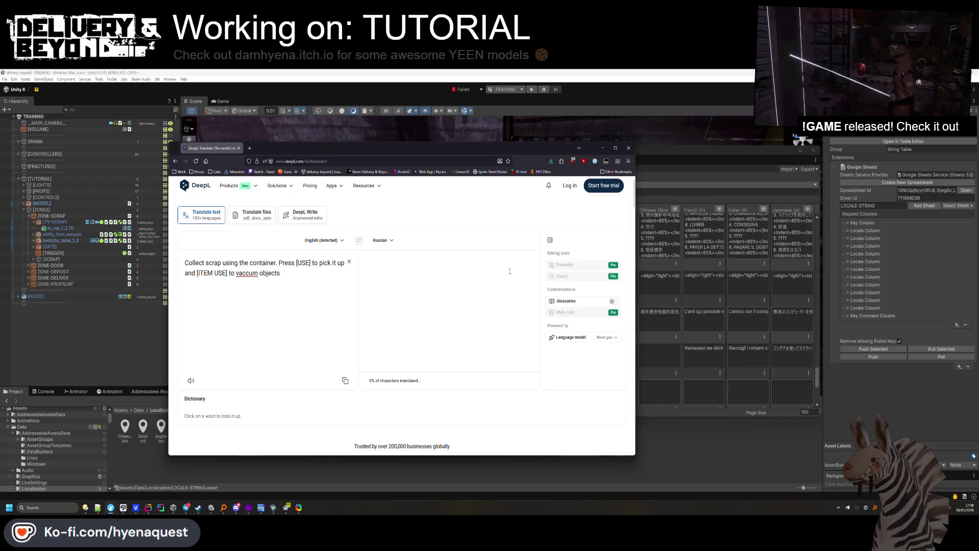
pyautogui.moveTo(515, 275); pyautogui.dragTo(370, 260)
pyautogui.click(668, 355)
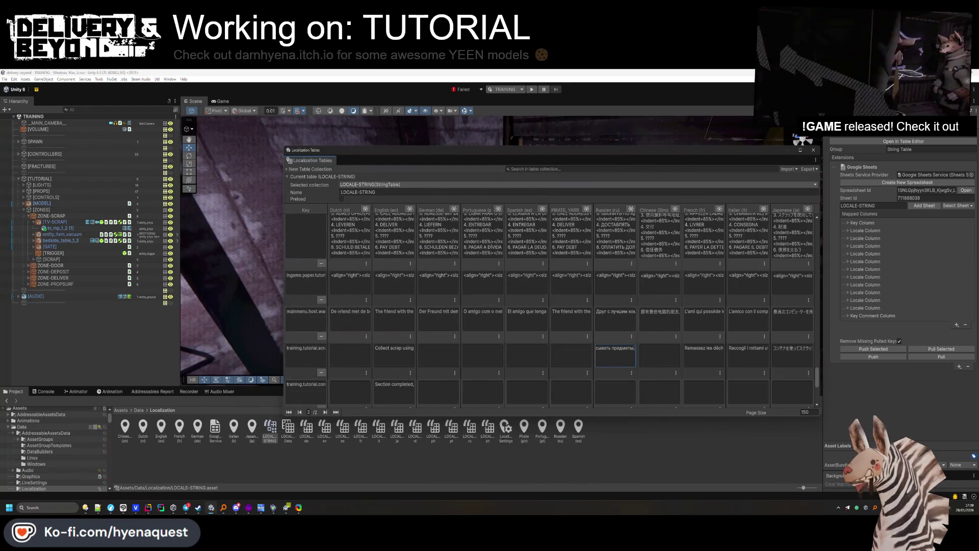
pyautogui.press('Return')
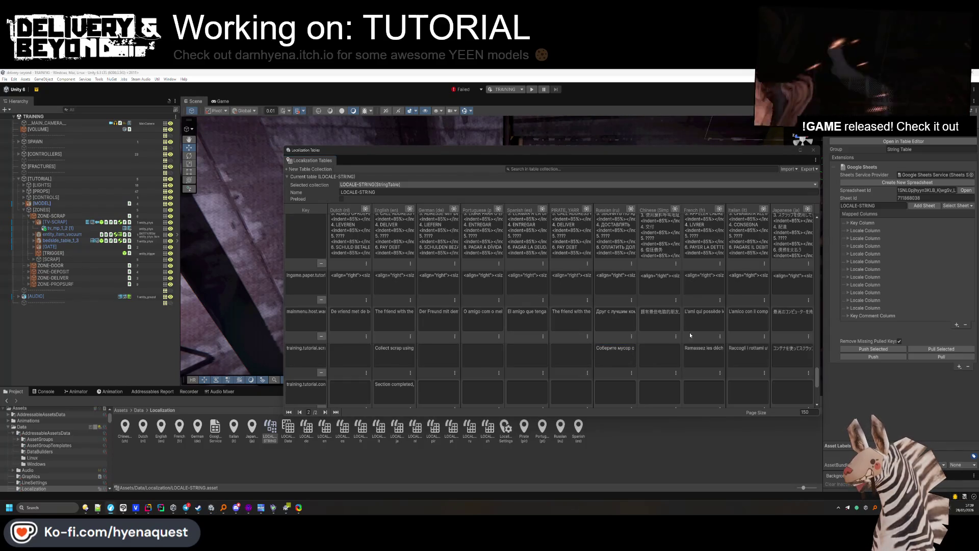
# Copy the English text into the PIRATE cells of the collect-scrap and following tutorial rows.
pyautogui.click(559, 349)
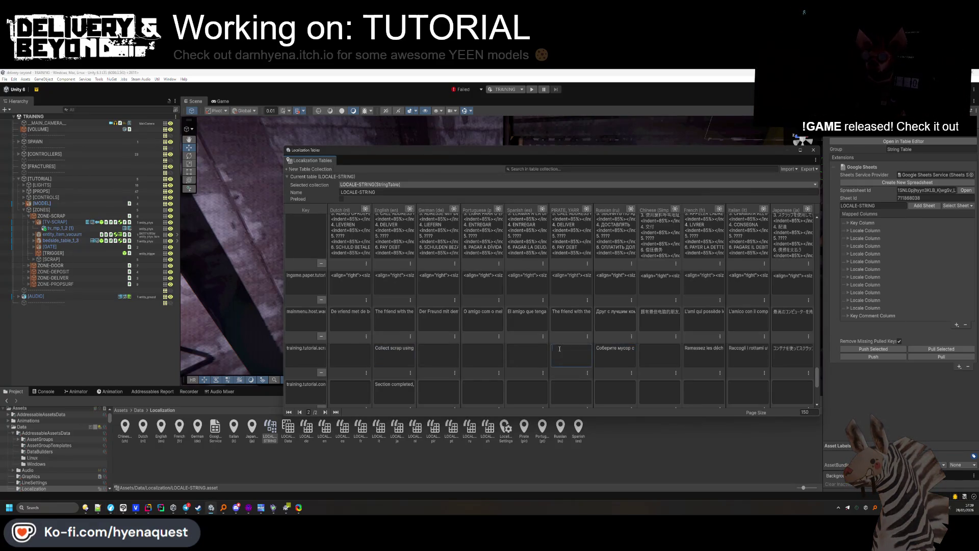
pyautogui.click(566, 390)
pyautogui.hotkey('ctrl', 'v')
pyautogui.scroll(-1, 555, 349)
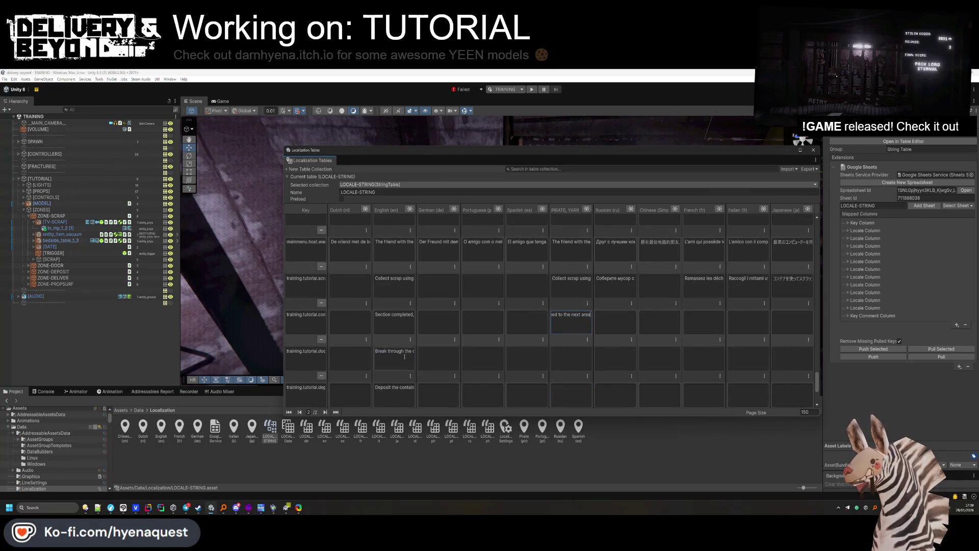
pyautogui.hotkey('ctrl', 'v')
pyautogui.click(395, 395)
pyautogui.hotkey('ctrl', 'c')
pyautogui.click(571, 395)
pyautogui.hotkey('ctrl', 'v')
pyautogui.scroll(-2, 571, 395)
# Fill the PIRATE cells of the DEBT and later rows with their English text.
pyautogui.click(394, 339)
pyautogui.click(571, 339)
pyautogui.hotkey('ctrl', 'v')
pyautogui.click(394, 374)
pyautogui.hotkey('ctrl', 'c')
pyautogui.click(571, 375)
pyautogui.hotkey('ctrl', 'v')
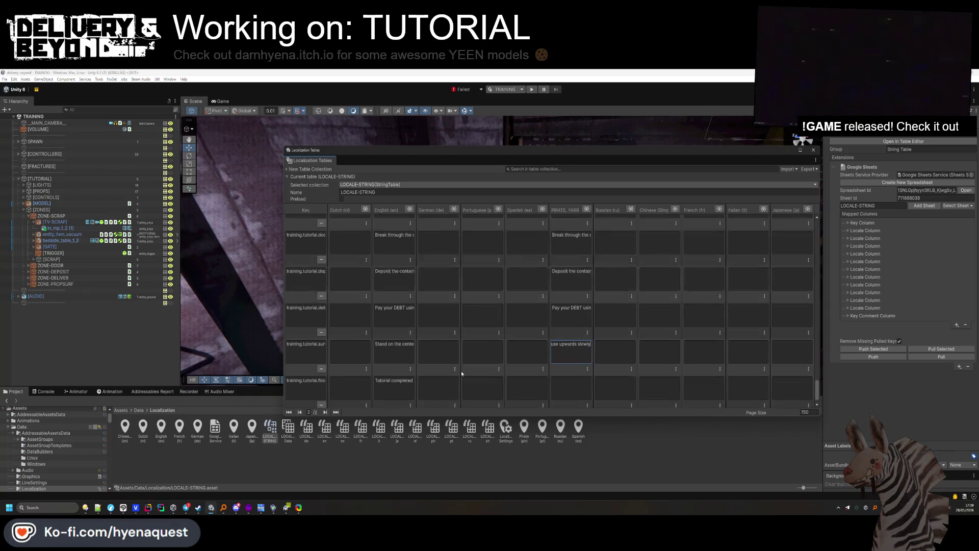
pyautogui.scroll(-1, 459, 367)
pyautogui.click(403, 363)
pyautogui.scroll(5, 561, 351)
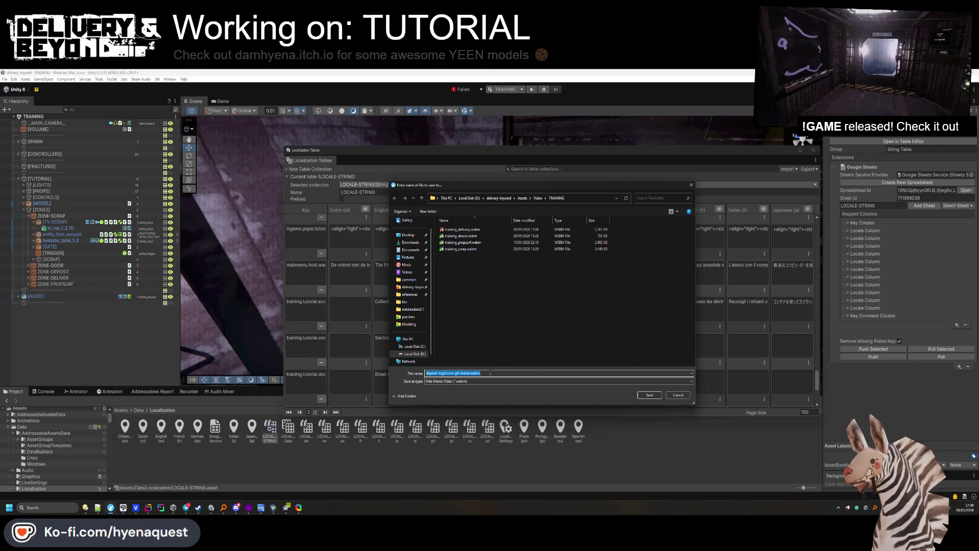
# Save the deposit video as training_deposit.webm, then bring up the CONVERT folder listing.
pyautogui.write('training')
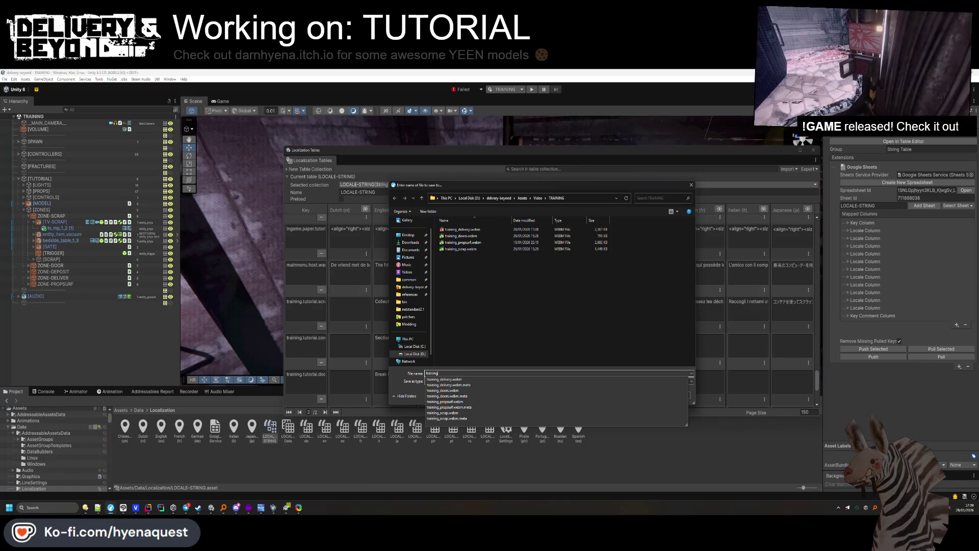
pyautogui.write('_deposit')
pyautogui.press('Return')
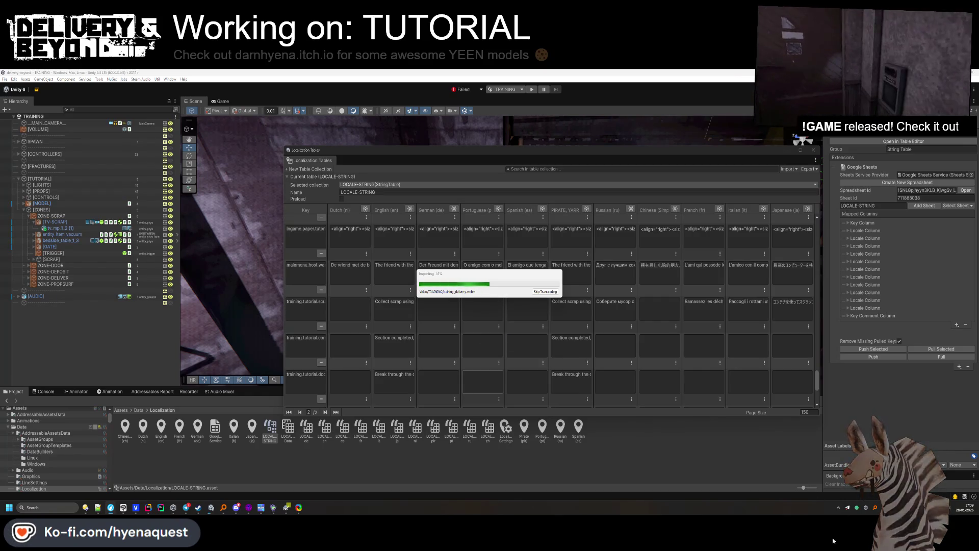
pyautogui.hotkey('alt', 'Tab')
pyautogui.click(485, 219)
pyautogui.press('Down')
pyautogui.press('Down')
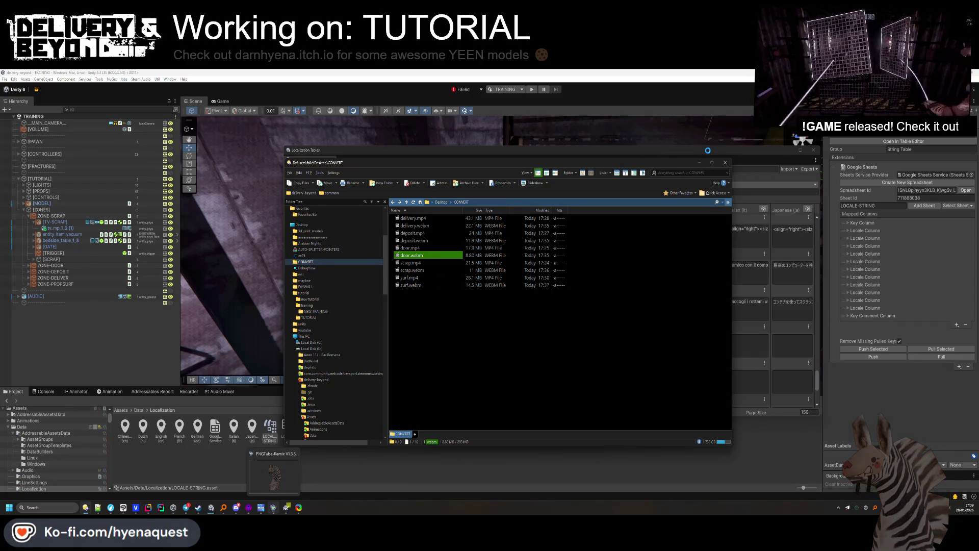
# Reselect door.webm in the CONVERT folder and return to Unity.
pyautogui.keyDown('ctrl'); pyautogui.click(405, 256); pyautogui.keyUp('ctrl')
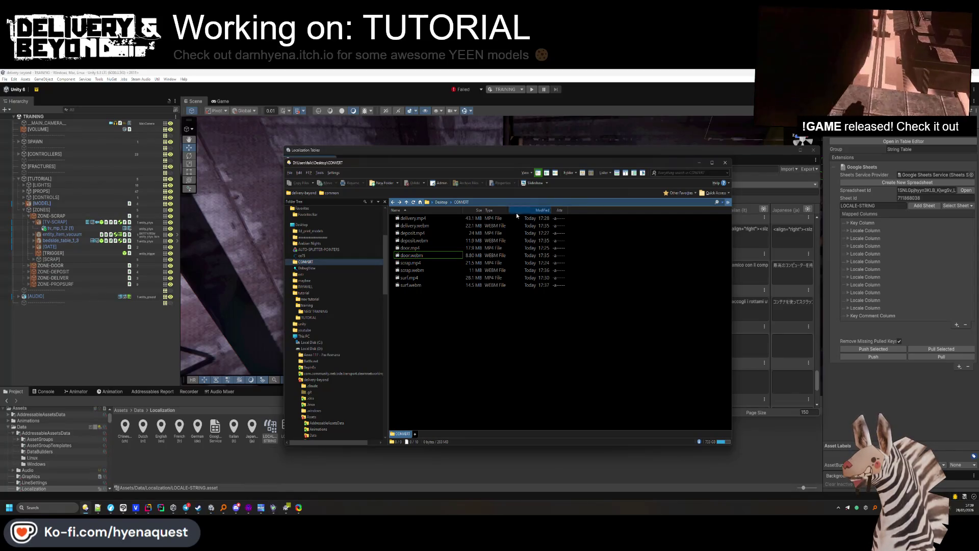
pyautogui.keyDown('ctrl'); pyautogui.click(405, 256); pyautogui.keyUp('ctrl')
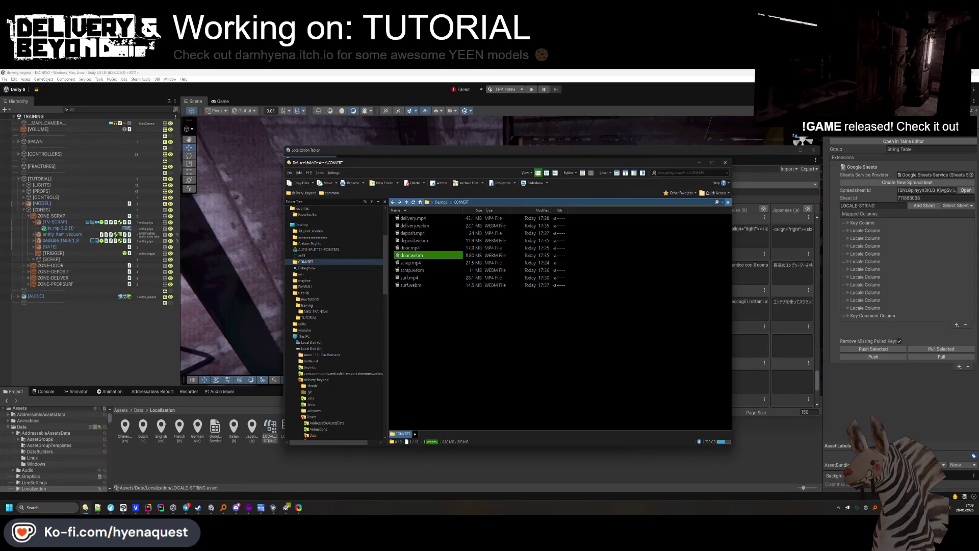
pyautogui.hotkey('alt', 'Tab')
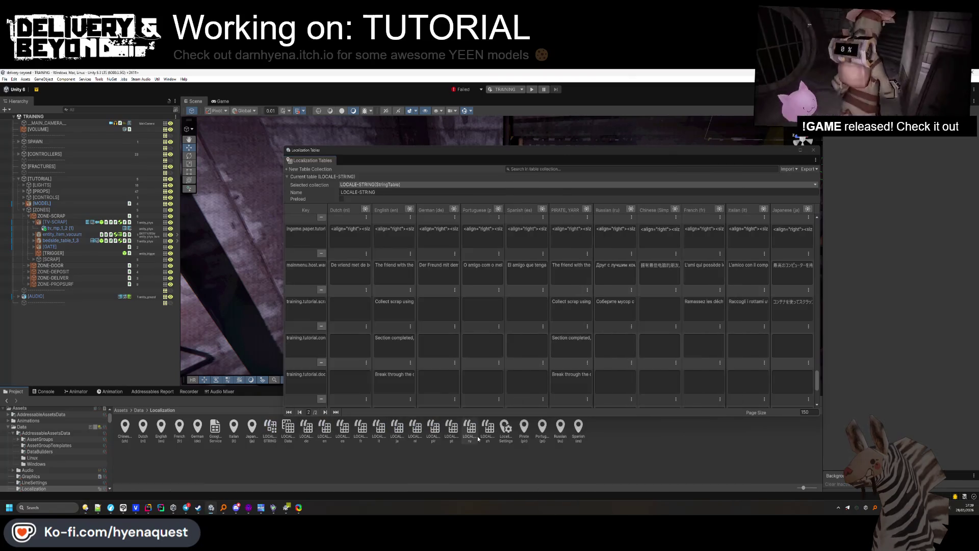
# Paste DeepL's Chinese (simplified) translation of the collect-scrap line into its Chinese cell in Unity.
pyautogui.hotkey('alt', 'Tab')
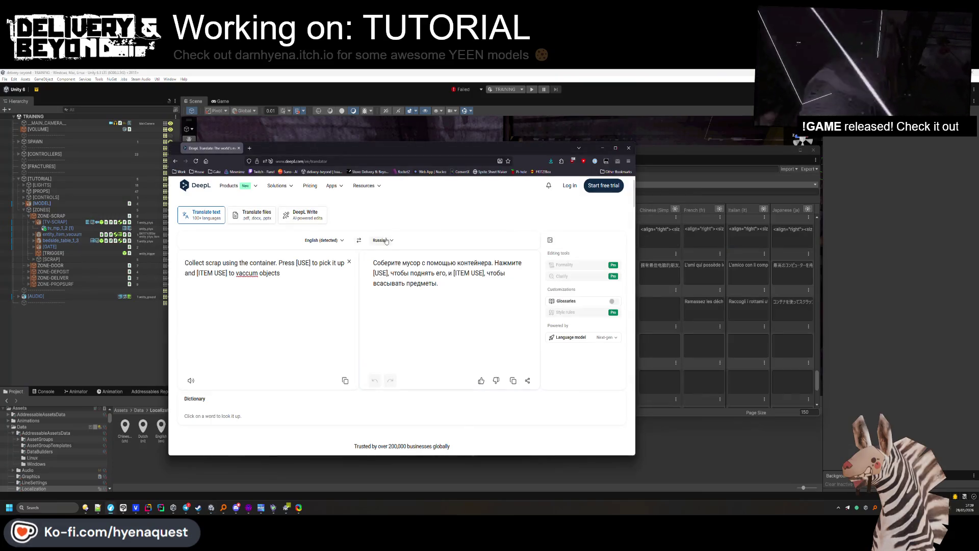
pyautogui.click(386, 240)
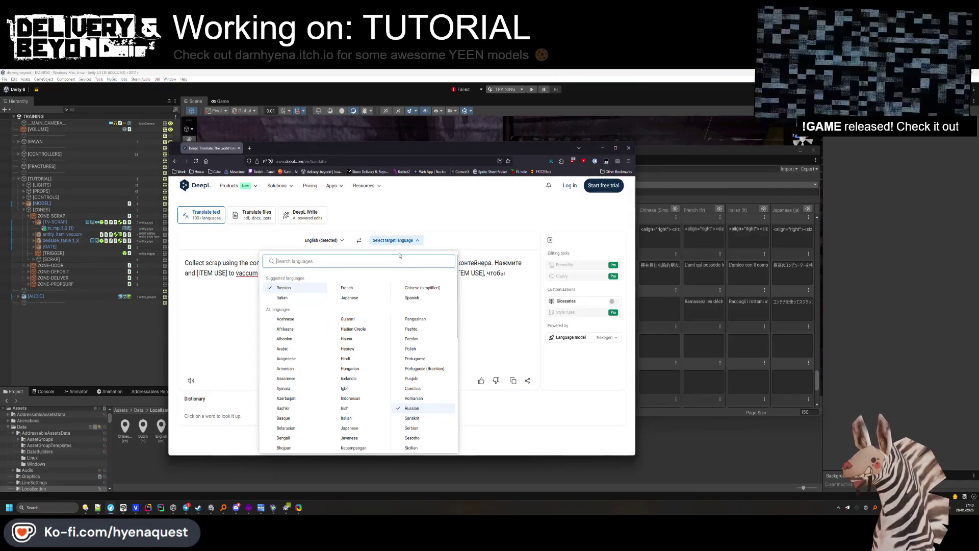
pyautogui.click(423, 288)
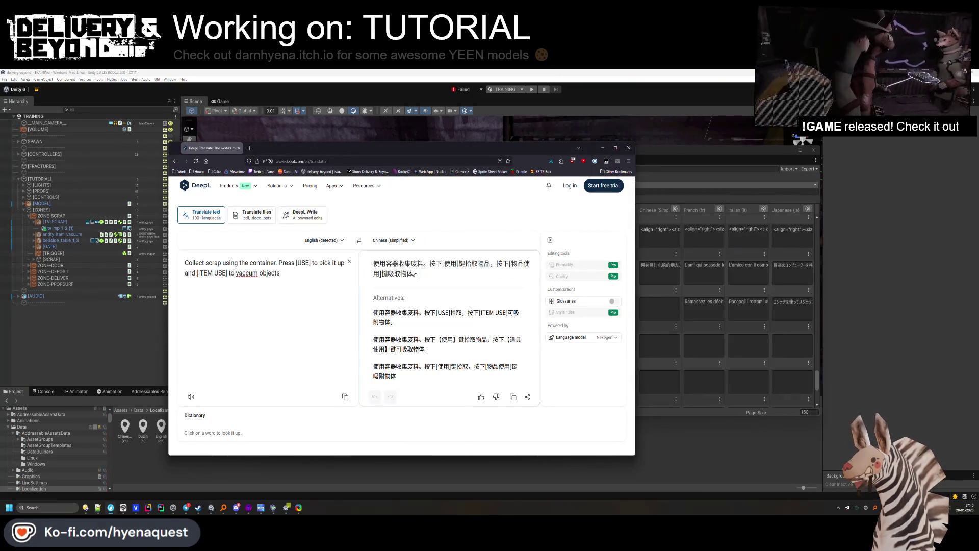
pyautogui.tripleClick(435, 277)
pyautogui.hotkey('ctrl', 'c')
pyautogui.hotkey('alt', 'Tab')
pyautogui.click(662, 317)
pyautogui.hotkey('ctrl', 'v')
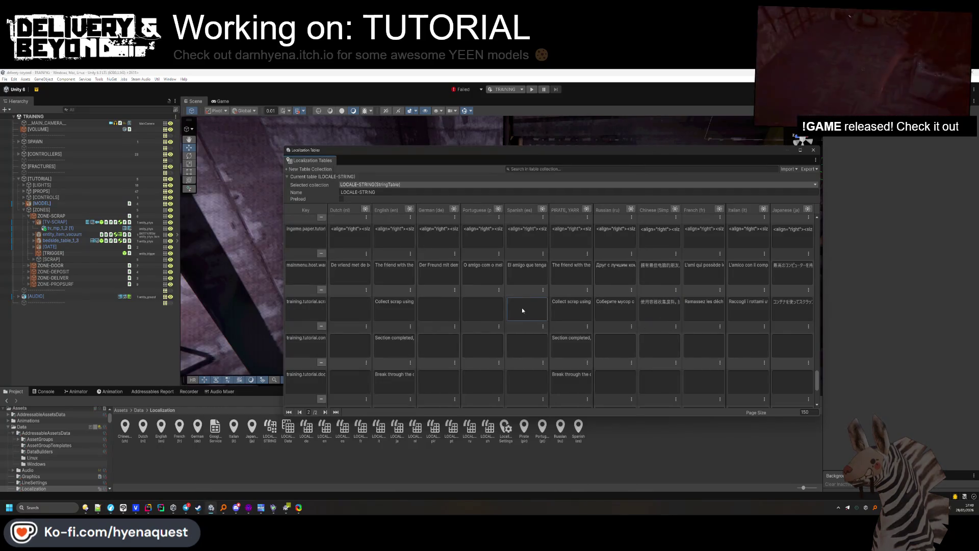
# Translate the collect-scrap line into Spanish in DeepL and carry it to the Unity table.
pyautogui.hotkey('alt', 'Tab')
pyautogui.click(393, 240)
pyautogui.write('spanish')
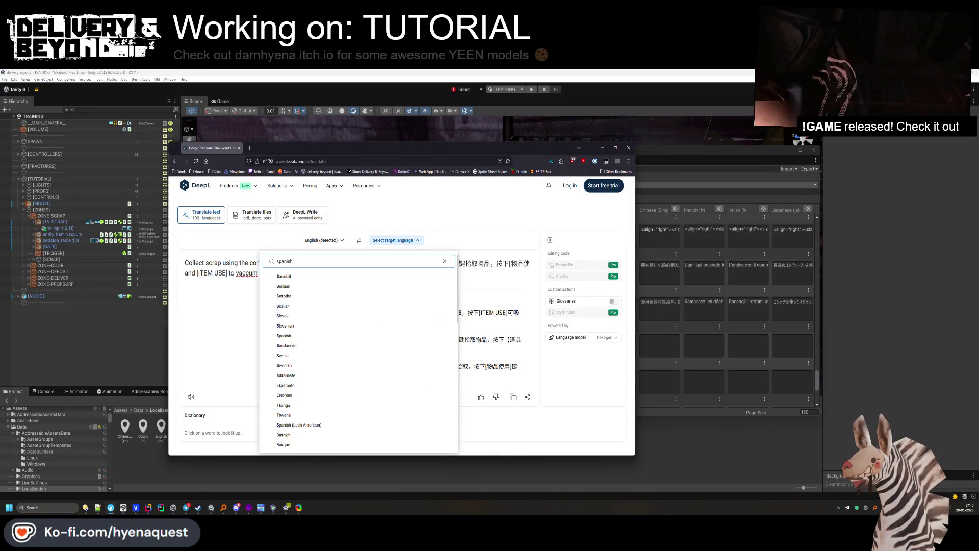
pyautogui.press('Return')
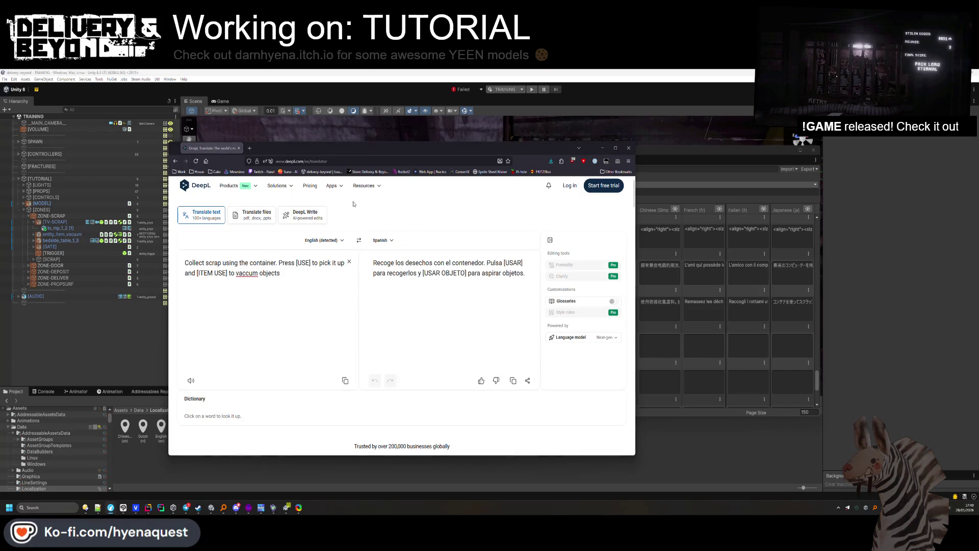
pyautogui.tripleClick(508, 273)
pyautogui.click(667, 338)
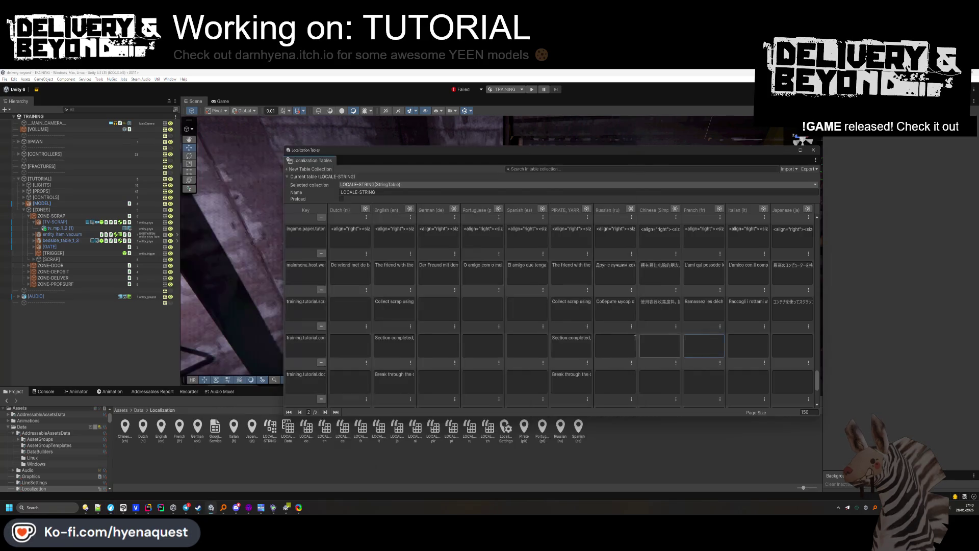
# Fill the Portuguese cell of the collect-scrap row with DeepL's Portuguese translation.
pyautogui.hotkey('alt', 'Tab')
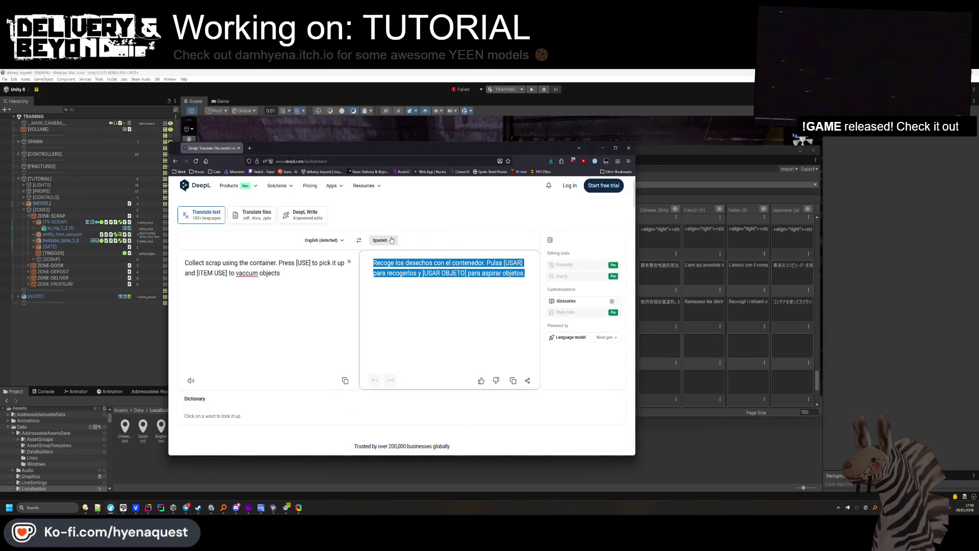
pyautogui.click(391, 239)
pyautogui.press('Down')
pyautogui.press('Return')
pyautogui.tripleClick(502, 271)
pyautogui.hotkey('alt', 'Tab')
pyautogui.click(477, 309)
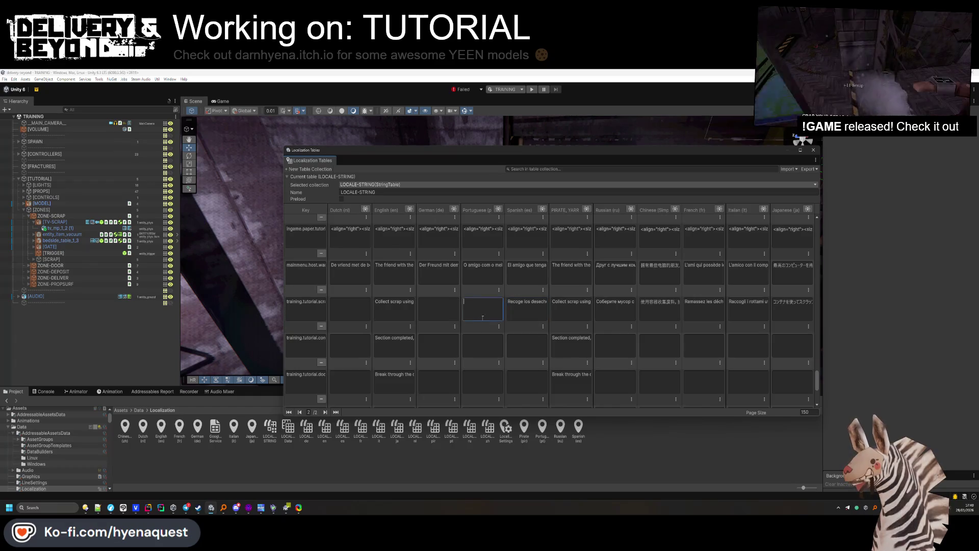
pyautogui.hotkey('ctrl', 'v')
pyautogui.doubleClick(489, 302)
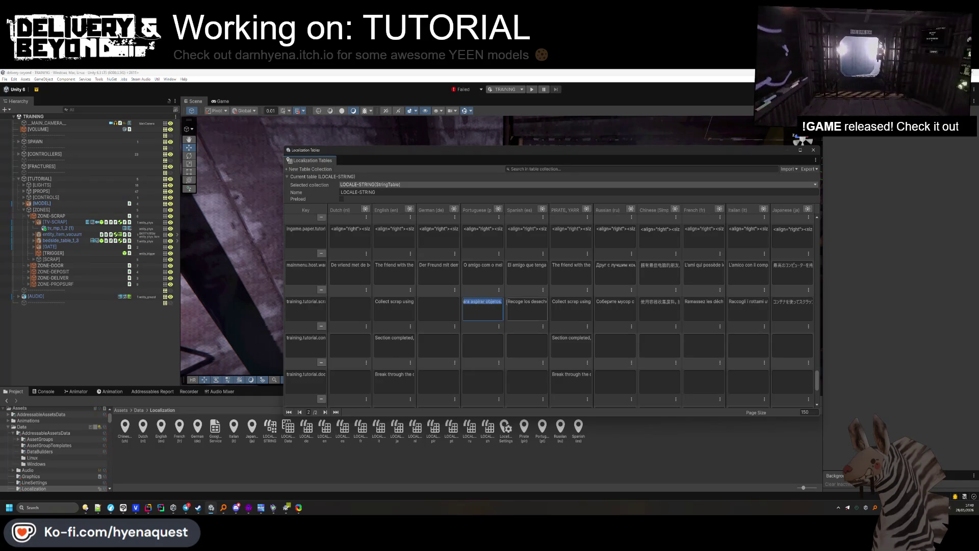
# Get DeepL's Dutch translation of the collect-scrap line for the Unity table.
pyautogui.hotkey('alt', 'Tab')
pyautogui.click(392, 241)
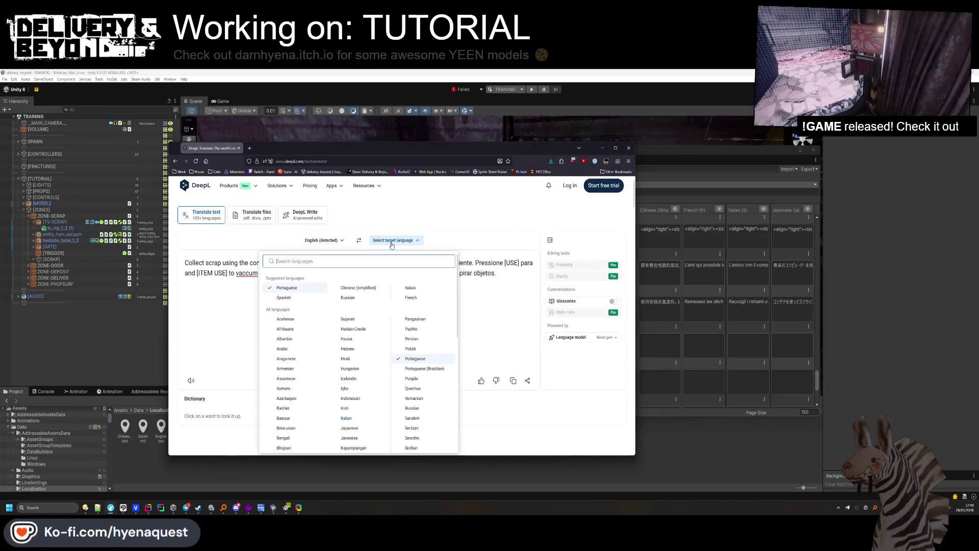
pyautogui.write('dutc')
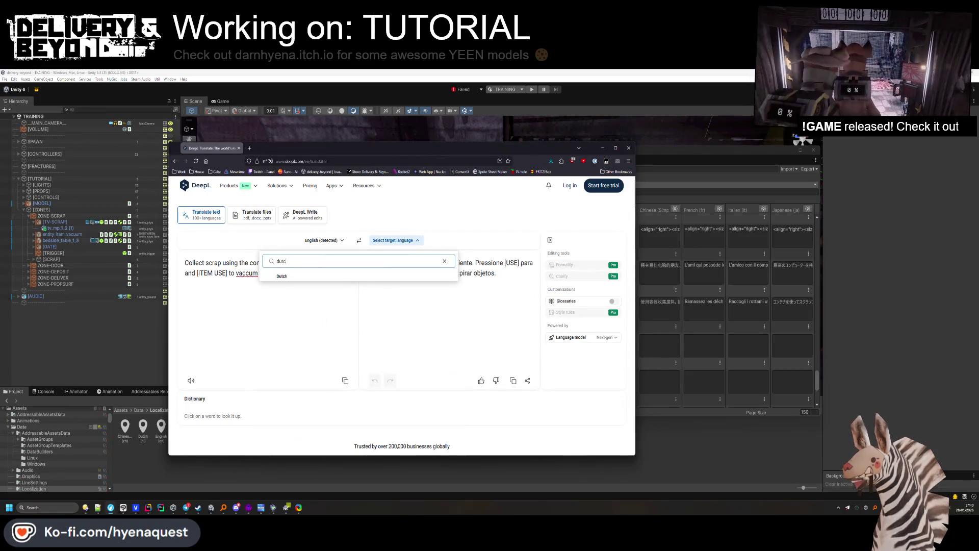
pyautogui.click(296, 277)
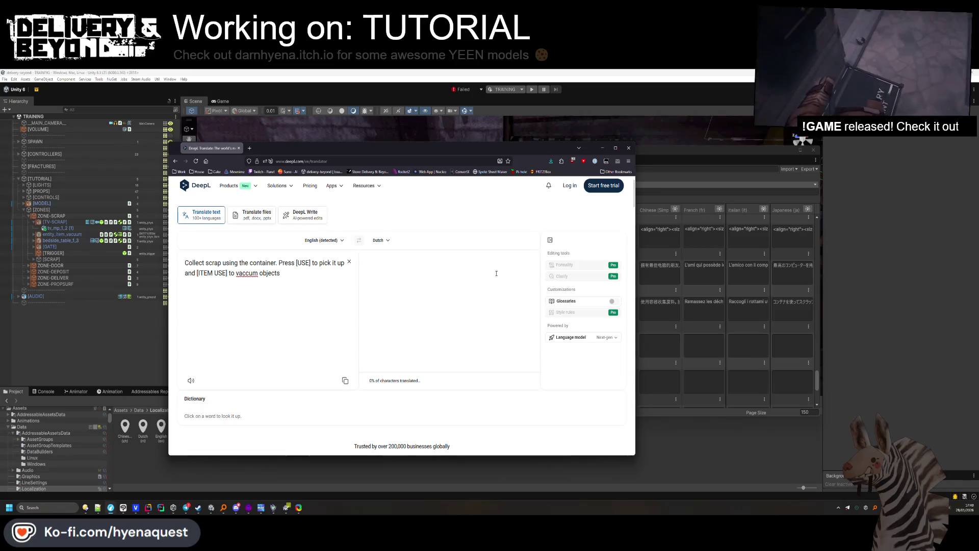
pyautogui.hotkey('ctrl', 'a')
pyautogui.hotkey('alt', 'Tab')
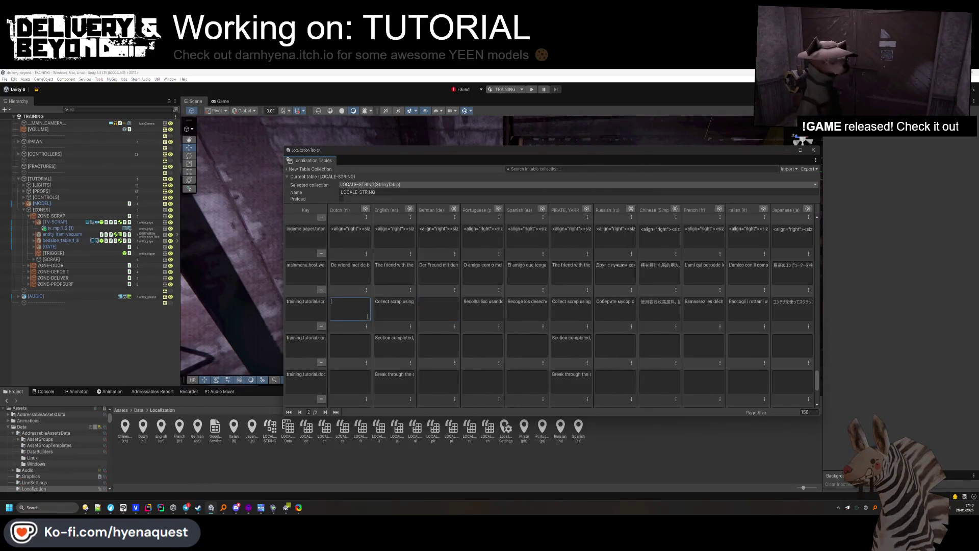
pyautogui.hotkey('alt', 'Tab')
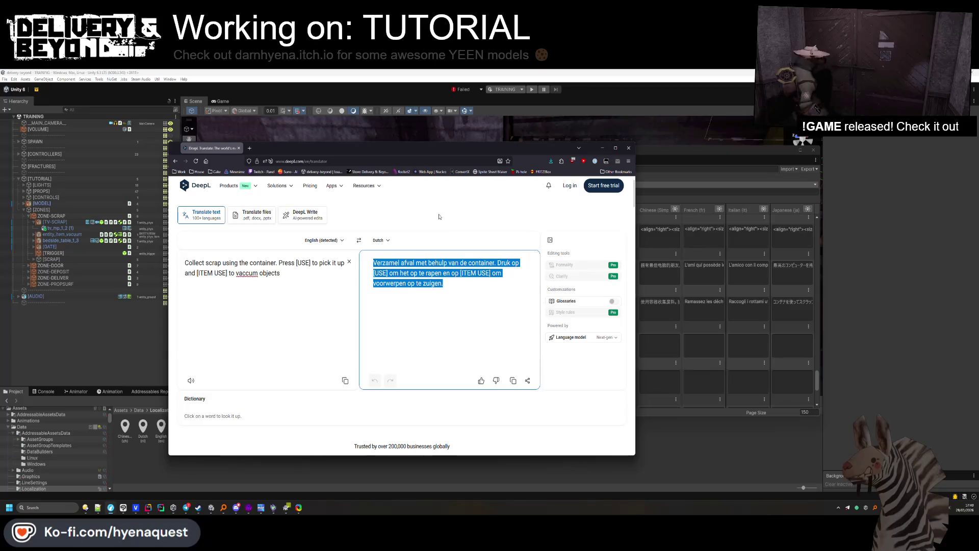
# Put DeepL's German translation of the collect-scrap line into the German cell.
pyautogui.click(385, 240)
pyautogui.write('ger')
pyautogui.click(284, 276)
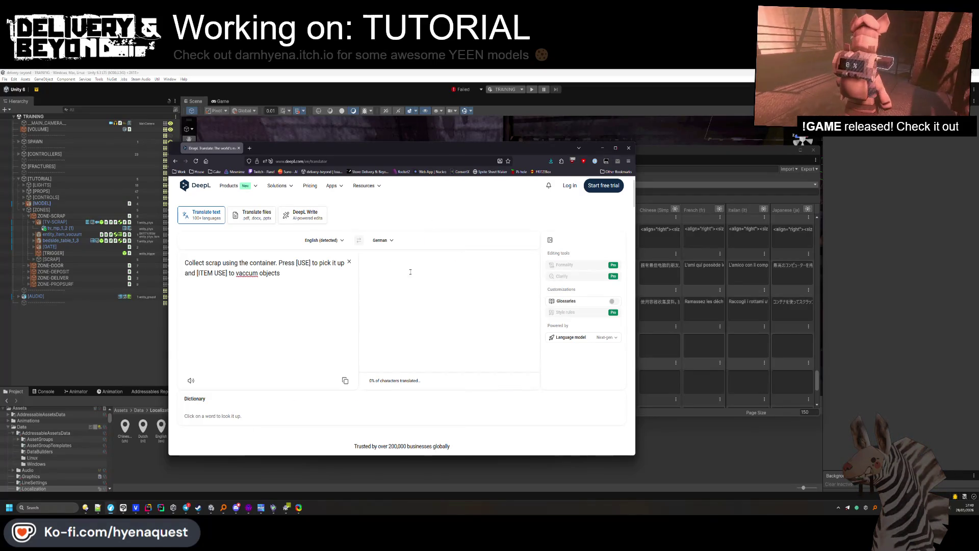
pyautogui.tripleClick(461, 276)
pyautogui.hotkey('ctrl', 'c')
pyautogui.hotkey('alt', 'Tab')
pyautogui.hotkey('ctrl', 'v')
pyautogui.click(441, 346)
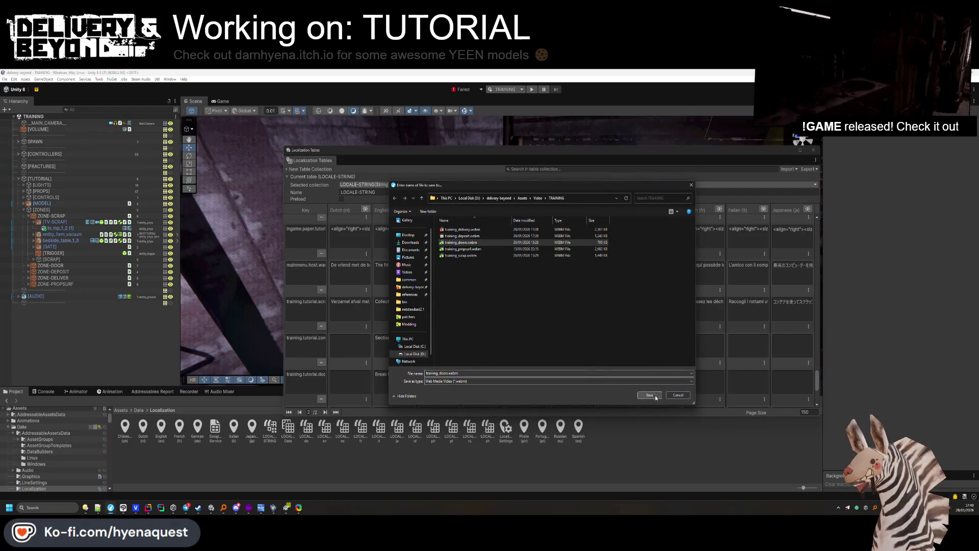
# Overwrite training_doors.webm with the door video, then select scrap.webm in the CONVERT folder.
pyautogui.doubleClick(474, 243)
pyautogui.click(508, 291)
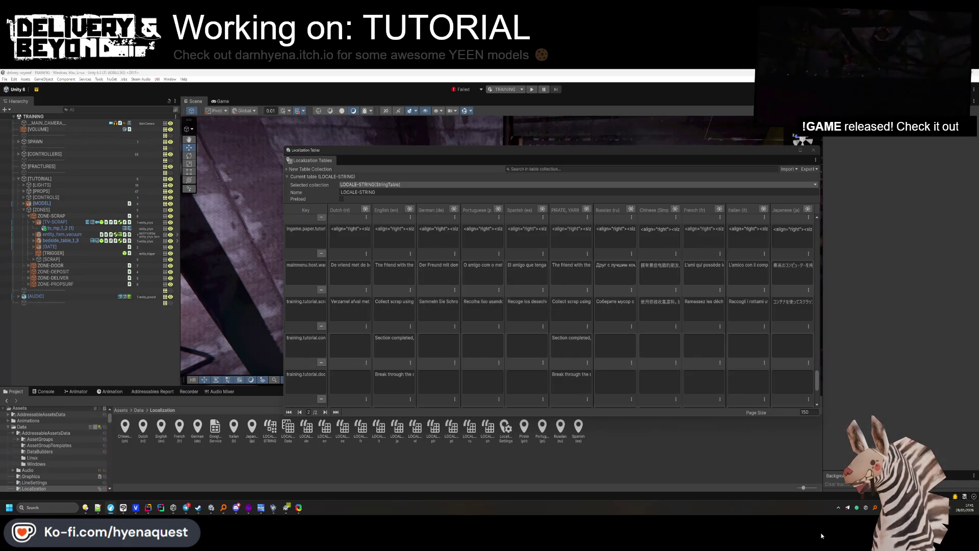
pyautogui.press('super+Tab')
pyautogui.click(583, 219)
pyautogui.press('Down')
pyautogui.press('Down')
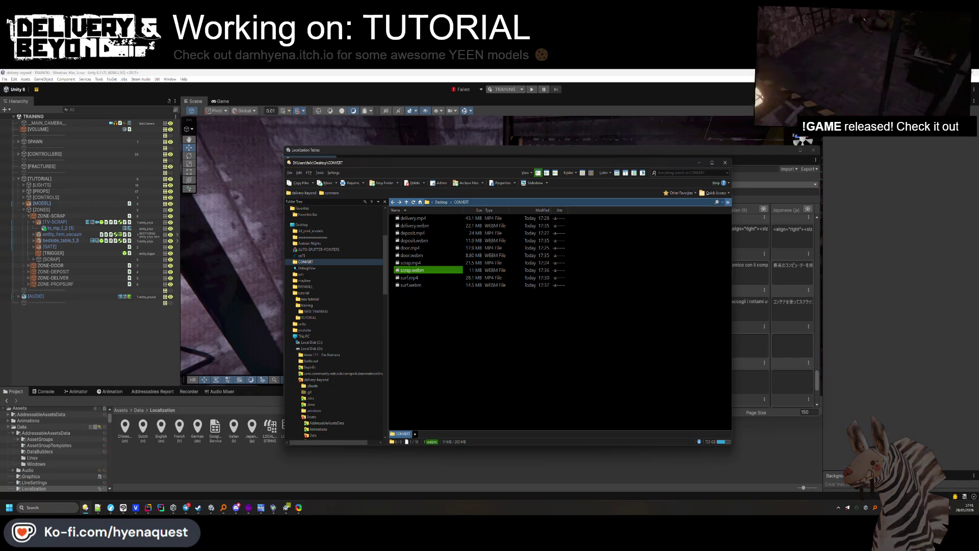
pyautogui.click(772, 352)
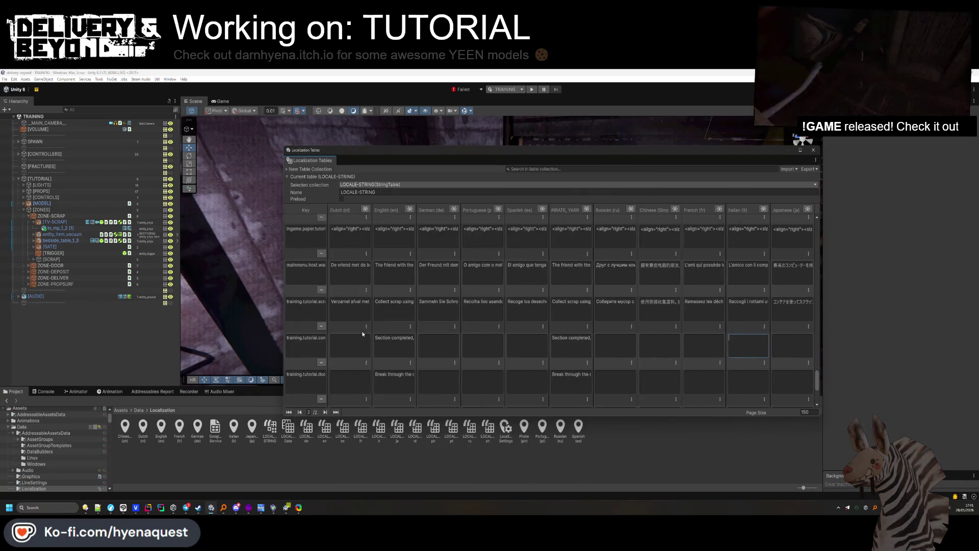
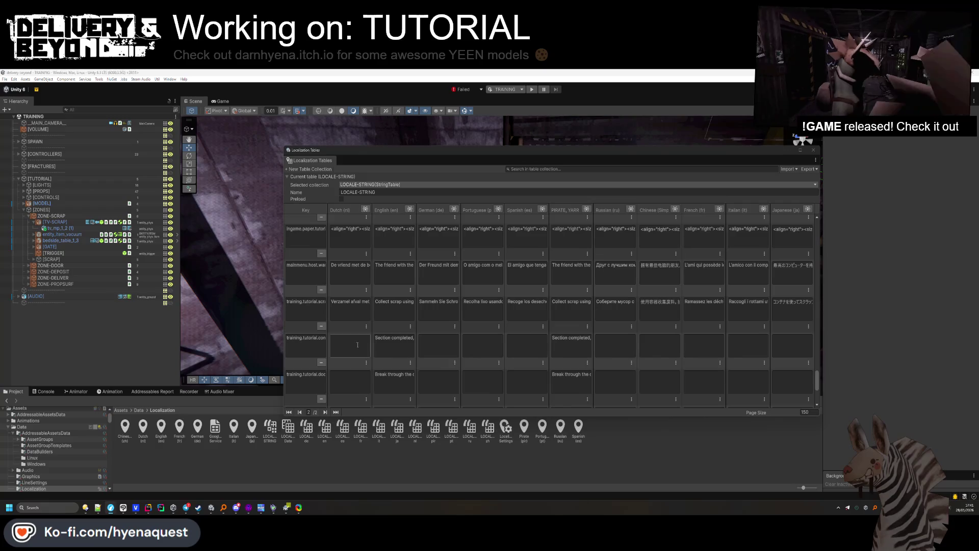
# Translate 'Section completed, proceed to the next area' into German in DeepL and paste it into the German cell.
pyautogui.hotkey('alt', 'Tab')
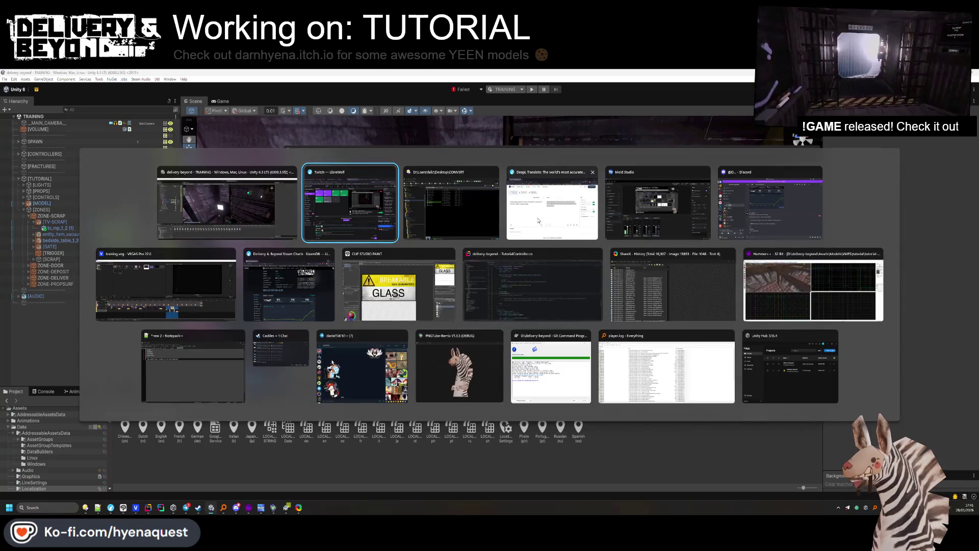
pyautogui.hotkey('ctrl', 'a')
pyautogui.write('Section completed, proceed to the next area')
pyautogui.press('Tab')
pyautogui.hotkey('alt', 'Tab')
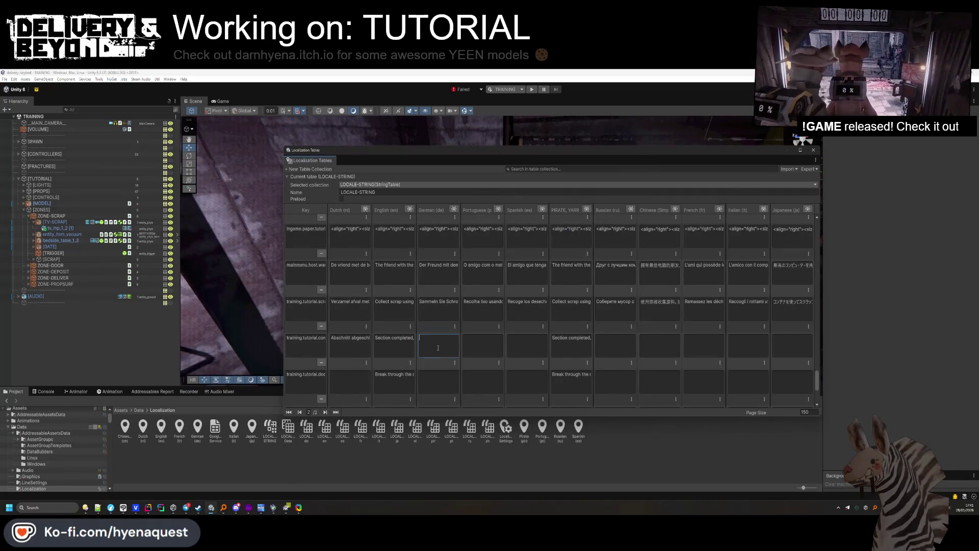
pyautogui.hotkey('alt', 'Tab')
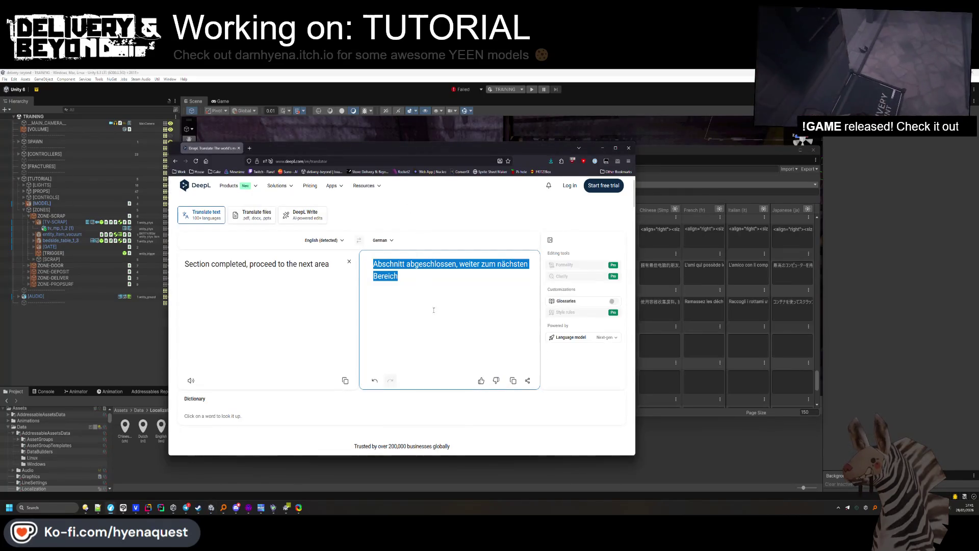
pyautogui.hotkey('alt', 'Tab')
pyautogui.hotkey('ctrl', 'v')
# Copy the English section-completed line from the table into DeepL again as the source text.
pyautogui.click(365, 314)
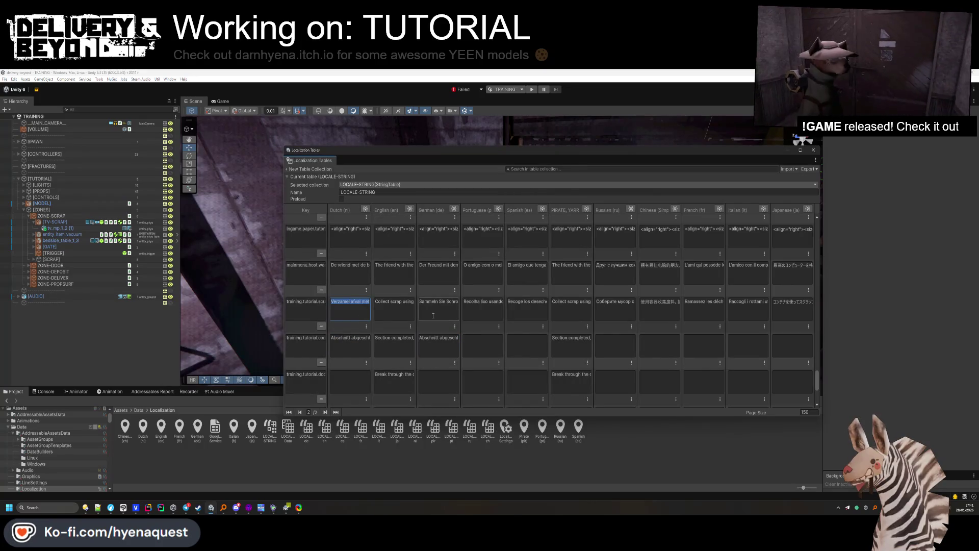
pyautogui.hotkey('alt', 'Tab')
pyautogui.hotkey('alt', 'Tab')
pyautogui.click(393, 309)
pyautogui.hotkey('alt', 'Tab')
pyautogui.hotkey('ctrl', 'a')
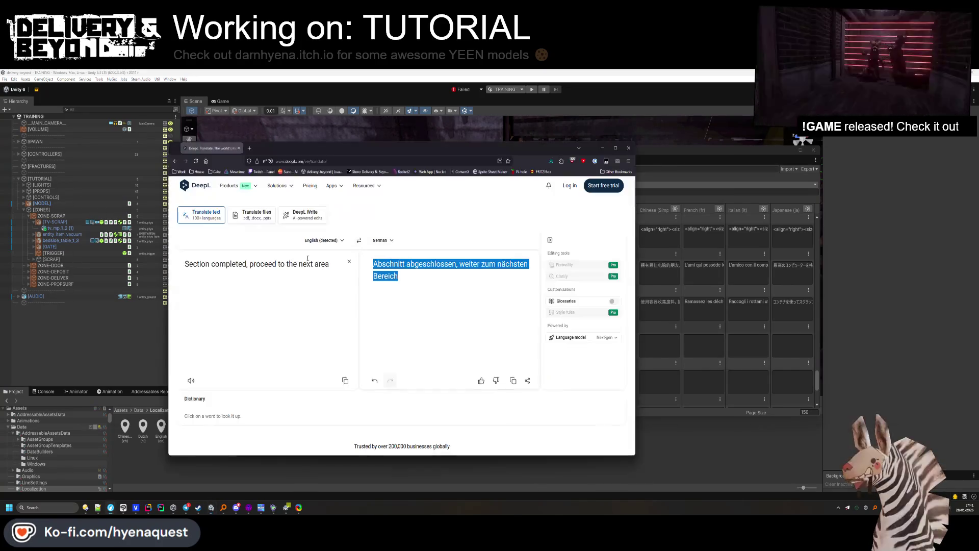
pyautogui.write('Collect scrap using the container. Press [USE] to pick it up and [ITEM USE] to vaccum objects')
pyautogui.hotkey('alt', 'Tab')
pyautogui.hotkey('alt', 'Tab')
pyautogui.tripleClick(417, 284)
pyautogui.hotkey('alt', 'Tab')
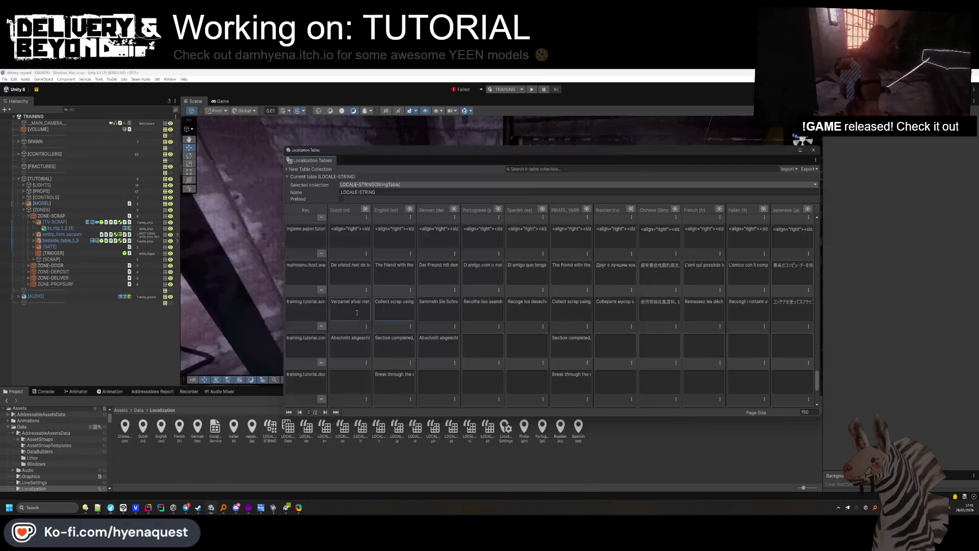
pyautogui.hotkey('alt', 'Tab')
pyautogui.hotkey('alt', 'Tab')
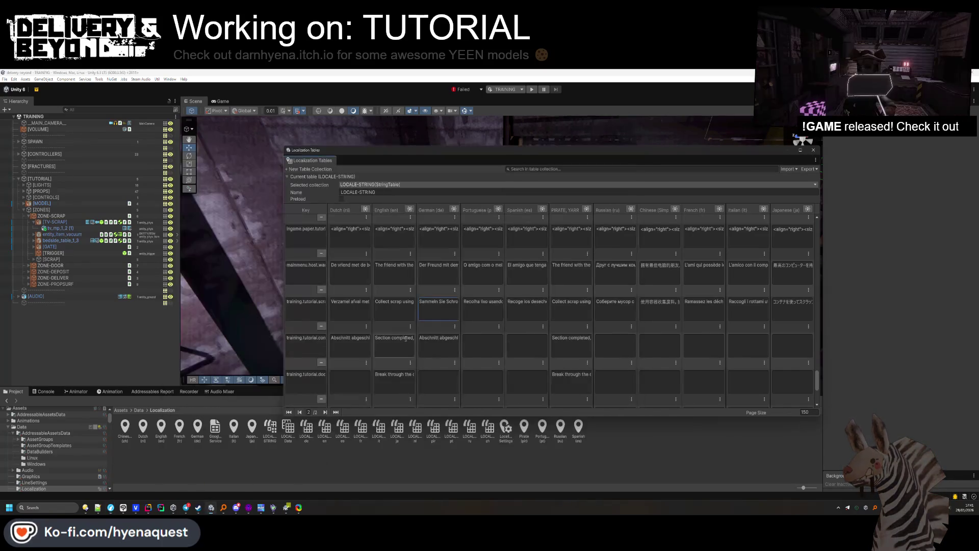
pyautogui.hotkey('ctrl', 'c')
pyautogui.hotkey('alt', 'Tab')
pyautogui.hotkey('ctrl', 'a')
pyautogui.hotkey('ctrl', 'v')
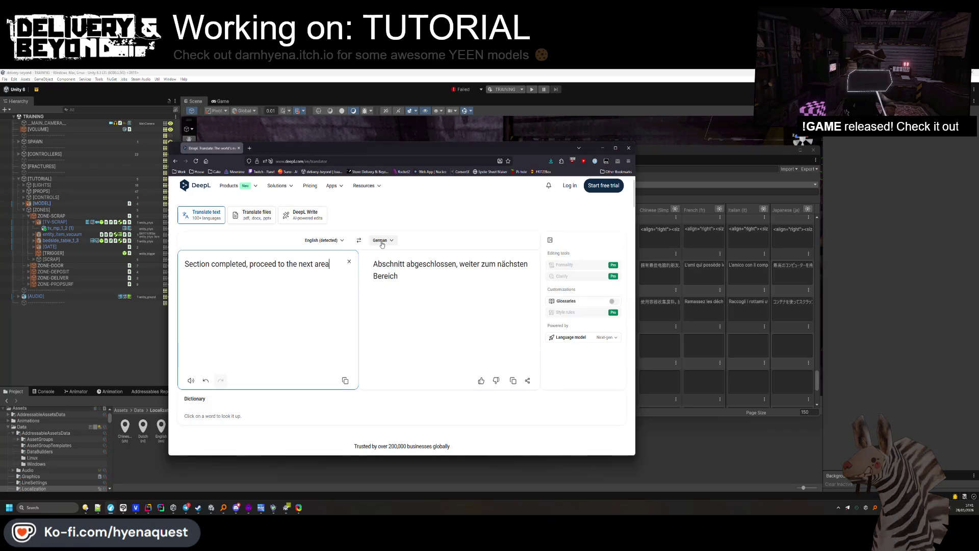
# Translate the line into Dutch and paste it into the Dutch cell.
pyautogui.click(387, 241)
pyautogui.write('d')
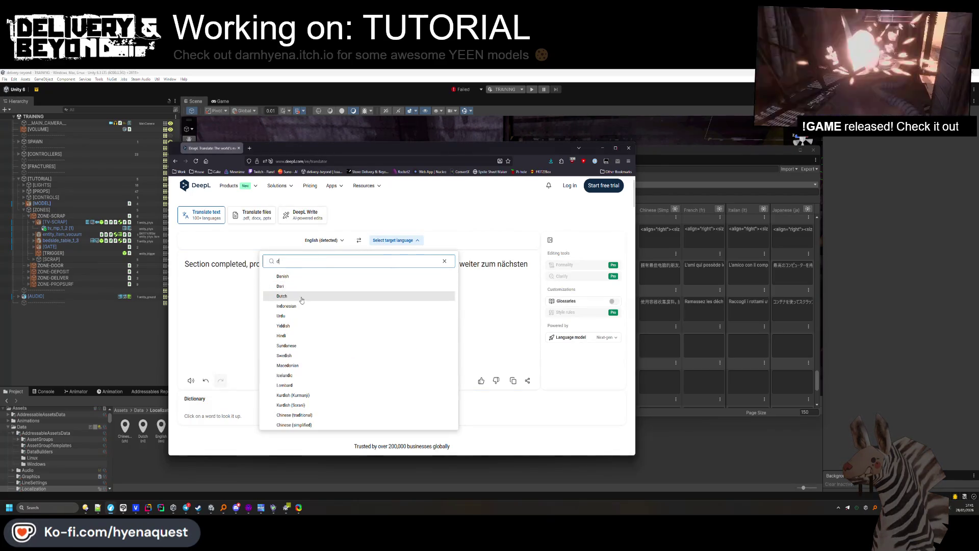
pyautogui.click(357, 298)
pyautogui.click(415, 278)
pyautogui.hotkey('ctrl', 'a')
pyautogui.hotkey('ctrl', 'c')
pyautogui.hotkey('alt', 'Tab')
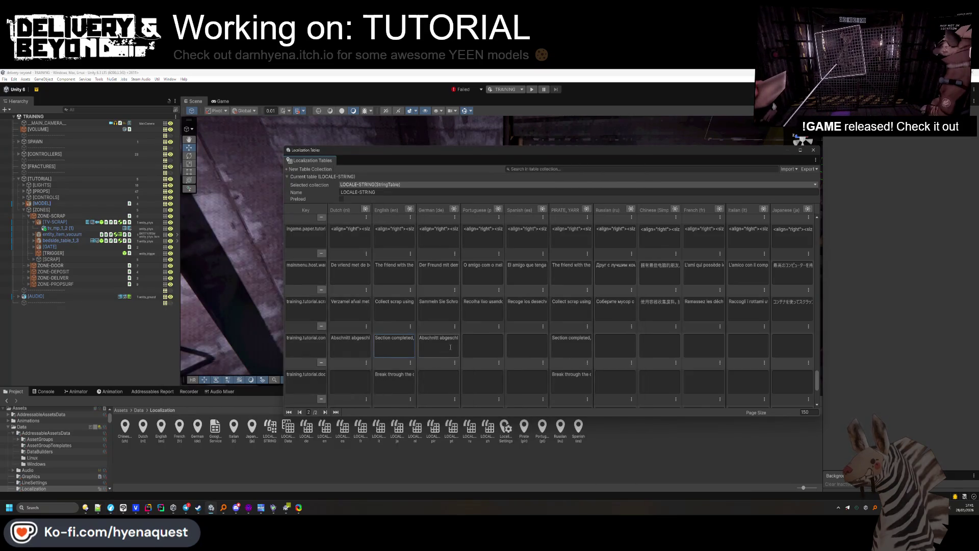
# Translate the line into Chinese (simplified) and paste it into the Chinese cell.
pyautogui.hotkey('alt', 'Tab')
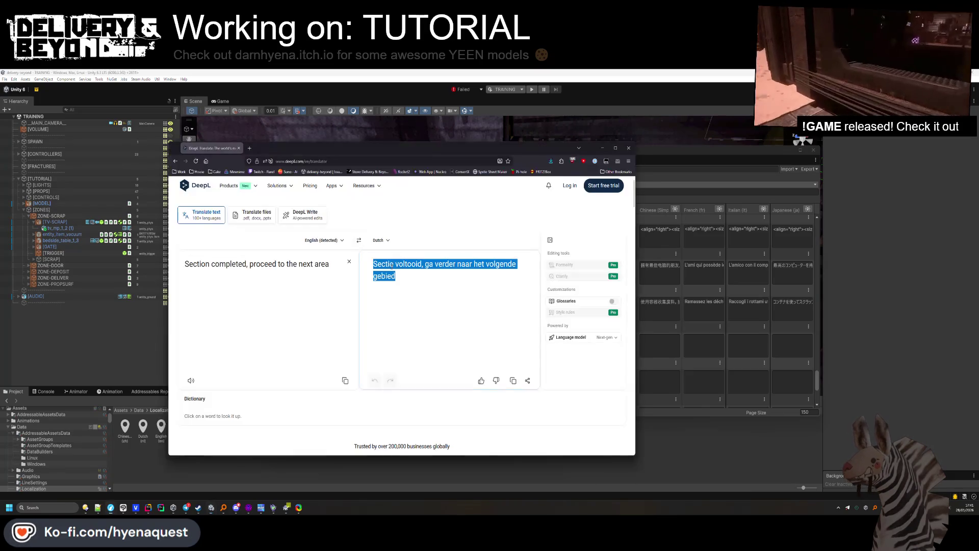
pyautogui.click(381, 240)
pyautogui.click(412, 289)
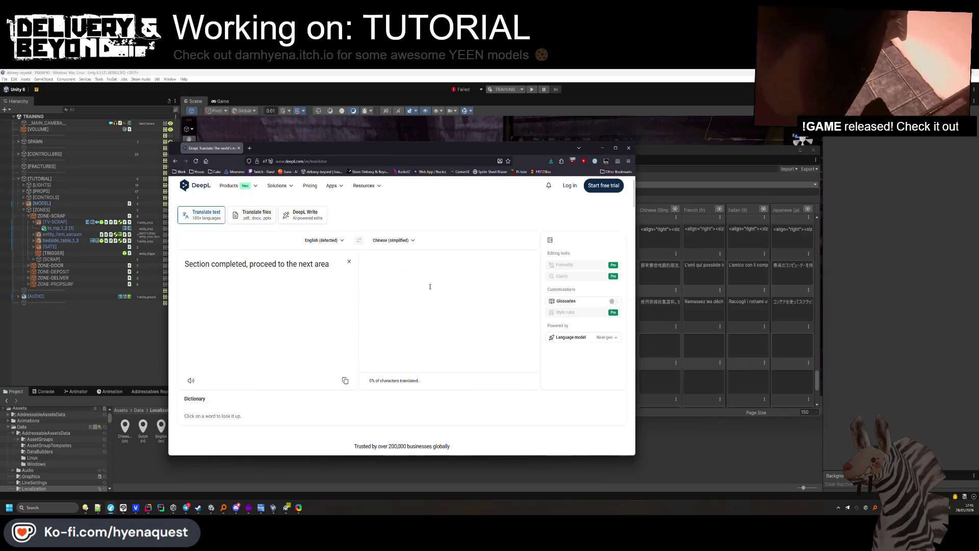
pyautogui.hotkey('alt', 'Tab')
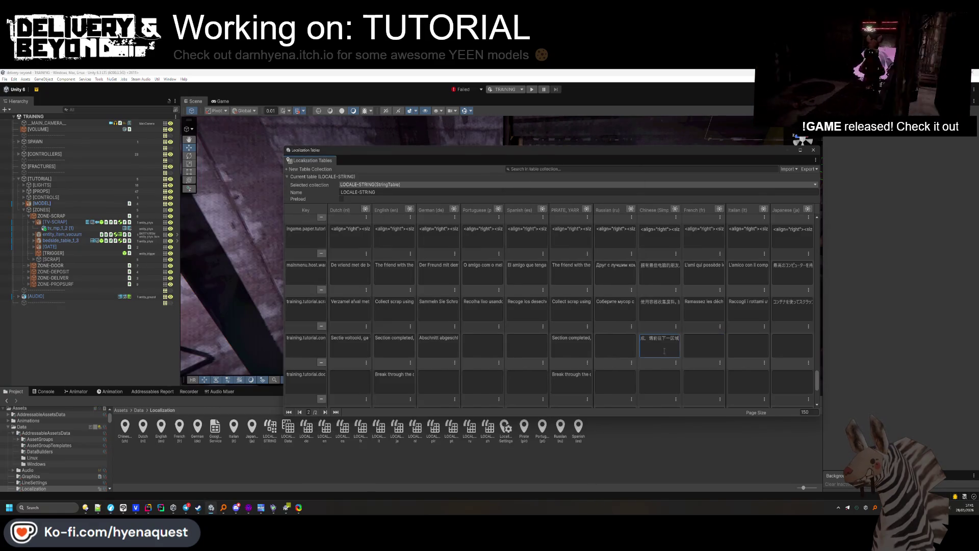
pyautogui.hotkey('ctrl', 'v')
pyautogui.hotkey('alt', 'Tab')
pyautogui.click(412, 240)
pyautogui.click(351, 286)
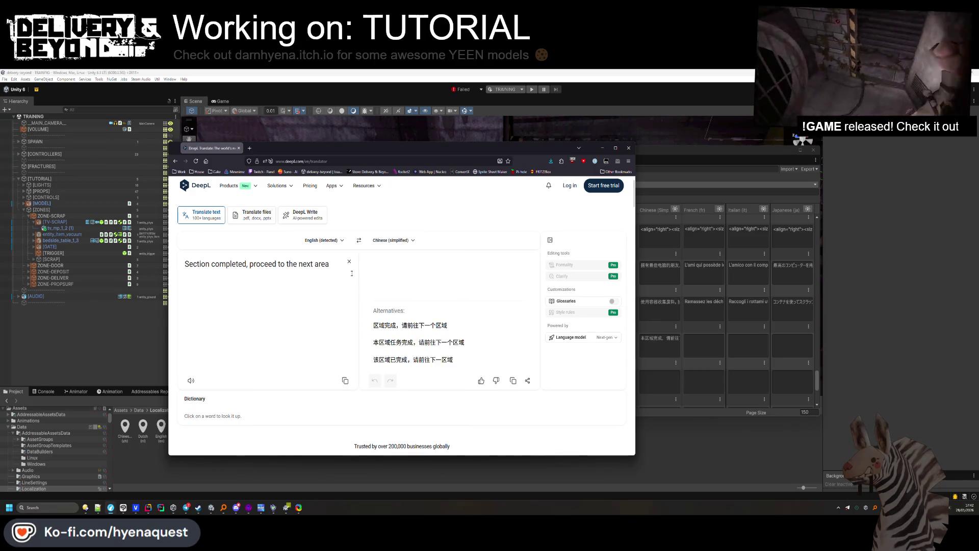
# Paste the French and Italian DeepL translations of the line into their table cells.
pyautogui.tripleClick(527, 266)
pyautogui.hotkey('ctrl', 'c')
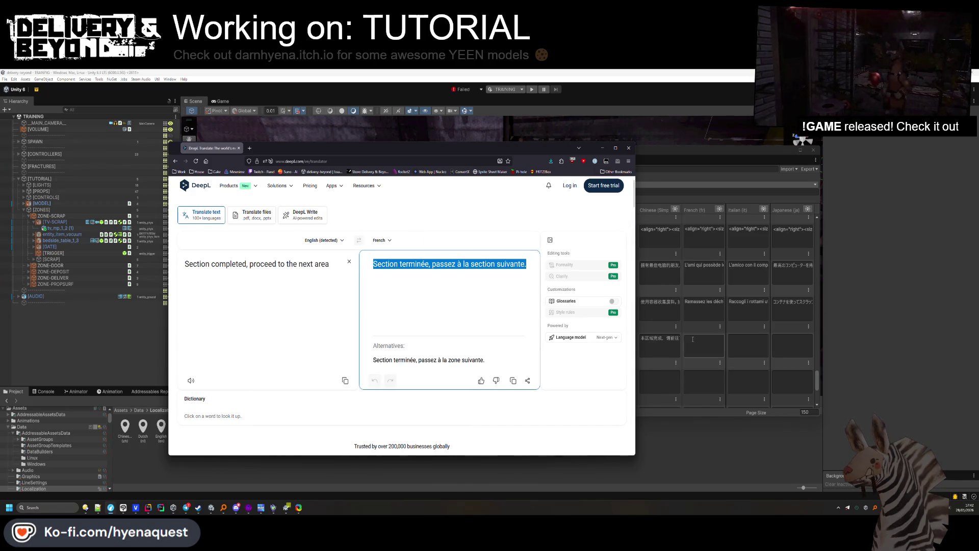
pyautogui.hotkey('alt', 'Tab')
pyautogui.hotkey('ctrl', 'v')
pyautogui.hotkey('alt', 'Tab')
pyautogui.click(382, 240)
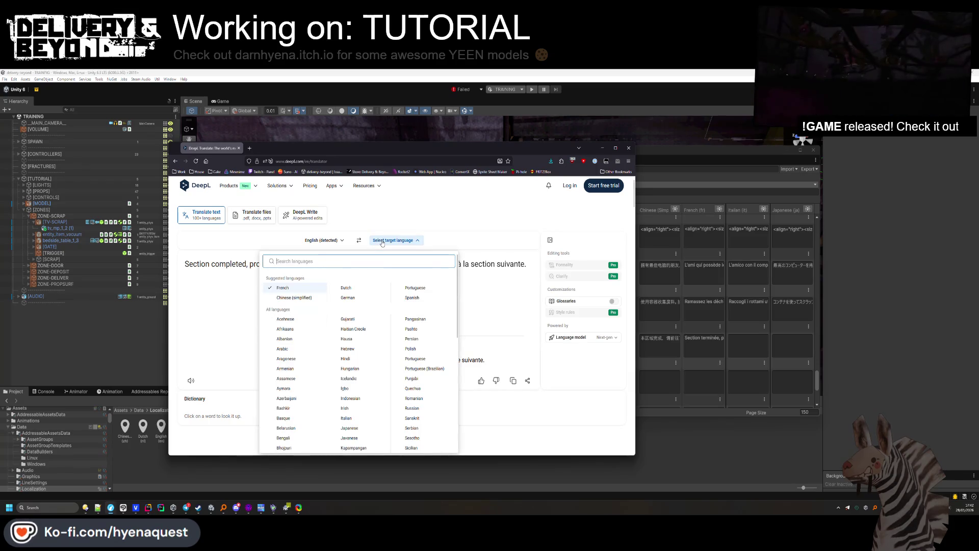
pyautogui.press('Return')
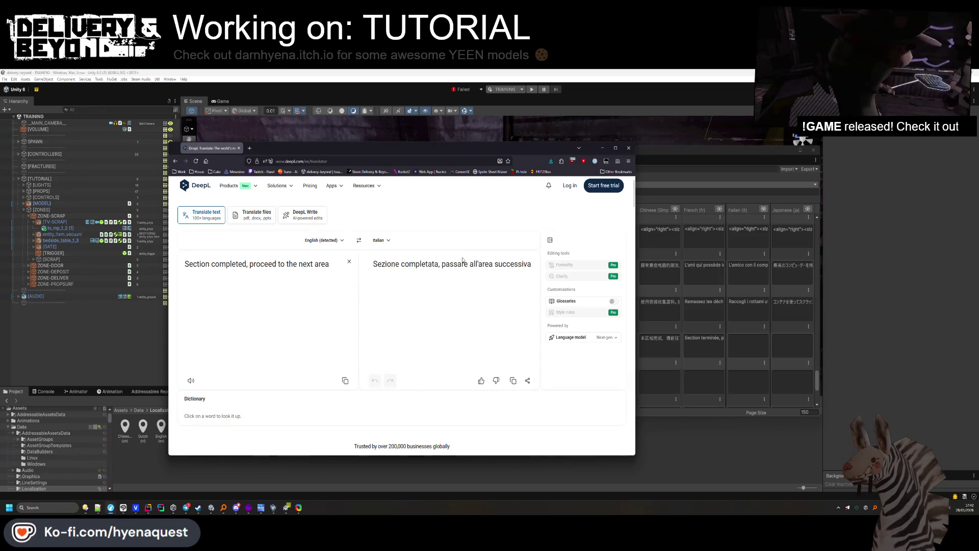
pyautogui.tripleClick(496, 265)
pyautogui.hotkey('ctrl', 'c')
pyautogui.hotkey('alt', 'Tab')
pyautogui.hotkey('ctrl', 'v')
pyautogui.hotkey('alt', 'Tab')
# Add the Japanese and Russian translations of the line to their table cells.
pyautogui.click(390, 241)
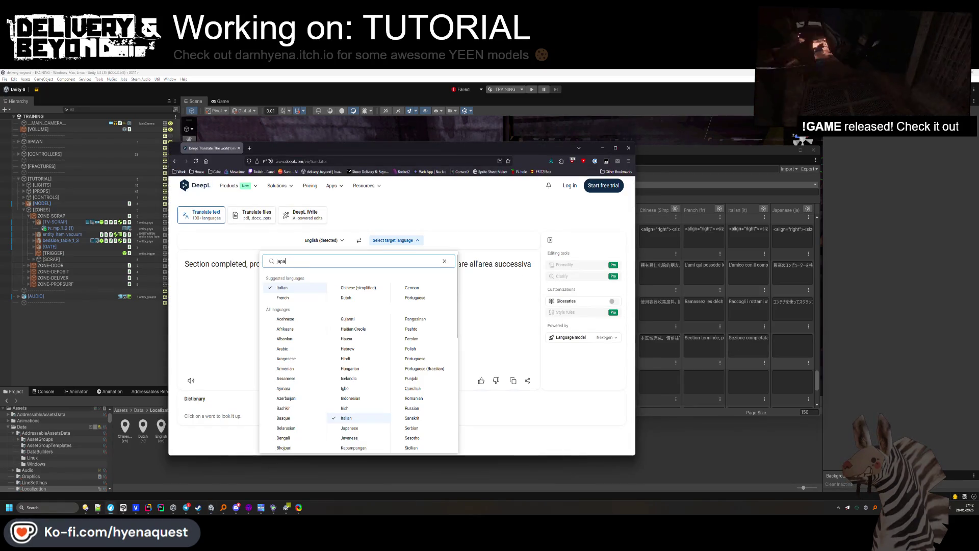
pyautogui.press('Return')
pyautogui.tripleClick(492, 265)
pyautogui.hotkey('ctrl', 'c')
pyautogui.hotkey('alt', 'Tab')
pyautogui.hotkey('ctrl', 'v')
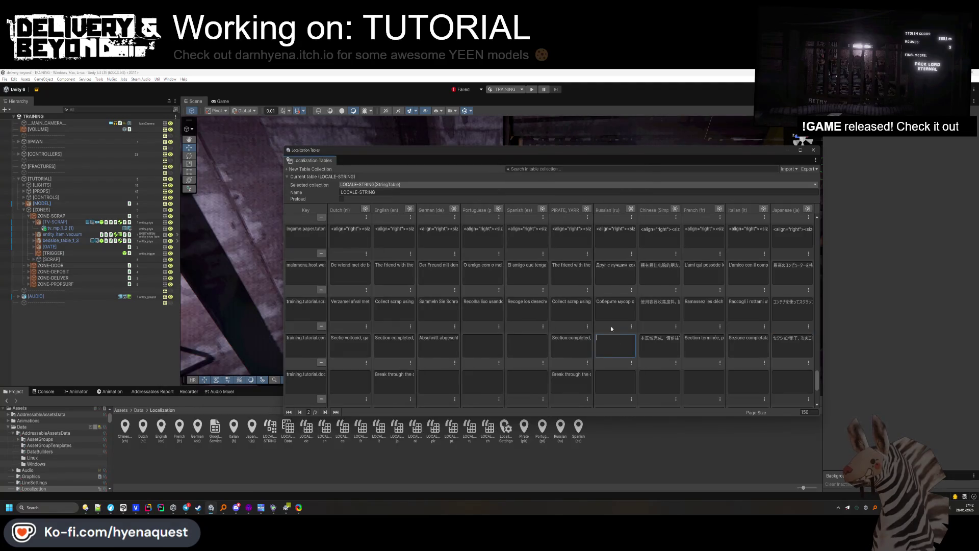
pyautogui.hotkey('alt', 'Tab')
pyautogui.click(393, 241)
pyautogui.write('russ')
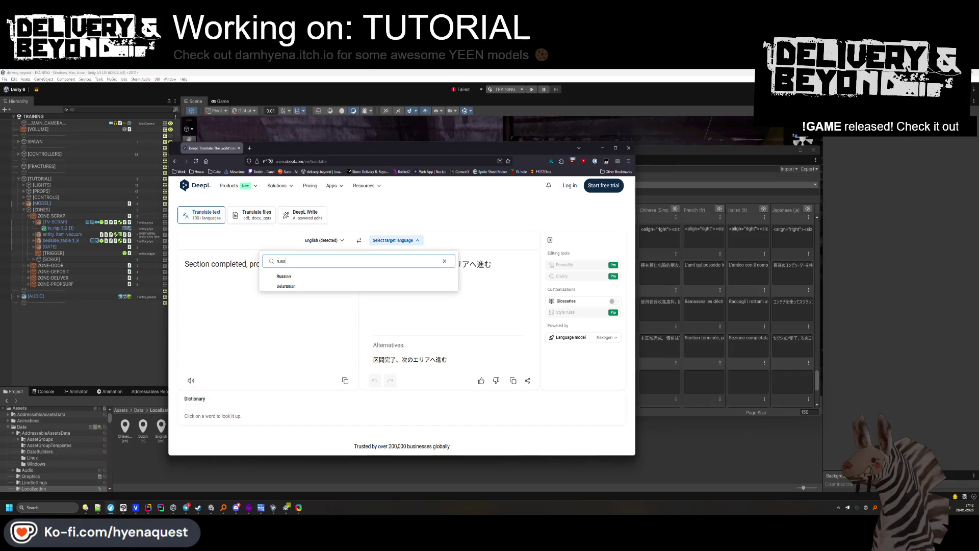
pyautogui.press('Return')
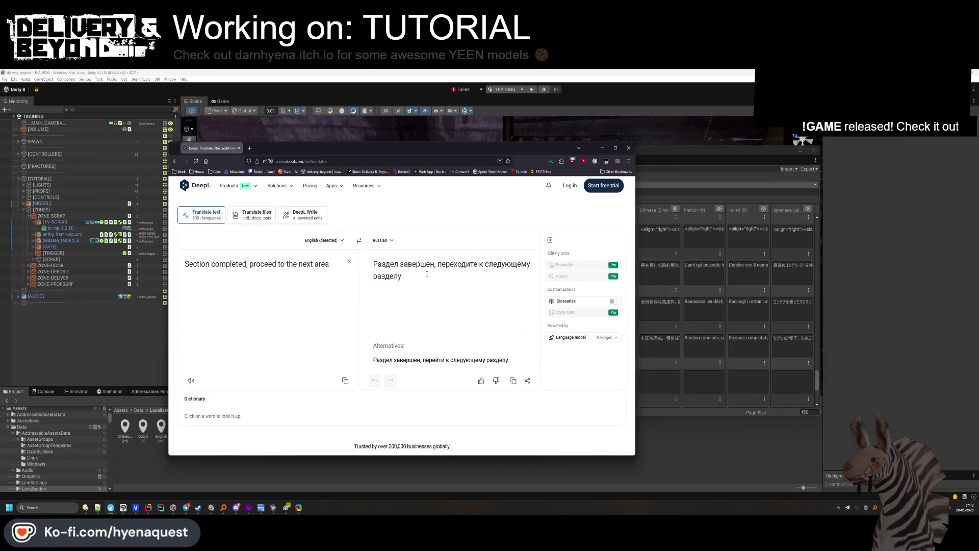
pyautogui.tripleClick(364, 264)
pyautogui.hotkey('ctrl', 'c')
pyautogui.hotkey('alt', 'Tab')
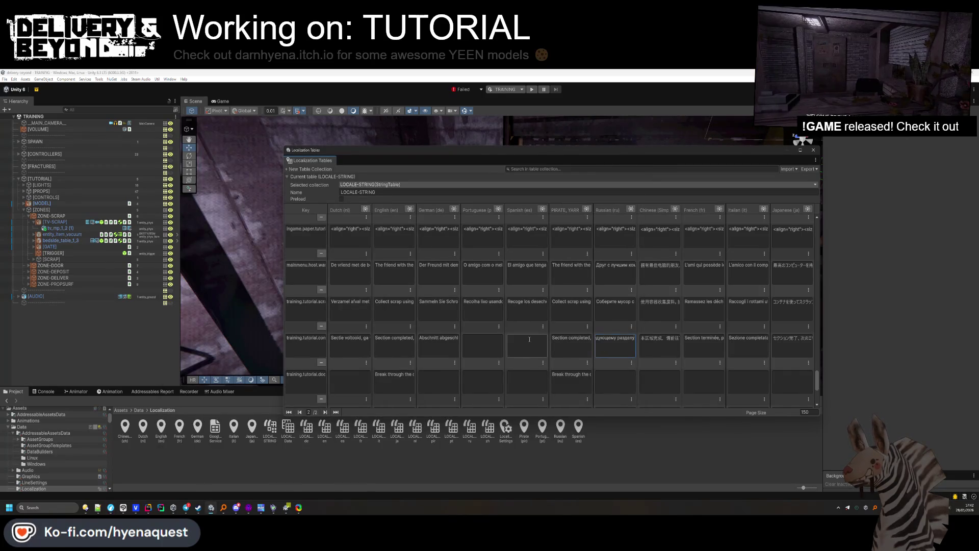
pyautogui.hotkey('alt', 'Tab')
# Add the Spanish and Portuguese translations to the table and confirm the Portuguese entry.
pyautogui.click(387, 243)
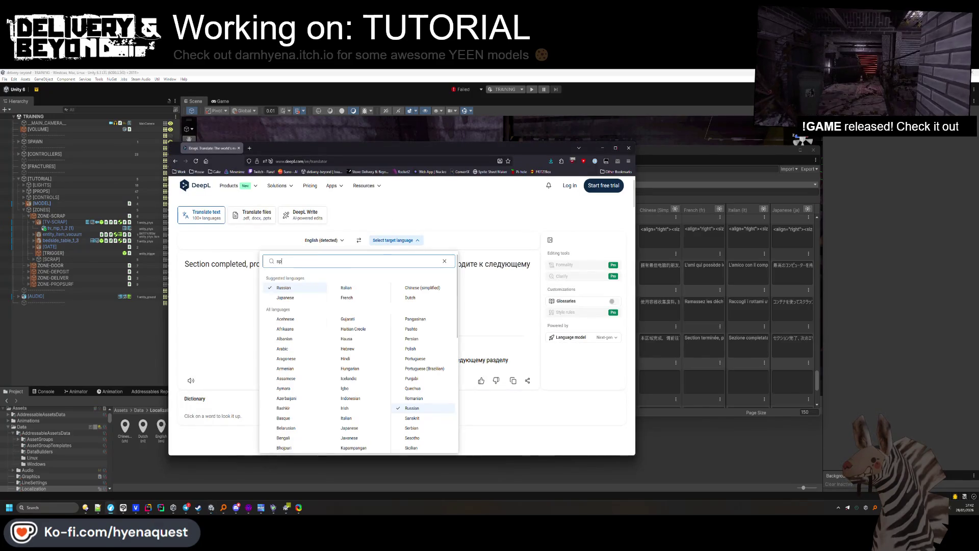
pyautogui.press('Return')
pyautogui.tripleClick(371, 261)
pyautogui.hotkey('ctrl', 'c')
pyautogui.hotkey('alt', 'Tab')
pyautogui.hotkey('alt', 'Tab')
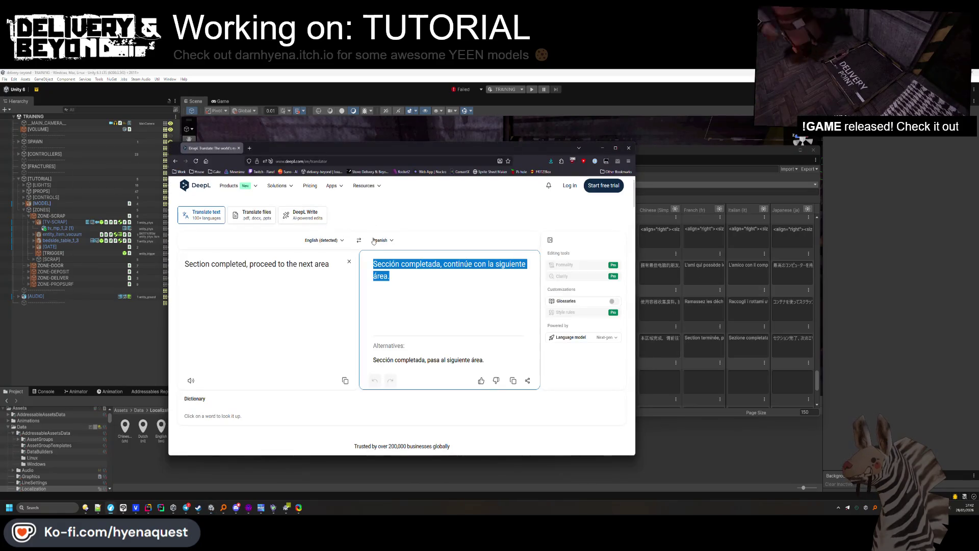
pyautogui.click(375, 240)
pyautogui.write('tu')
pyautogui.click(329, 275)
pyautogui.hotkey('ctrl', 'a')
pyautogui.hotkey('ctrl', 'c')
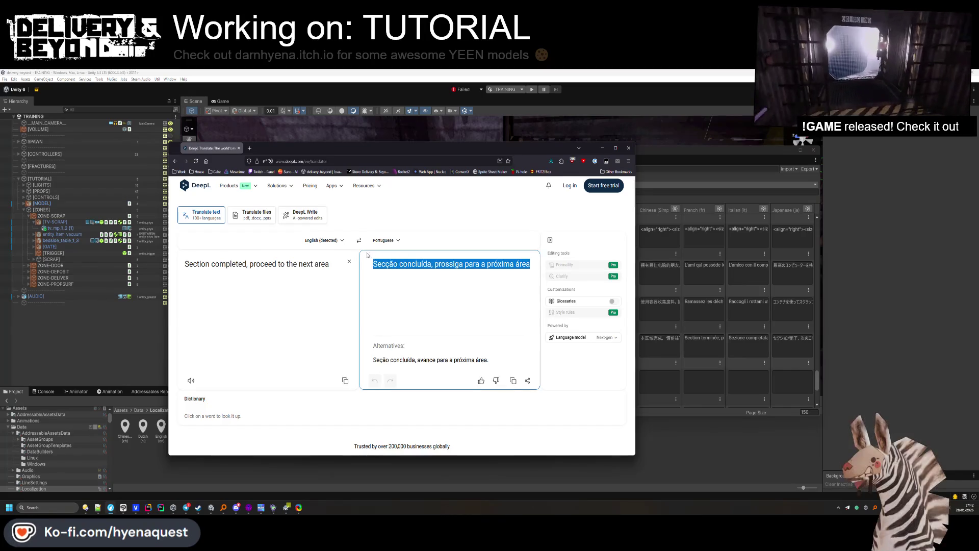
pyautogui.hotkey('alt', 'Tab')
pyautogui.hotkey('ctrl', 'v')
pyautogui.click(352, 382)
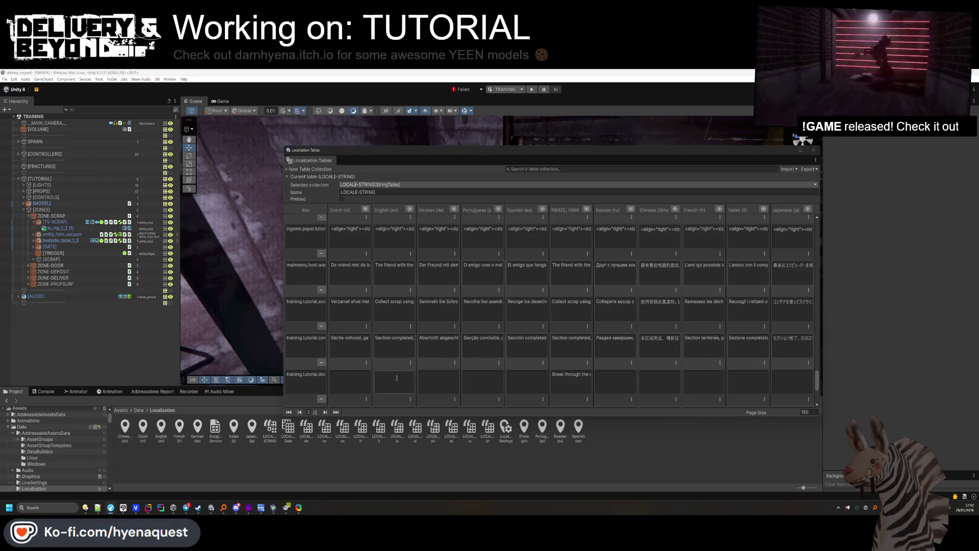
pyautogui.hotkey('alt', 'Tab')
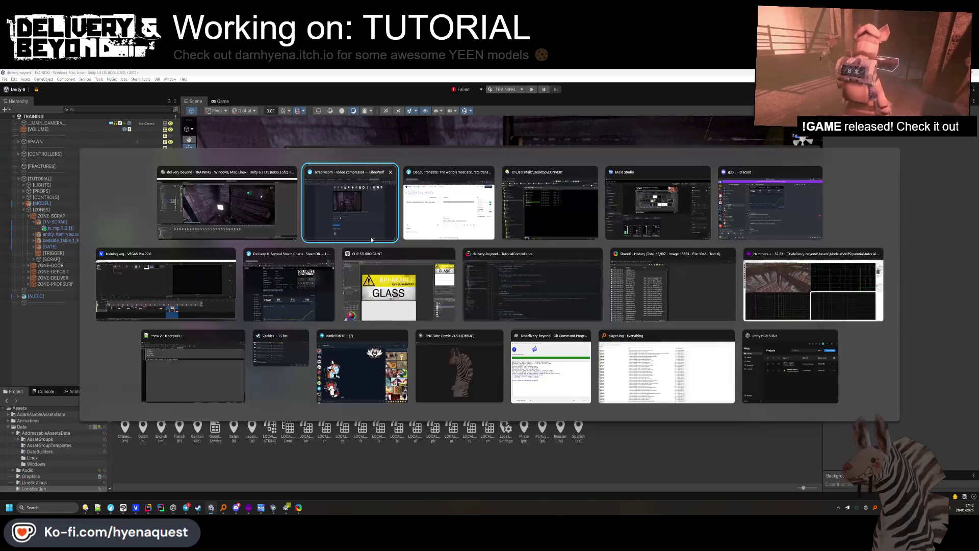
# Translate the door-breaking line in DeepL and enter the Portuguese version, reviewing alternatives for 'adereço'.
pyautogui.hotkey('alt', 'Tab')
pyautogui.hotkey('ctrl', 'a')
pyautogui.hotkey('ctrl', 'v')
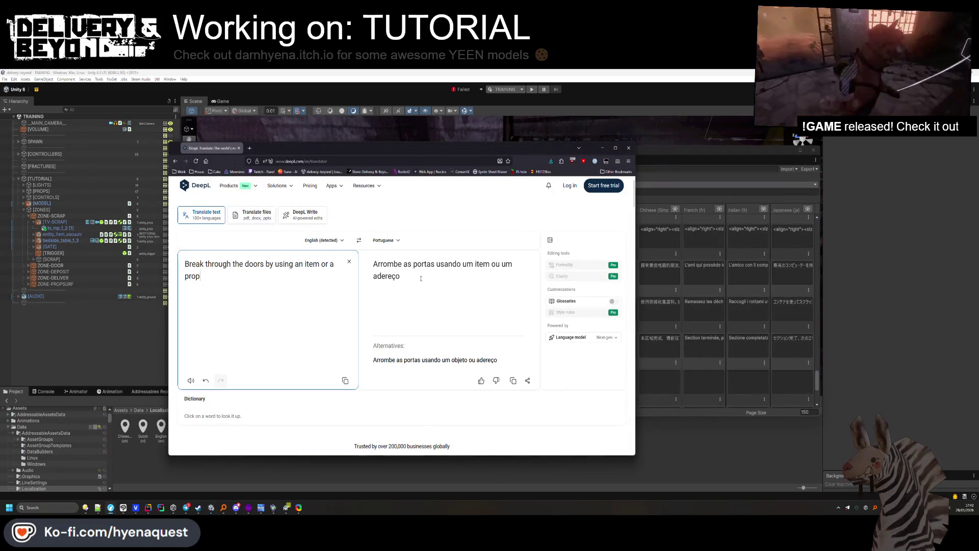
pyautogui.tripleClick(420, 278)
pyautogui.hotkey('alt', 'Tab')
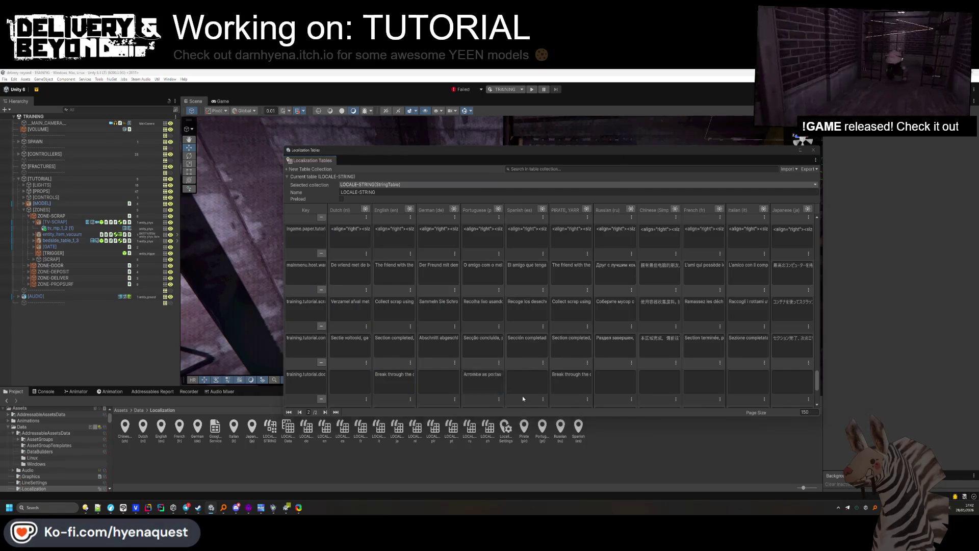
pyautogui.hotkey('alt', 'Tab')
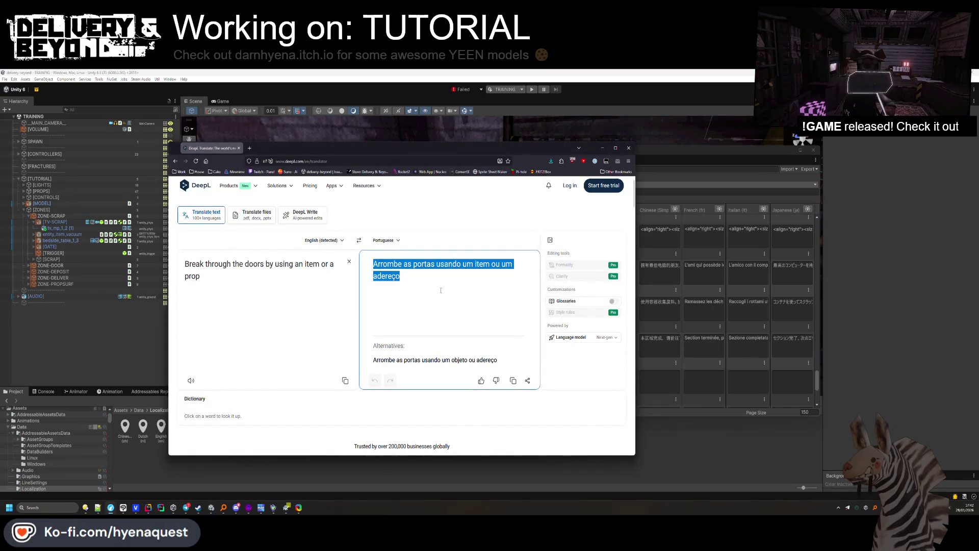
pyautogui.click(418, 282)
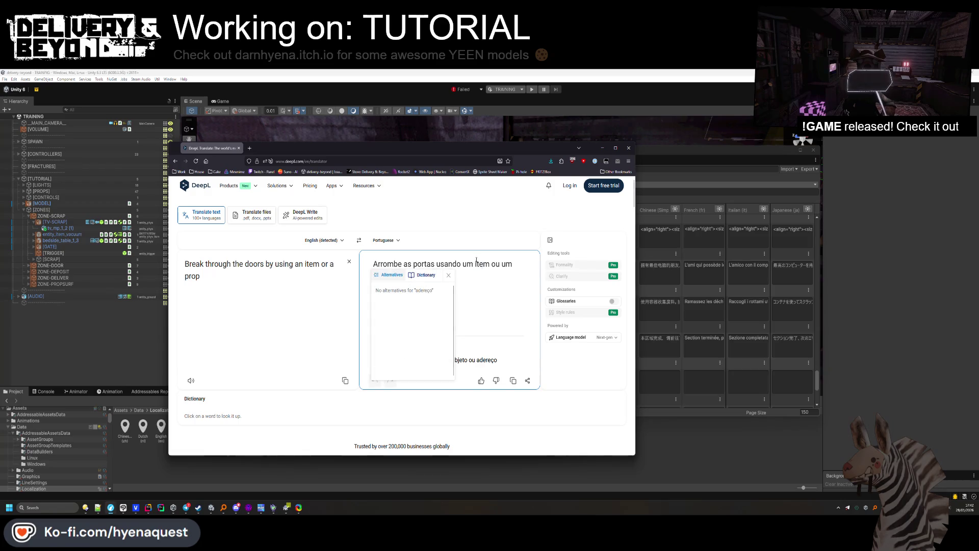
pyautogui.click(478, 277)
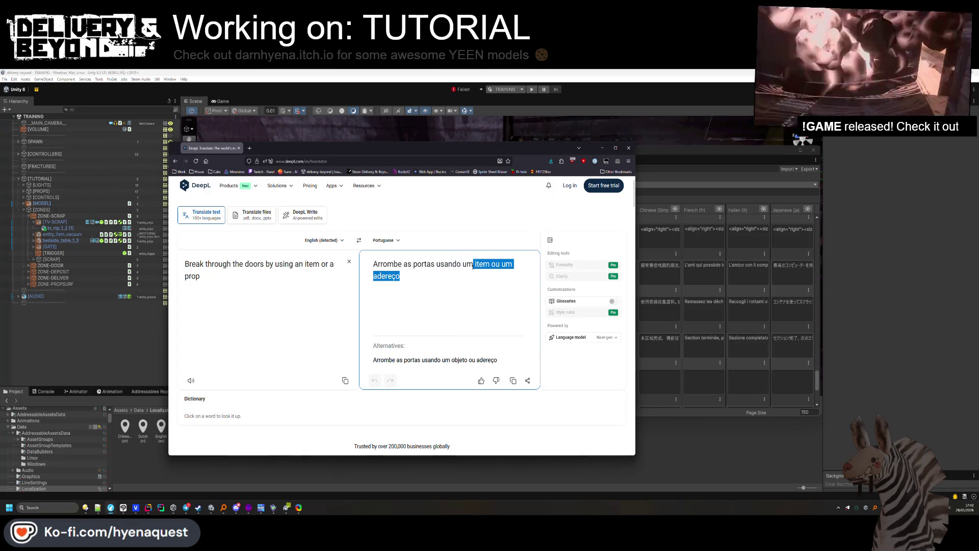
pyautogui.tripleClick(500, 264)
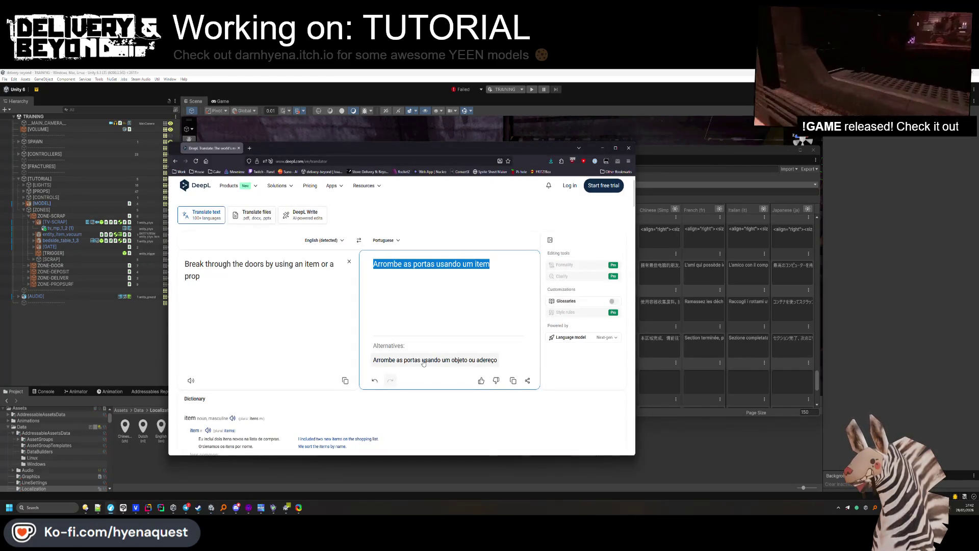
pyautogui.hotkey('alt', 'Tab')
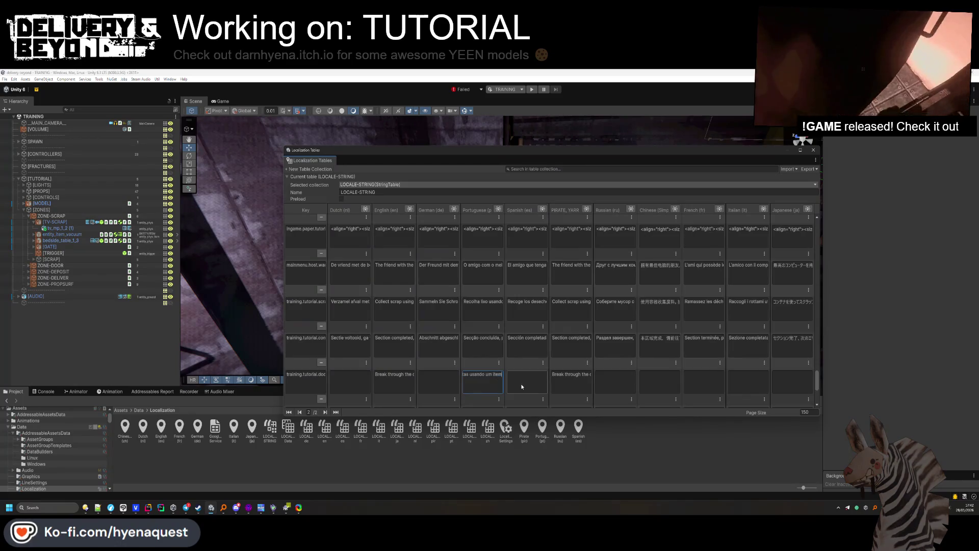
pyautogui.click(507, 381)
pyautogui.hotkey('alt', 'Tab')
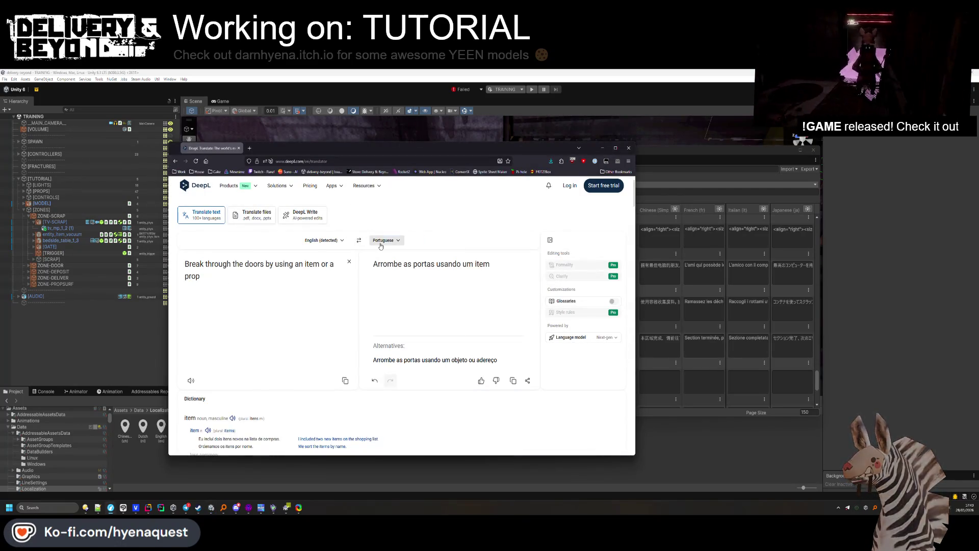
# Translate the door-breaking line into Spanish and copy it.
pyautogui.click(385, 240)
pyautogui.write('sp')
pyautogui.press('Return')
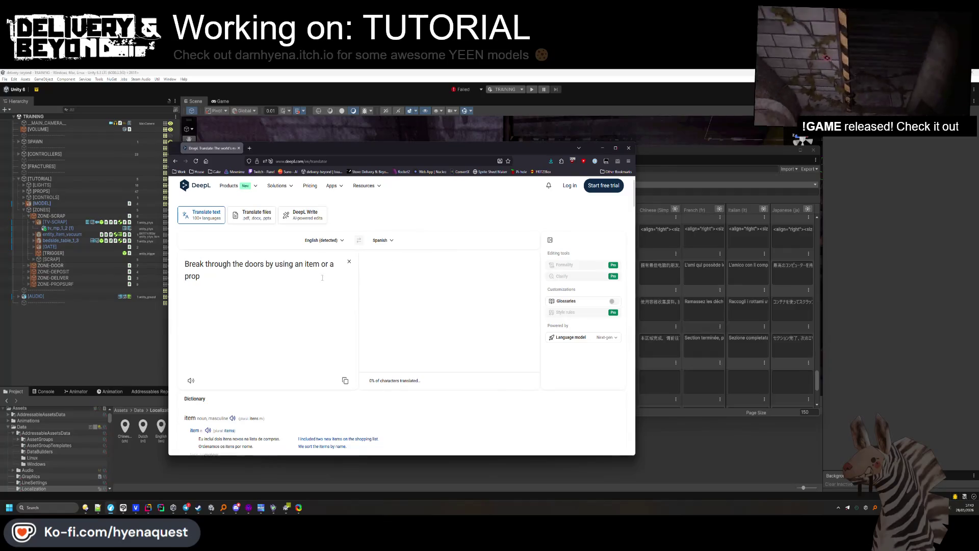
pyautogui.tripleClick(361, 265)
pyautogui.hotkey('ctrl', 'c')
pyautogui.hotkey('alt', 'Tab')
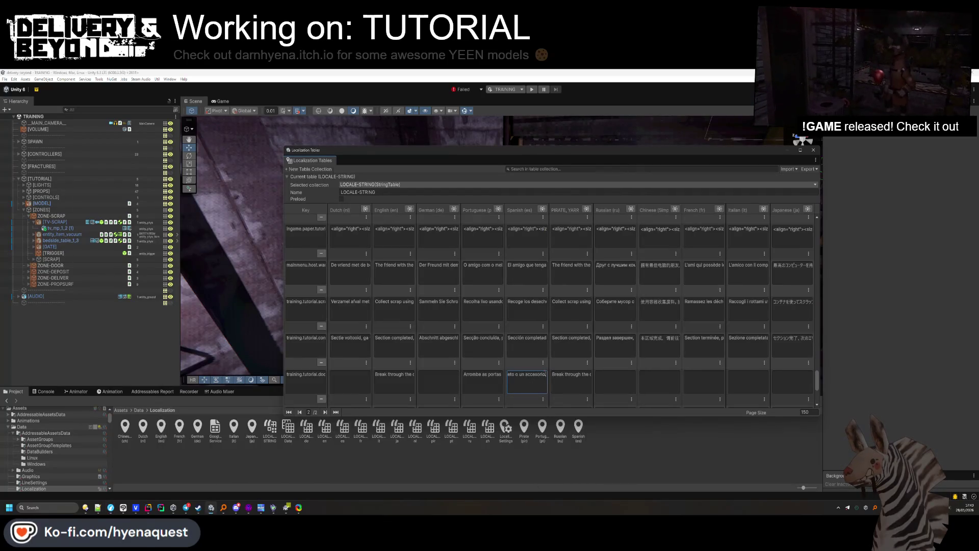
pyautogui.hotkey('alt', 'Tab')
# Translate the door-breaking line into German and put it in the German cell.
pyautogui.click(382, 240)
pyautogui.write('ge')
pyautogui.press('Return')
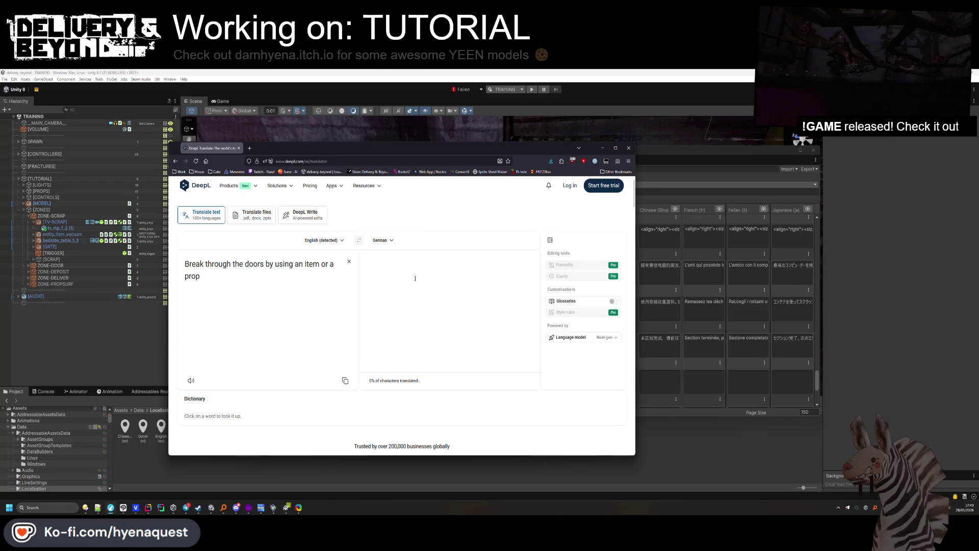
pyautogui.tripleClick(408, 279)
pyautogui.hotkey('ctrl', 'c')
pyautogui.hotkey('alt', 'Tab')
pyautogui.click(438, 380)
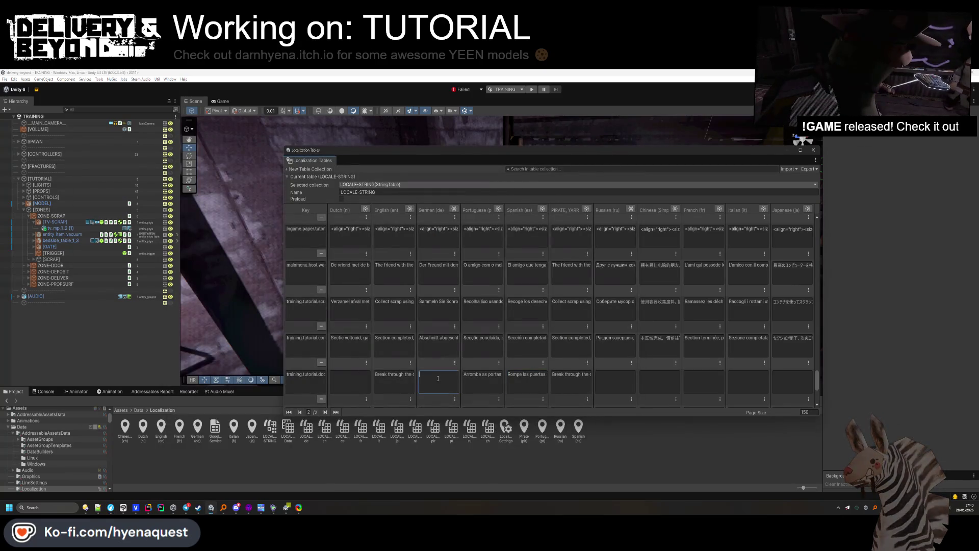
pyautogui.hotkey('alt', 'Tab')
# Translate the door-breaking line into Dutch and copy it.
pyautogui.click(385, 241)
pyautogui.write('du')
pyautogui.press('Return')
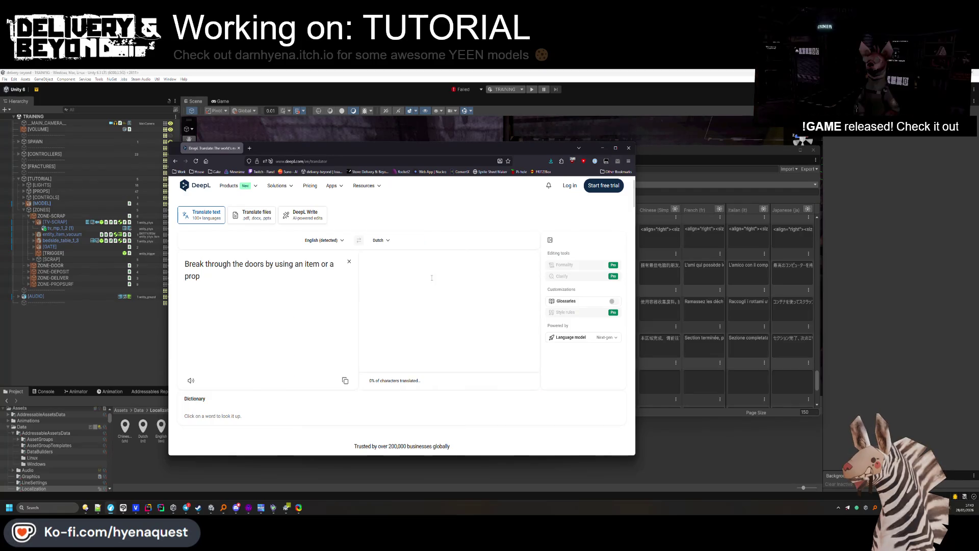
pyautogui.tripleClick(432, 270)
pyautogui.hotkey('ctrl', 'c')
pyautogui.hotkey('alt', 'Tab')
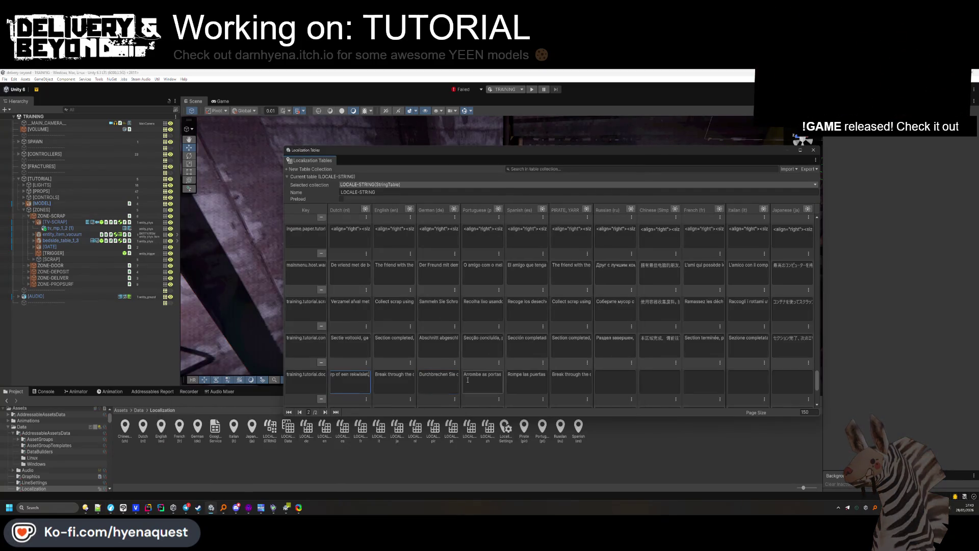
pyautogui.hotkey('alt', 'Tab')
# Translate the door-breaking line into Russian and copy it.
pyautogui.click(391, 239)
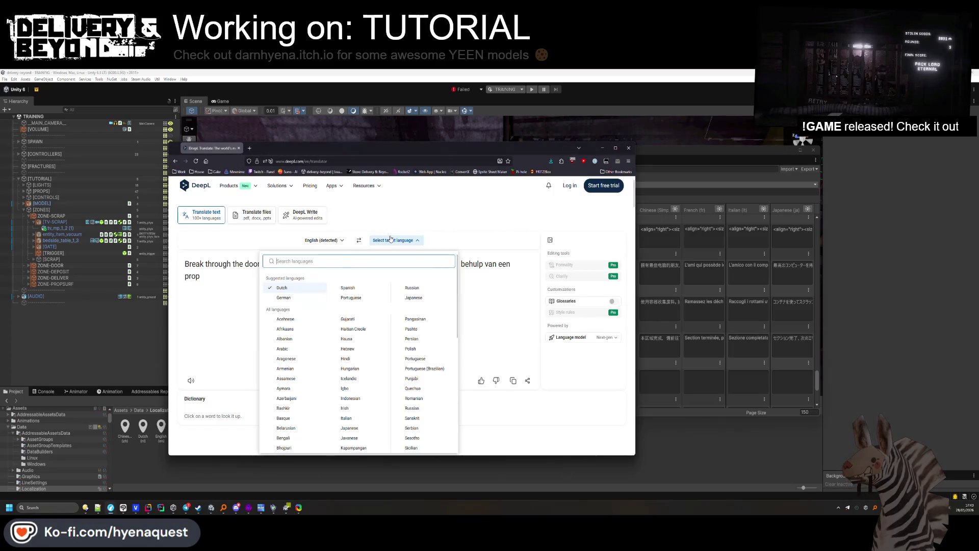
pyautogui.write('rus')
pyautogui.click(316, 277)
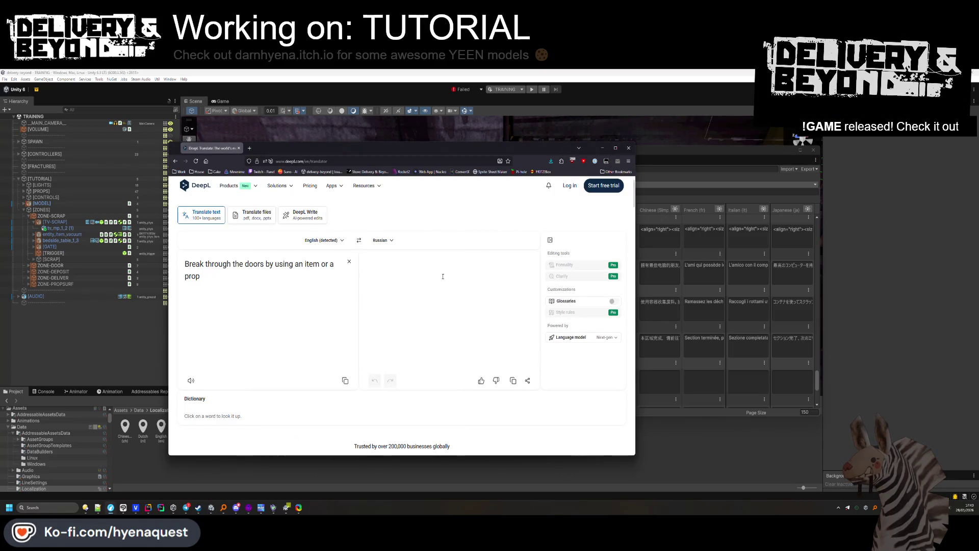
pyautogui.tripleClick(442, 277)
pyautogui.hotkey('ctrl', 'c')
pyautogui.hotkey('alt', 'Tab')
pyautogui.hotkey('alt', 'Tab')
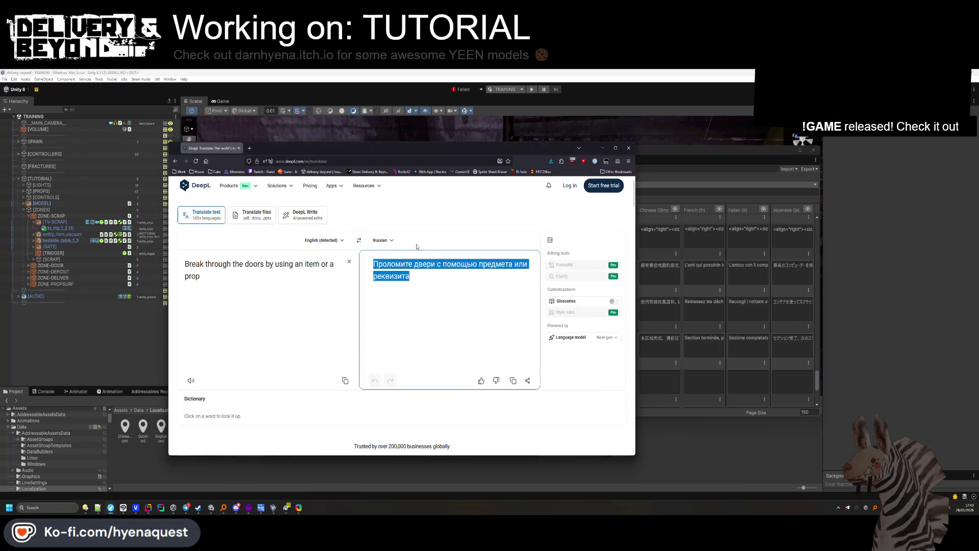
# Paste the Chinese (simplified) translation of the door-breaking line into the Chinese cell.
pyautogui.click(384, 240)
pyautogui.write('chine')
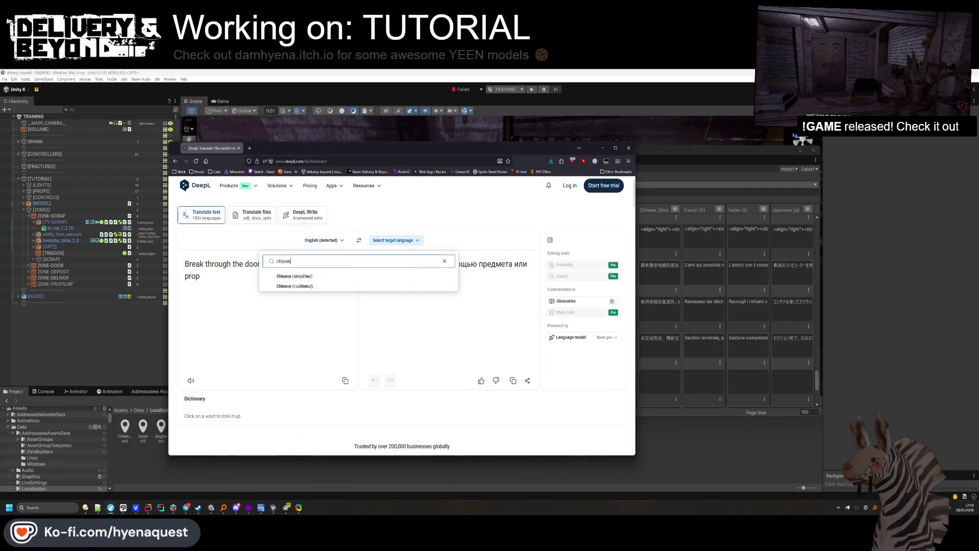
pyautogui.click(456, 275)
pyautogui.tripleClick(455, 272)
pyautogui.hotkey('ctrl', 'c')
pyautogui.hotkey('alt', 'Tab')
pyautogui.click(653, 382)
pyautogui.hotkey('ctrl', 'v')
pyautogui.hotkey('alt', 'Tab')
# Paste the French translation of the door-breaking line into the French cell.
pyautogui.click(403, 240)
pyautogui.write('fre')
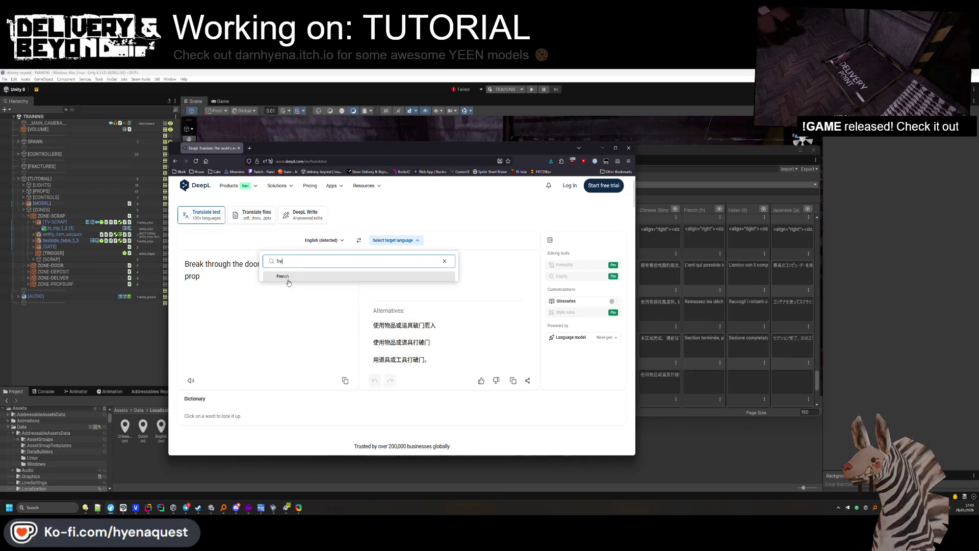
pyautogui.click(282, 276)
pyautogui.tripleClick(455, 273)
pyautogui.hotkey('ctrl', 'c')
pyautogui.hotkey('alt', 'Tab')
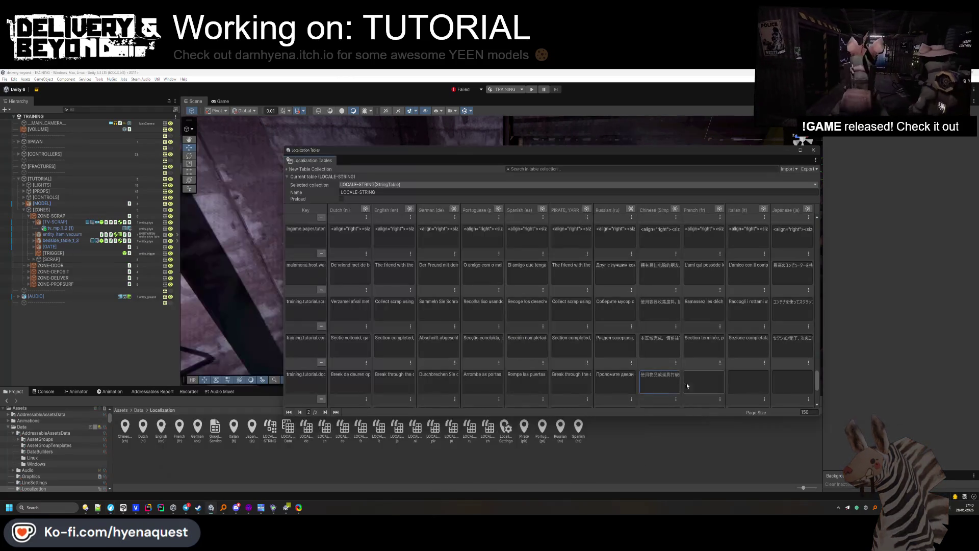
pyautogui.click(704, 382)
pyautogui.hotkey('ctrl', 'v')
pyautogui.hotkey('alt', 'Tab')
# Paste the Italian translation of the door-breaking line into the Italian cell.
pyautogui.click(393, 240)
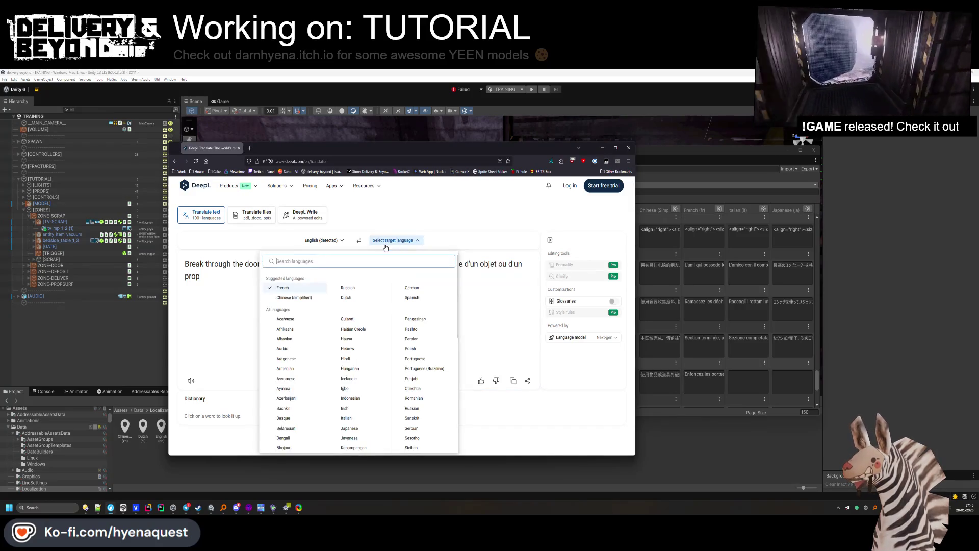
pyautogui.write('ita')
pyautogui.click(282, 275)
pyautogui.tripleClick(390, 279)
pyautogui.hotkey('ctrl', 'c')
pyautogui.hotkey('alt', 'Tab')
pyautogui.click(748, 382)
pyautogui.hotkey('ctrl', 'v')
pyautogui.hotkey('alt', 'Tab')
# Paste the Japanese translation of the door-breaking line into the Japanese cell.
pyautogui.click(378, 240)
pyautogui.write('a')
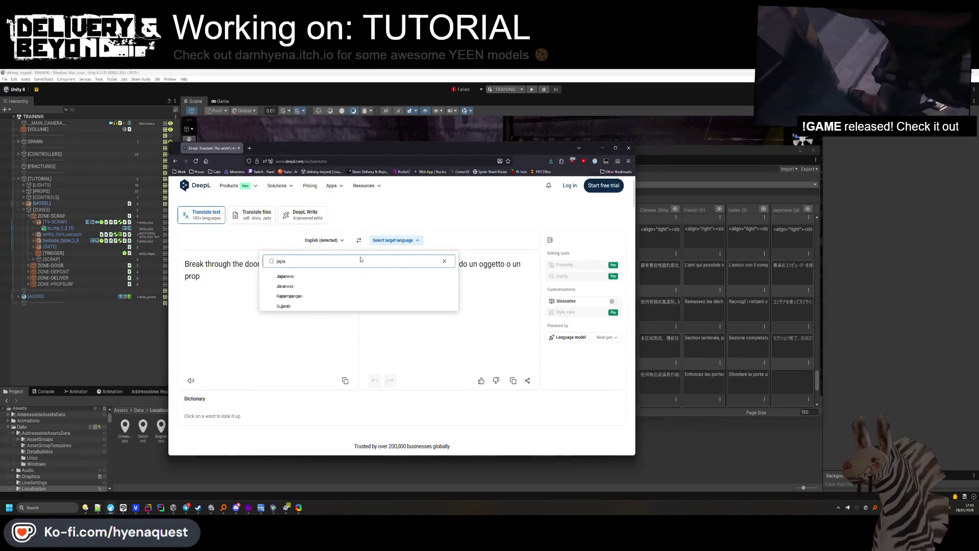
pyautogui.press('Return')
pyautogui.moveTo(506, 264); pyautogui.dragTo(372, 264)
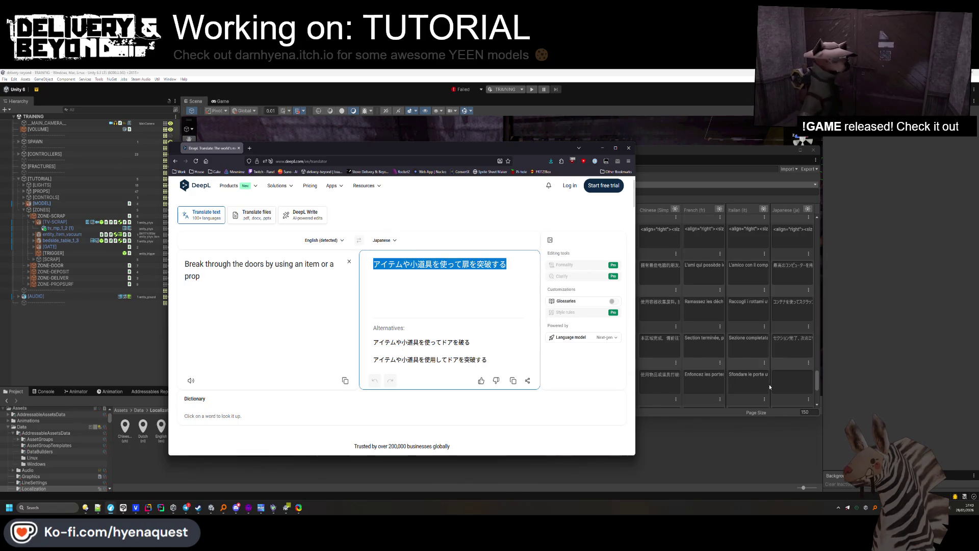
pyautogui.click(771, 387)
pyautogui.hotkey('ctrl', 'v')
# Translate the deposit-container line into Japanese for its empty Japanese cell.
pyautogui.scroll(-2, 711, 347)
pyautogui.click(396, 352)
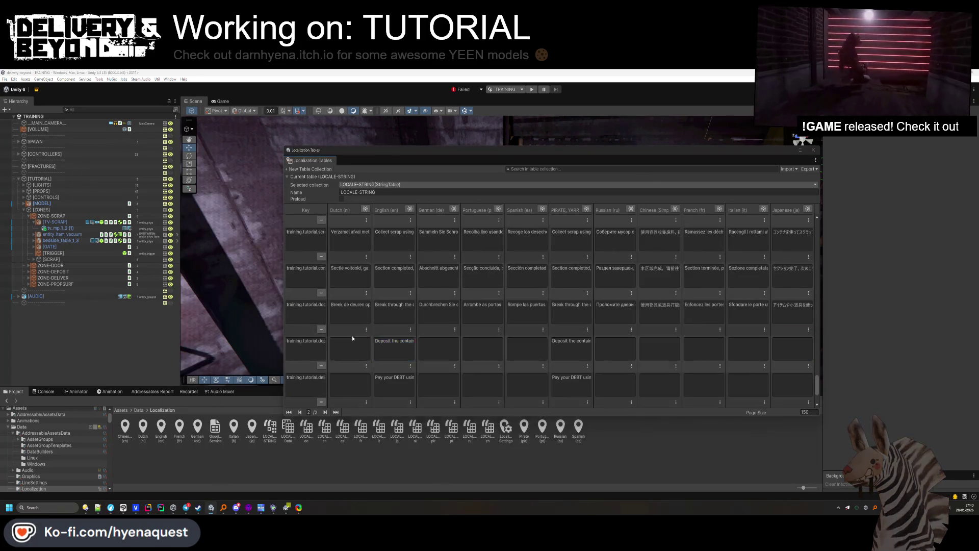
pyautogui.hotkey('ctrl', 'c')
pyautogui.hotkey('alt', 'Tab')
pyautogui.click(331, 296)
pyautogui.hotkey('ctrl', 'a')
pyautogui.hotkey('ctrl', 'v')
pyautogui.click(492, 265)
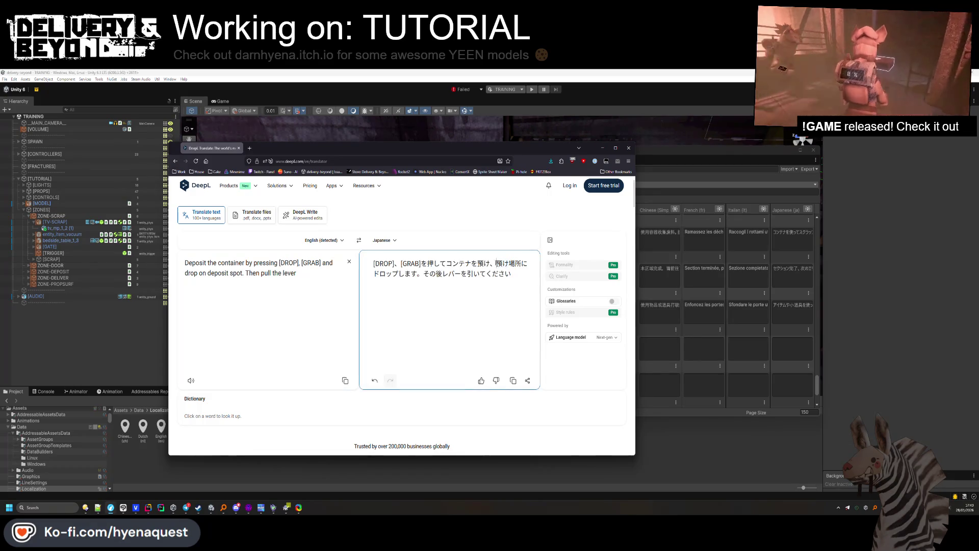
pyautogui.hotkey('ctrl', 'a')
pyautogui.click(787, 382)
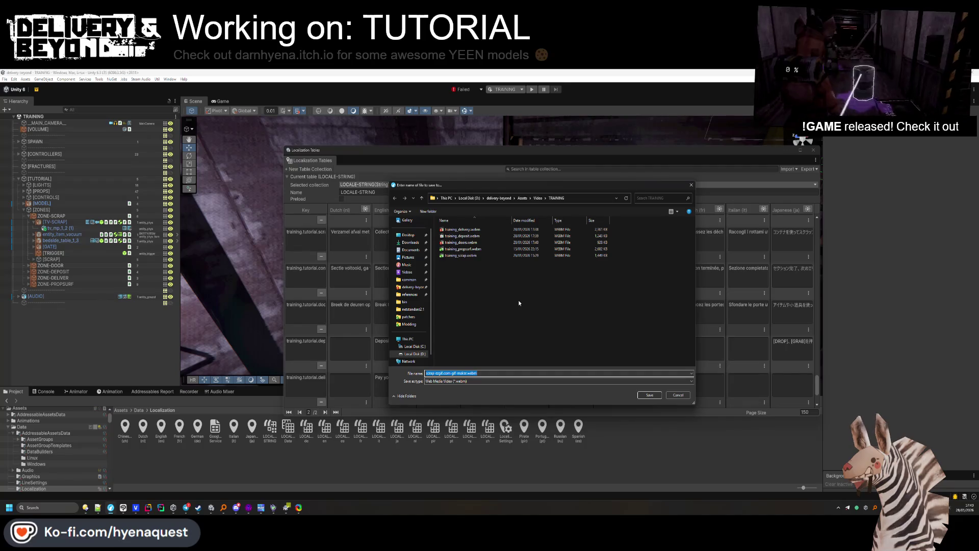
pyautogui.click(462, 255)
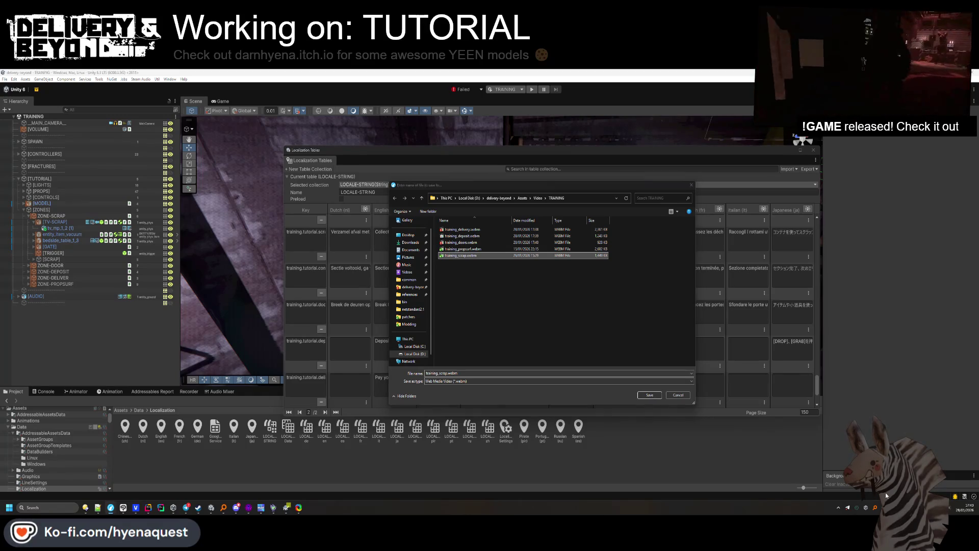
# Save the video over the existing training_scrap.webm, confirming the replacement.
pyautogui.click(678, 395)
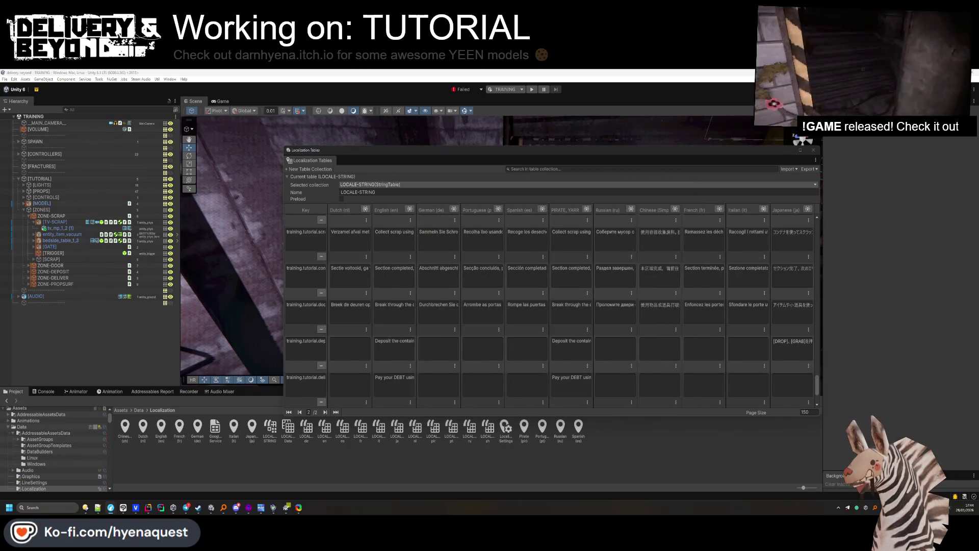
pyautogui.click(460, 255)
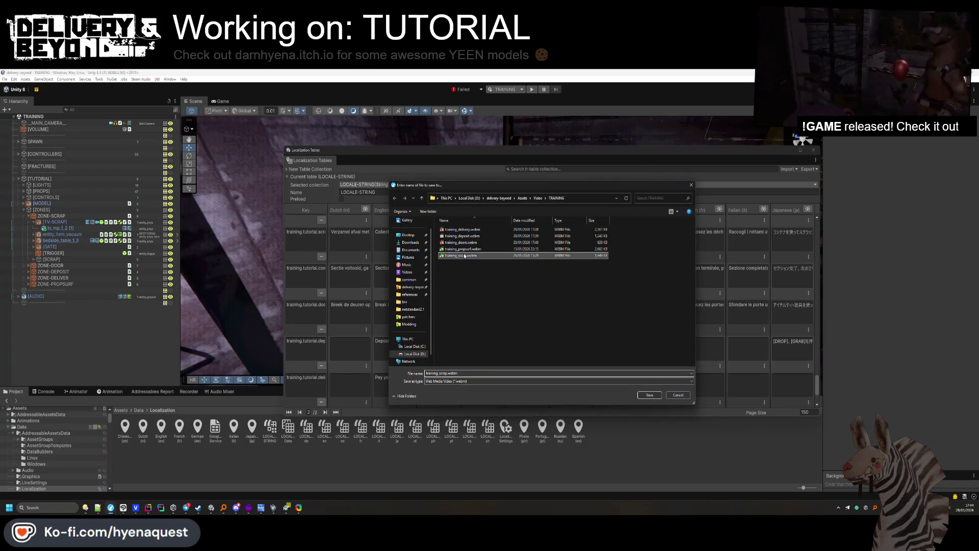
pyautogui.click(649, 395)
pyautogui.click(502, 287)
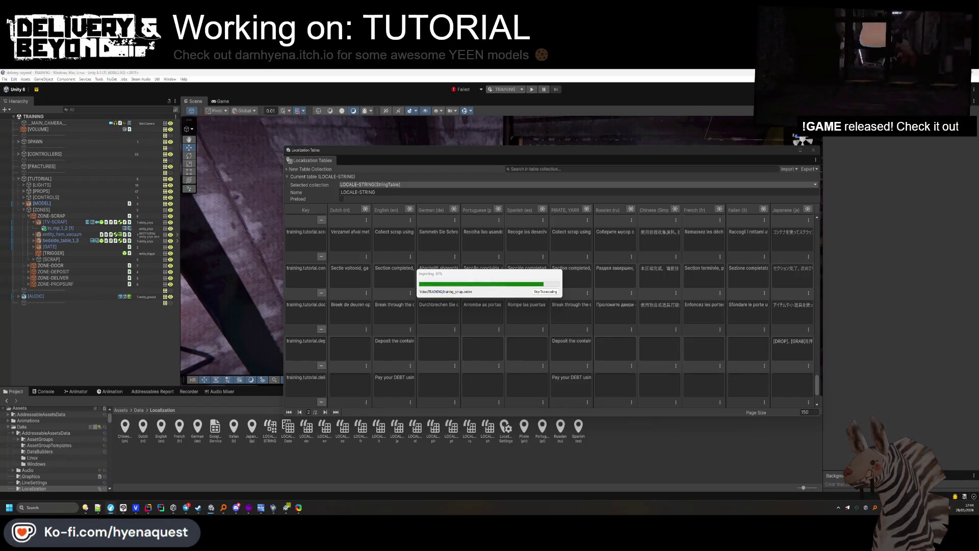
# Select surf.webm in the CONVERT folder, then bring the Localization Tables forward.
pyautogui.hotkey('alt', 'Tab')
pyautogui.click(551, 286)
pyautogui.keyDown('ctrl'); pyautogui.click(397, 285); pyautogui.keyUp('ctrl')
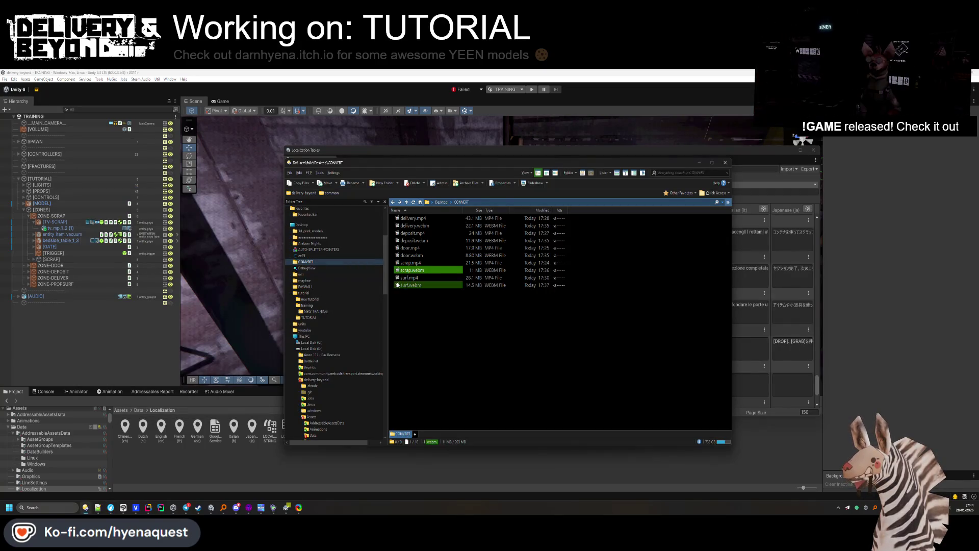
pyautogui.click(407, 288)
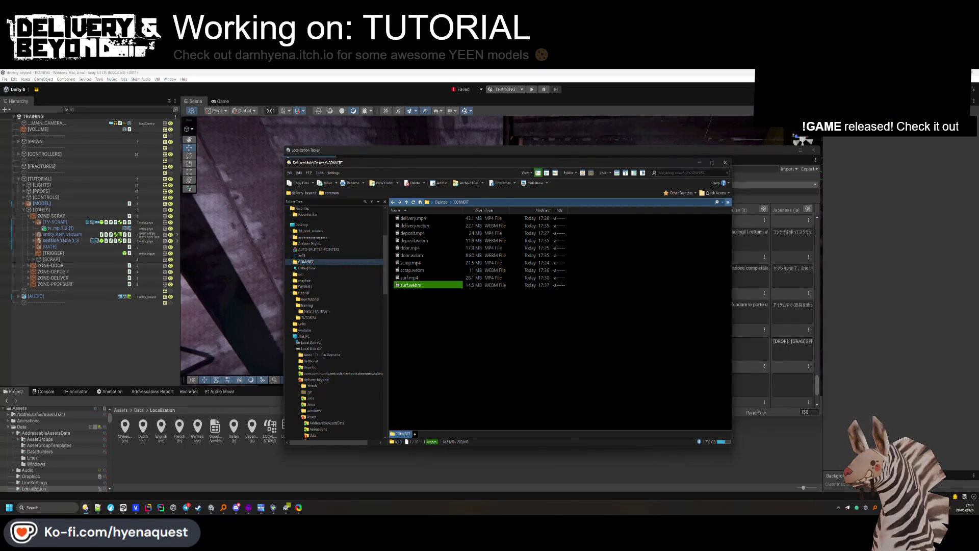
pyautogui.click(765, 384)
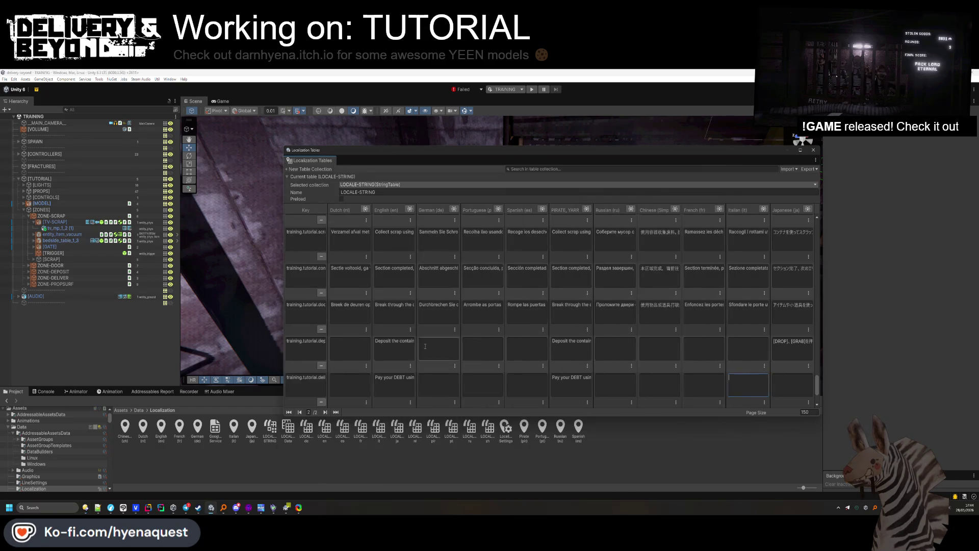
pyautogui.hotkey('alt', 'Tab')
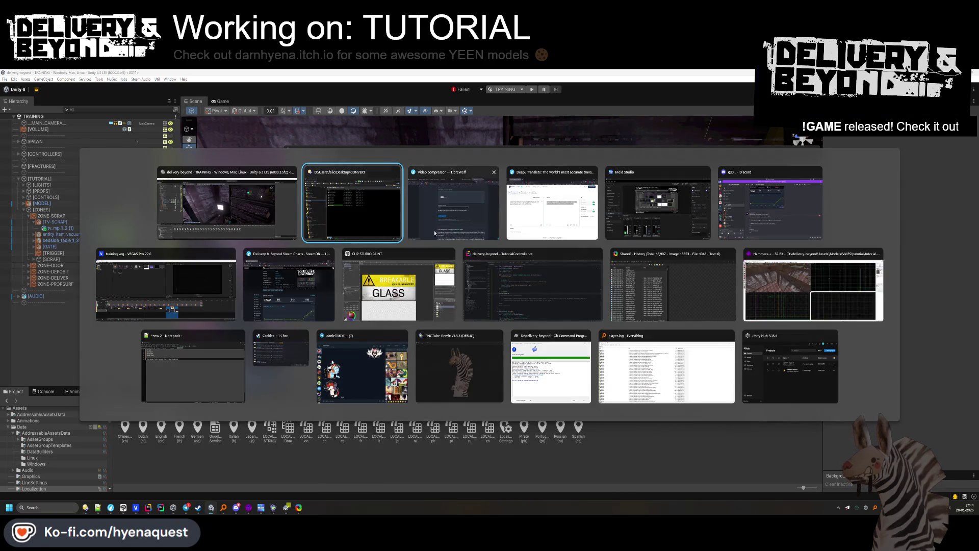
# Translate the deposit-container line into French in DeepL and paste it into the deposit row's French cell.
pyautogui.click(544, 220)
pyautogui.click(382, 240)
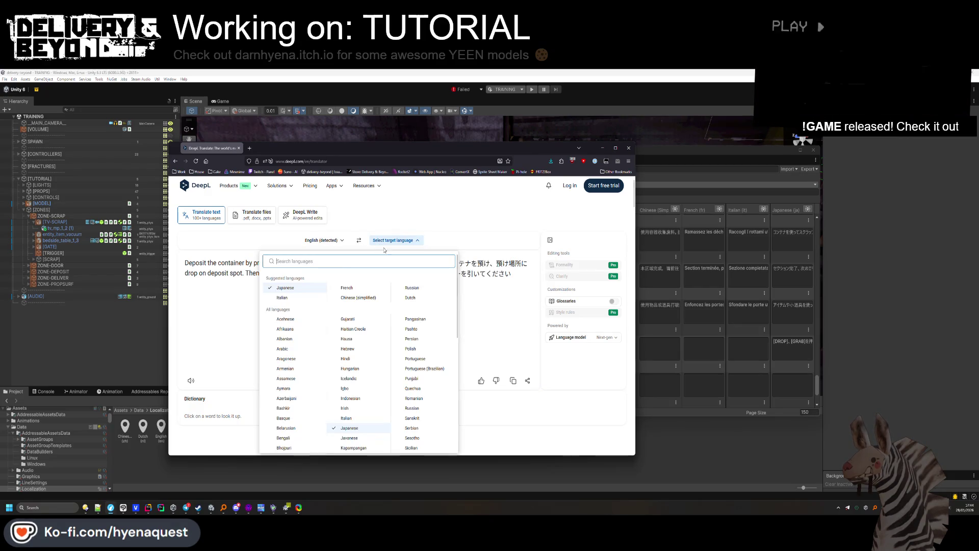
pyautogui.click(339, 286)
pyautogui.tripleClick(427, 282)
pyautogui.click(696, 373)
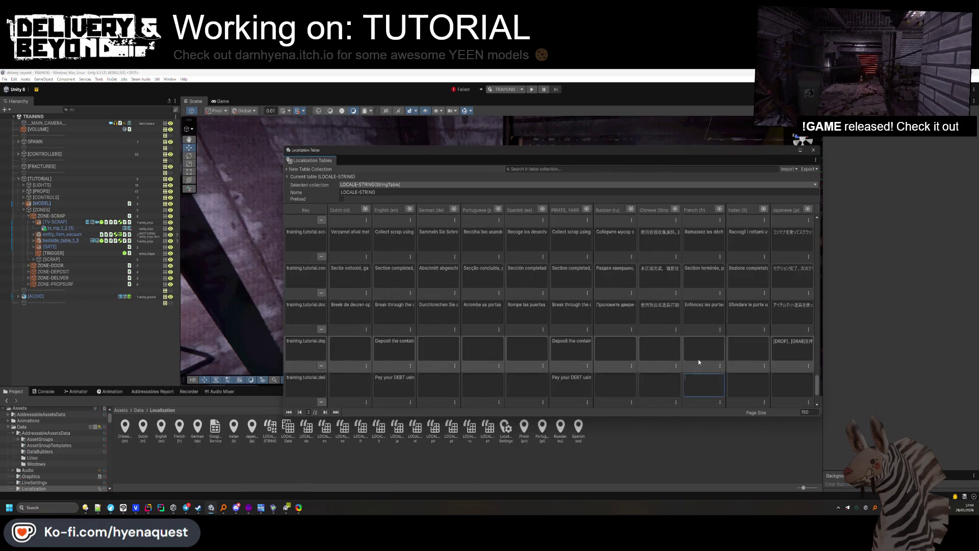
pyautogui.hotkey('ctrl', 'v')
# Fill the deposit row's Italian cell with DeepL's Italian translation.
pyautogui.hotkey('alt', 'Tab')
pyautogui.click(396, 240)
pyautogui.write('ital')
pyautogui.press('Return')
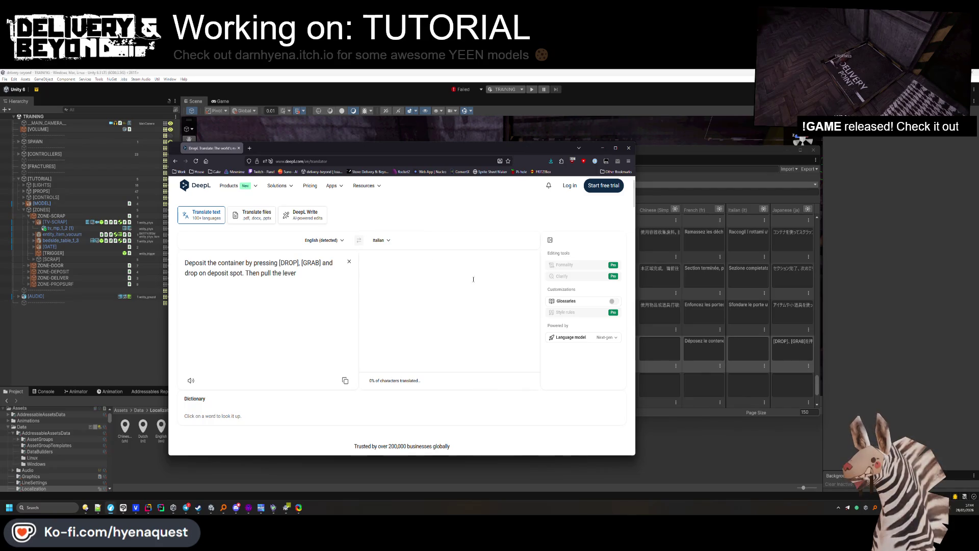
pyautogui.tripleClick(448, 268)
pyautogui.hotkey('ctrl', 'c')
pyautogui.click(748, 348)
pyautogui.hotkey('ctrl', 'v')
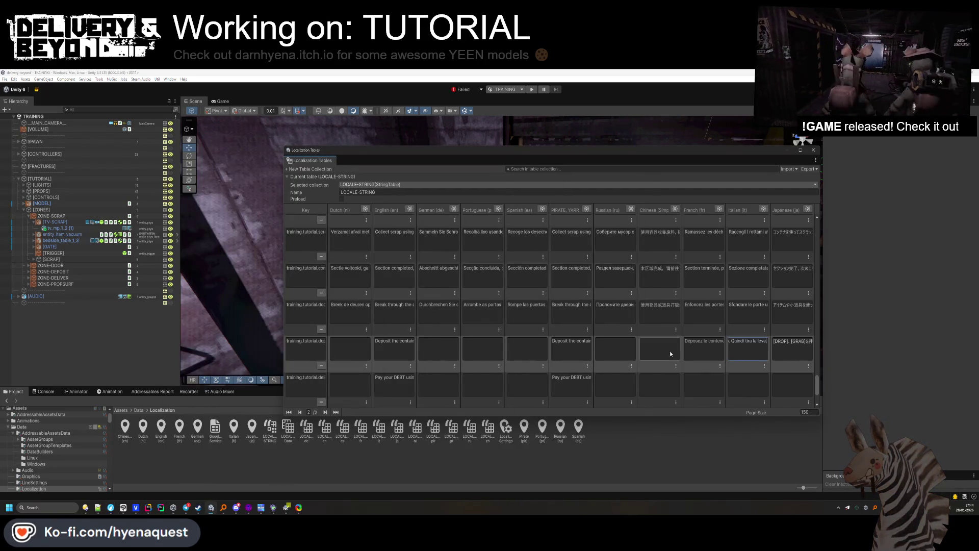
# Fill the deposit row's Chinese cell with DeepL's simplified Chinese translation.
pyautogui.hotkey('alt', 'Tab')
pyautogui.click(396, 240)
pyautogui.write('chine')
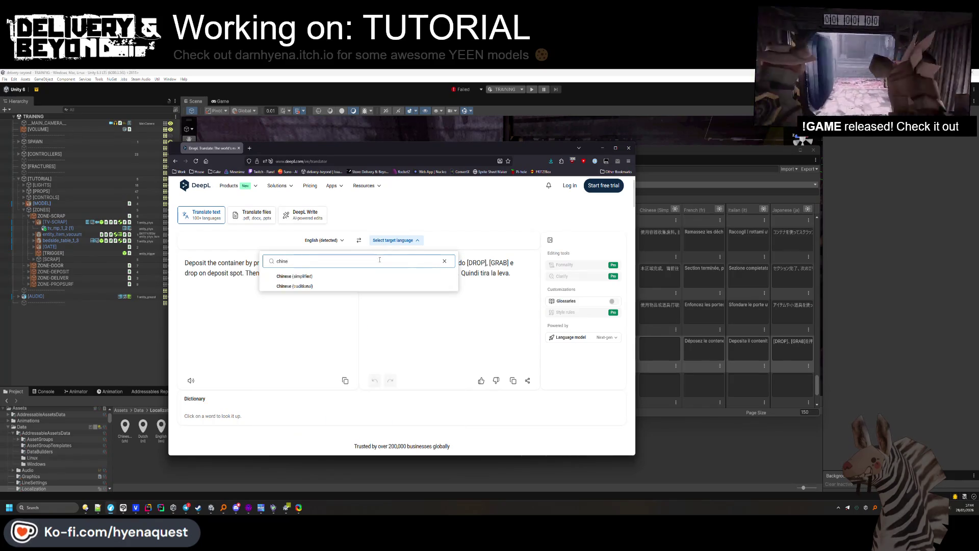
pyautogui.click(356, 279)
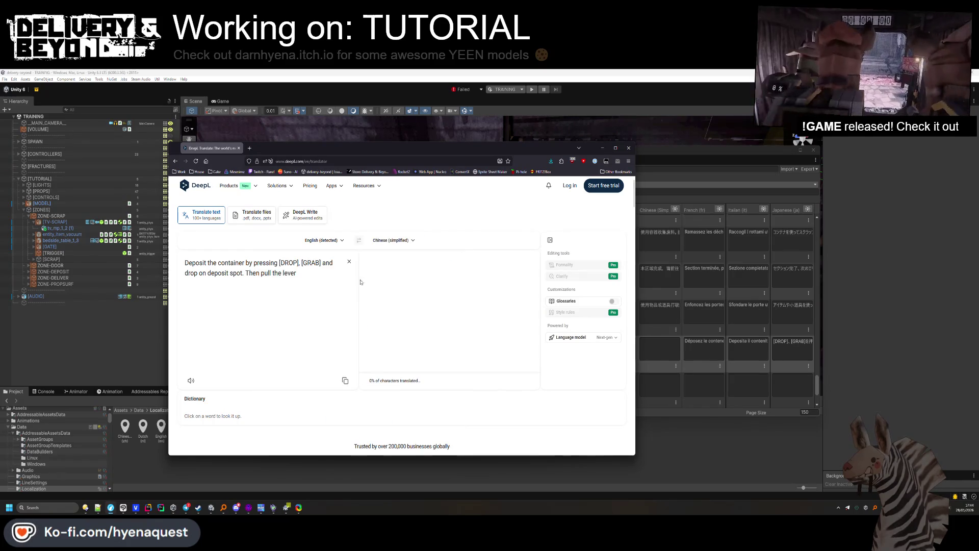
pyautogui.tripleClick(449, 265)
pyautogui.hotkey('ctrl', 'c')
pyautogui.click(653, 343)
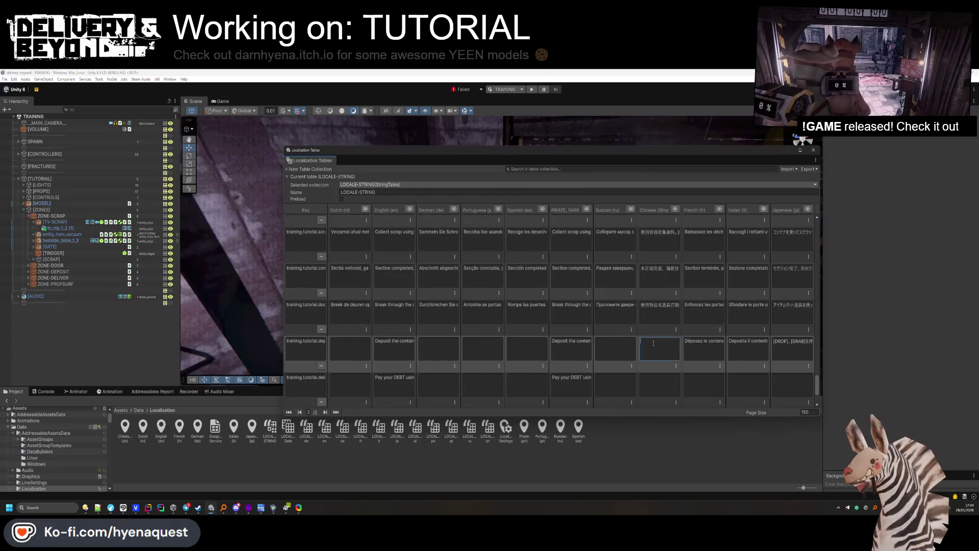
# Fill the deposit row's Russian cell with DeepL's Russian translation.
pyautogui.hotkey('alt', 'Tab')
pyautogui.click(410, 240)
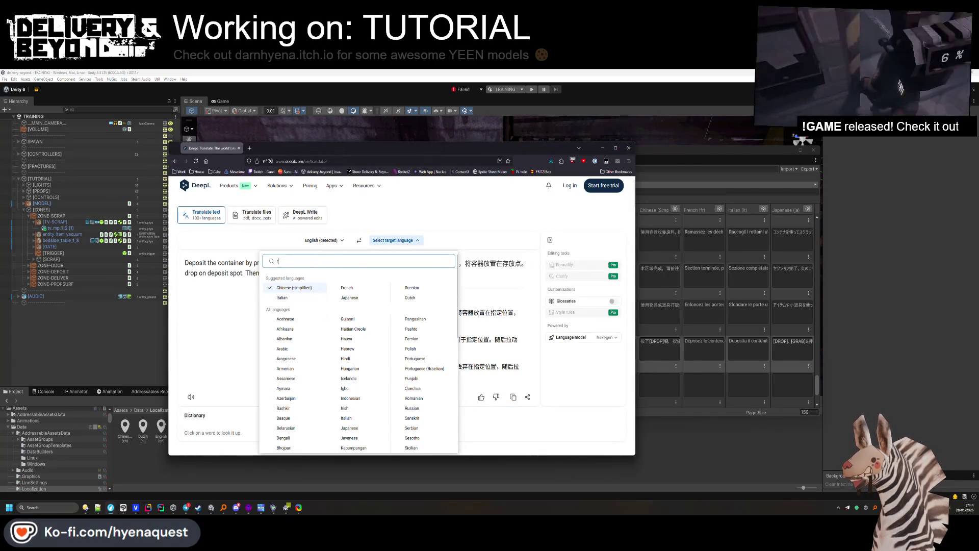
pyautogui.click(437, 275)
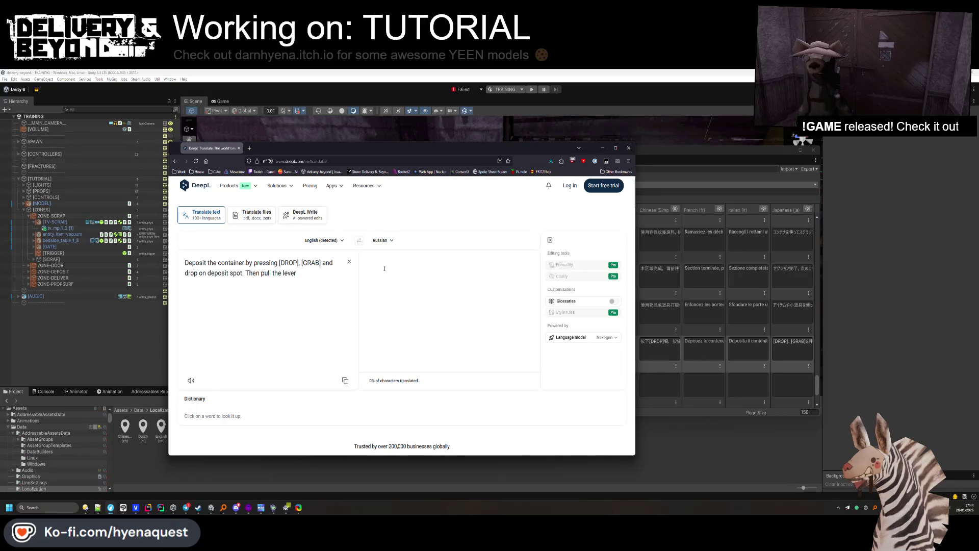
pyautogui.tripleClick(373, 263)
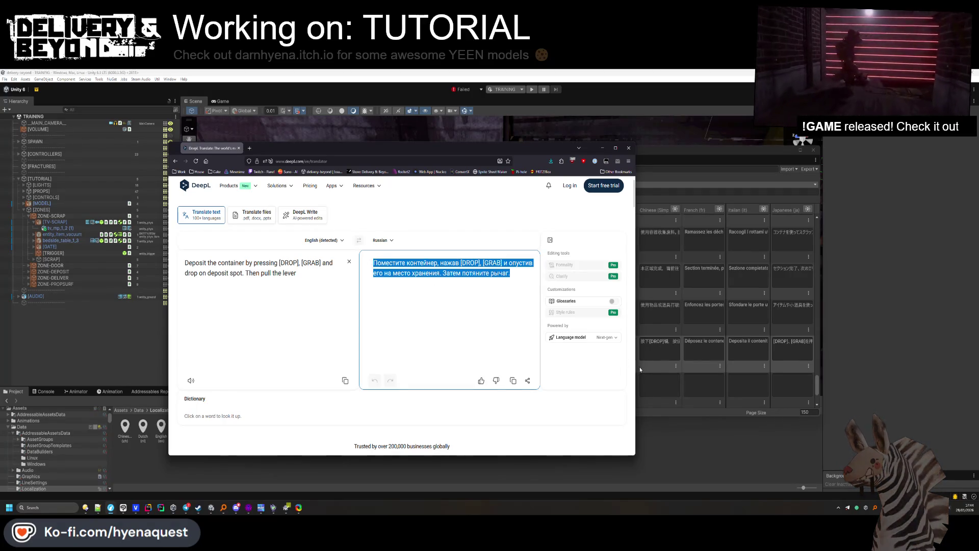
pyautogui.click(639, 366)
pyautogui.click(595, 348)
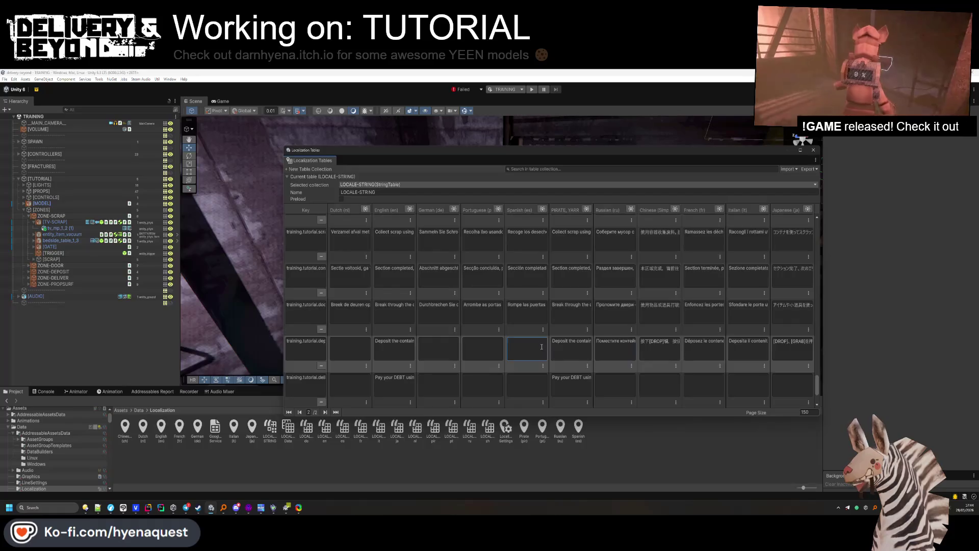
# Fill the deposit row's Spanish cell with DeepL's Spanish translation.
pyautogui.hotkey('alt', 'Tab')
pyautogui.click(393, 240)
pyautogui.write('spanish')
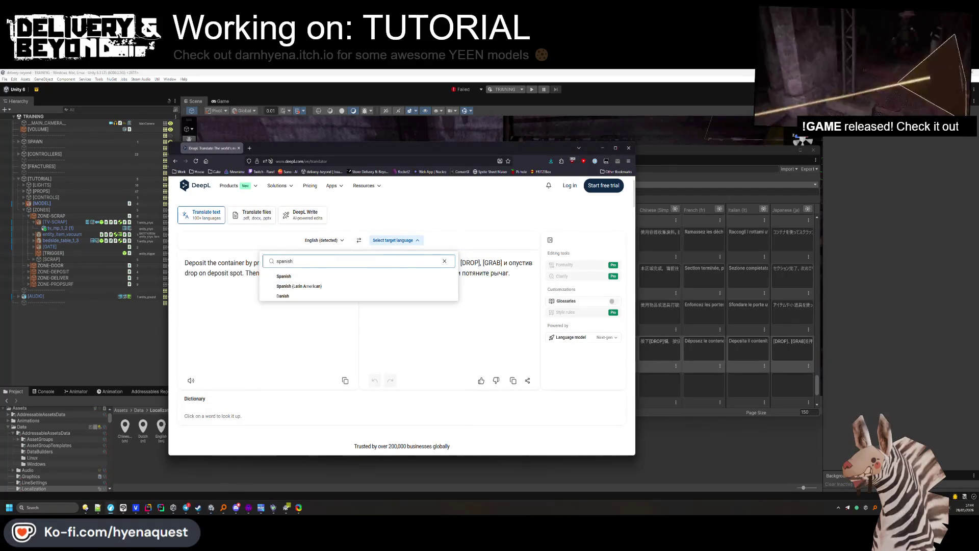
pyautogui.press('Return')
pyautogui.tripleClick(437, 283)
pyautogui.hotkey('alt', 'Tab')
pyautogui.hotkey('alt', 'Tab')
# Paste DeepL's Portuguese translation into the deposit row's Portuguese cell.
pyautogui.click(390, 242)
pyautogui.write('rtu')
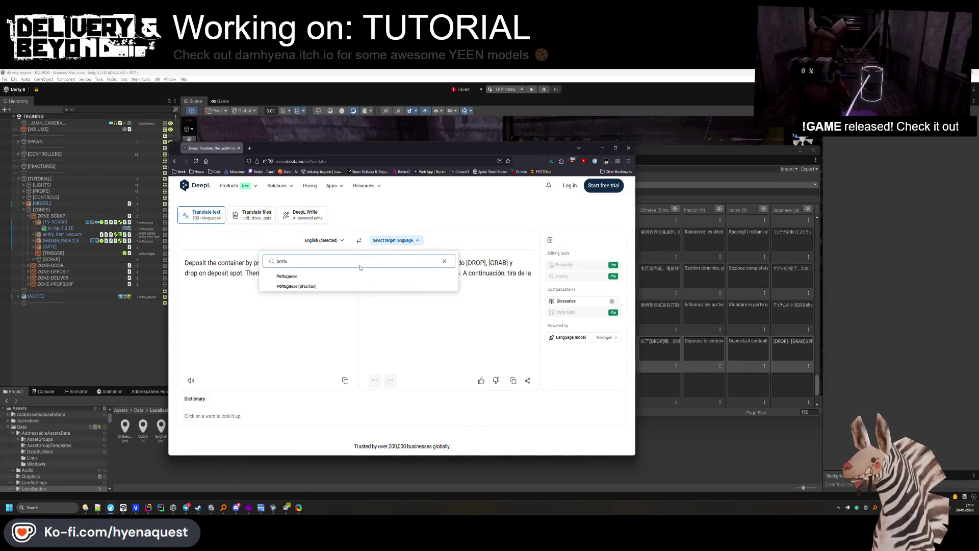
pyautogui.press('Return')
pyautogui.tripleClick(459, 269)
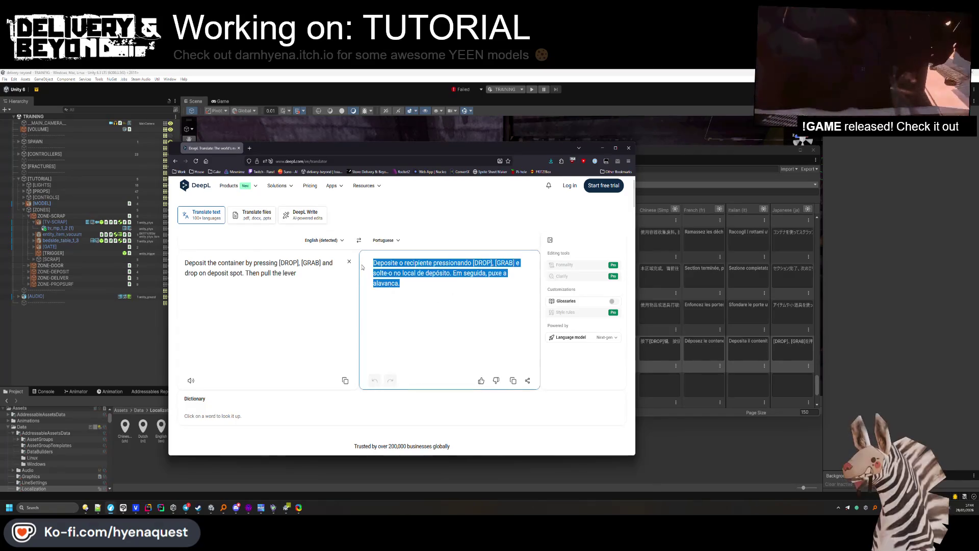
pyautogui.hotkey('ctrl', 'c')
pyautogui.hotkey('alt', 'Tab')
pyautogui.hotkey('ctrl', 'v')
pyautogui.moveTo(482, 347); pyautogui.dragTo(467, 342)
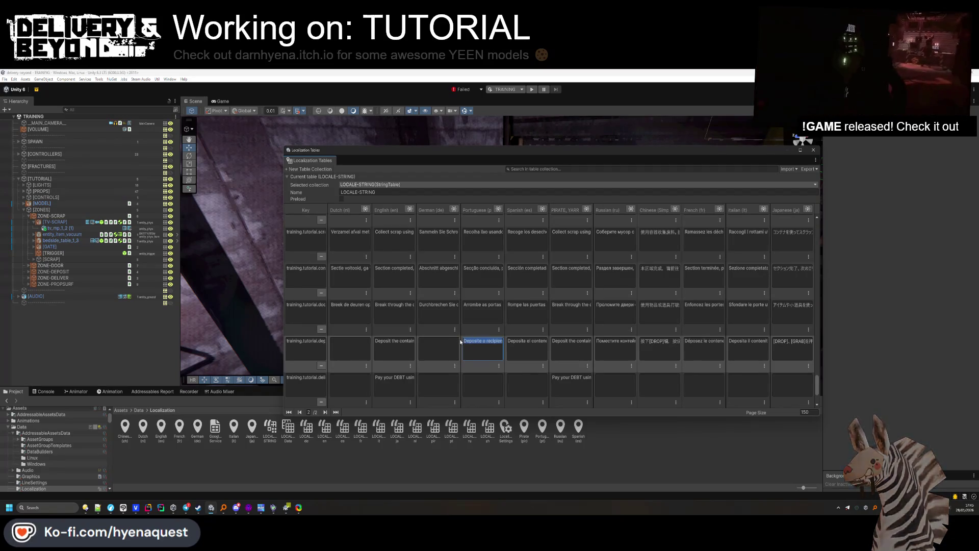
pyautogui.click(415, 361)
# Check alternative word choices in DeepL's Portuguese translation.
pyautogui.hotkey('alt', 'Tab')
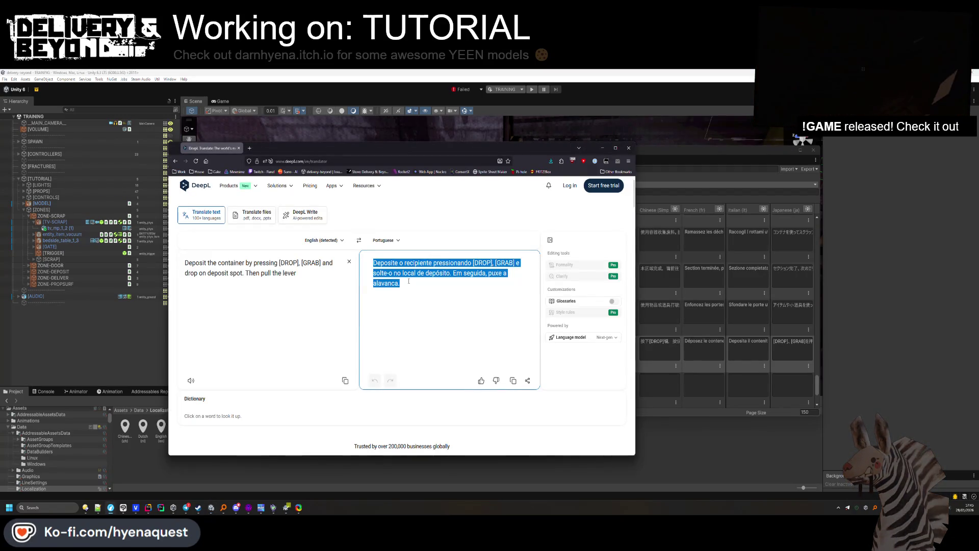
pyautogui.click(379, 275)
pyautogui.click(497, 274)
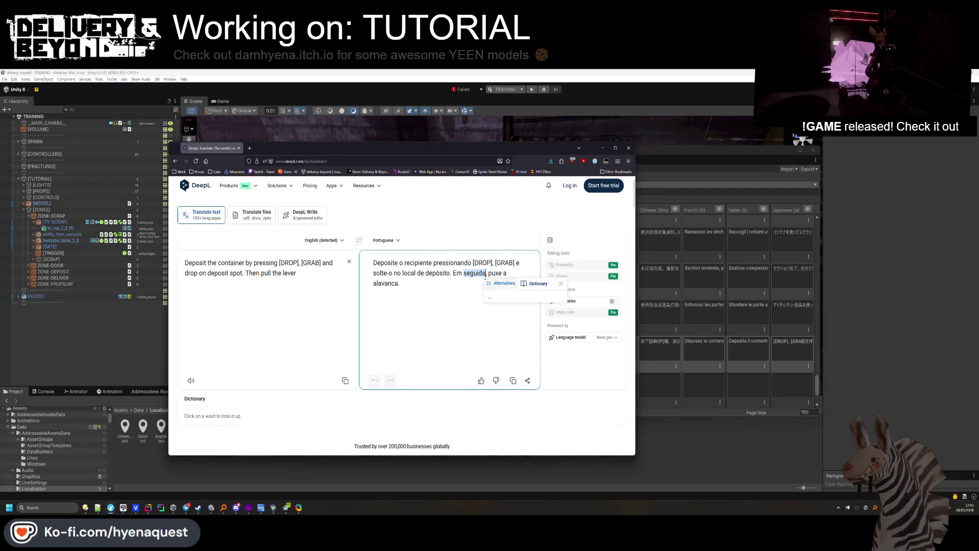
pyautogui.hotkey('alt', 'Tab')
pyautogui.hotkey('alt', 'Tab')
# Fill the deposit row's German cell with DeepL's German translation.
pyautogui.click(382, 241)
pyautogui.write('ger')
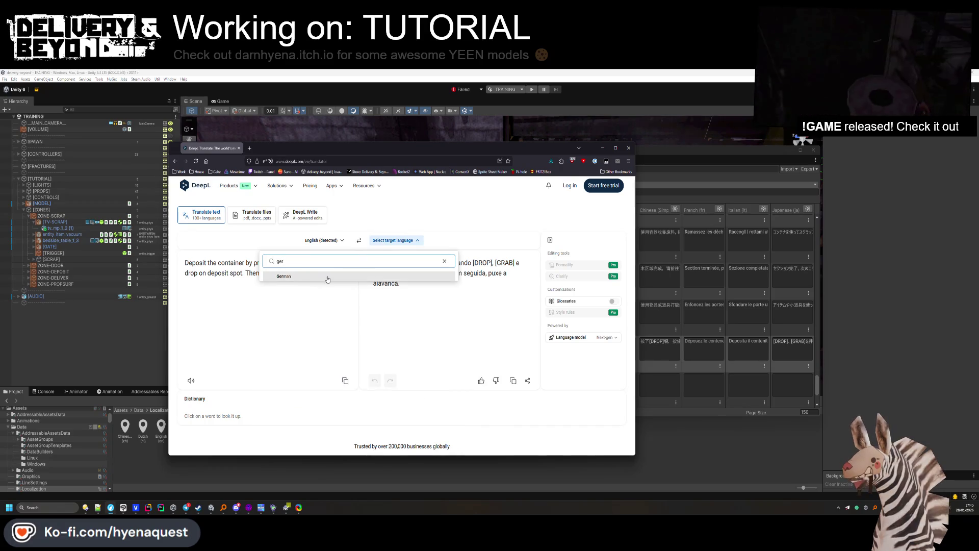
pyautogui.click(420, 277)
pyautogui.hotkey('ctrl', 'a')
pyautogui.hotkey('ctrl', 'c')
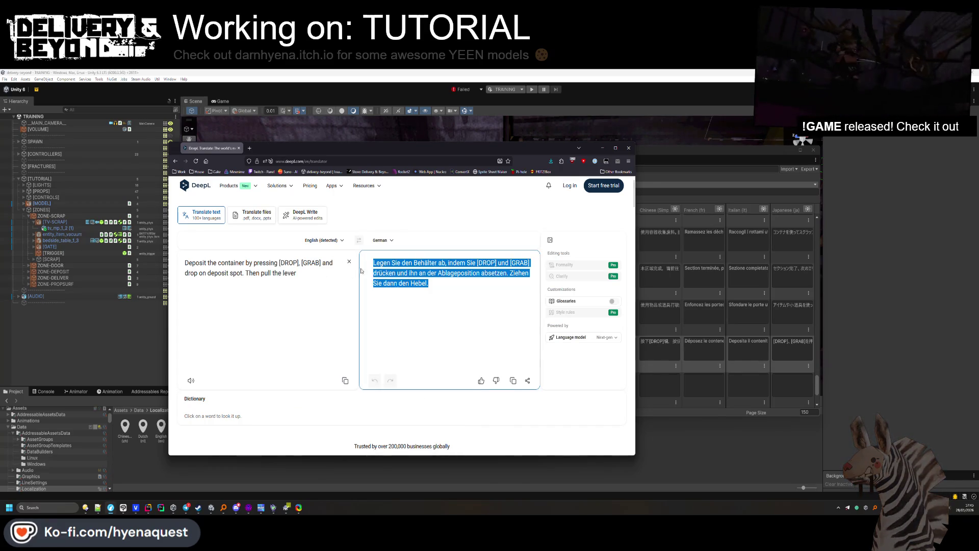
pyautogui.hotkey('alt', 'Tab')
pyautogui.hotkey('ctrl', 'v')
# Fill the deposit row's Dutch cell with DeepL's Dutch translation.
pyautogui.hotkey('alt', 'Tab')
pyautogui.click(393, 240)
pyautogui.write('dutch')
pyautogui.click(433, 276)
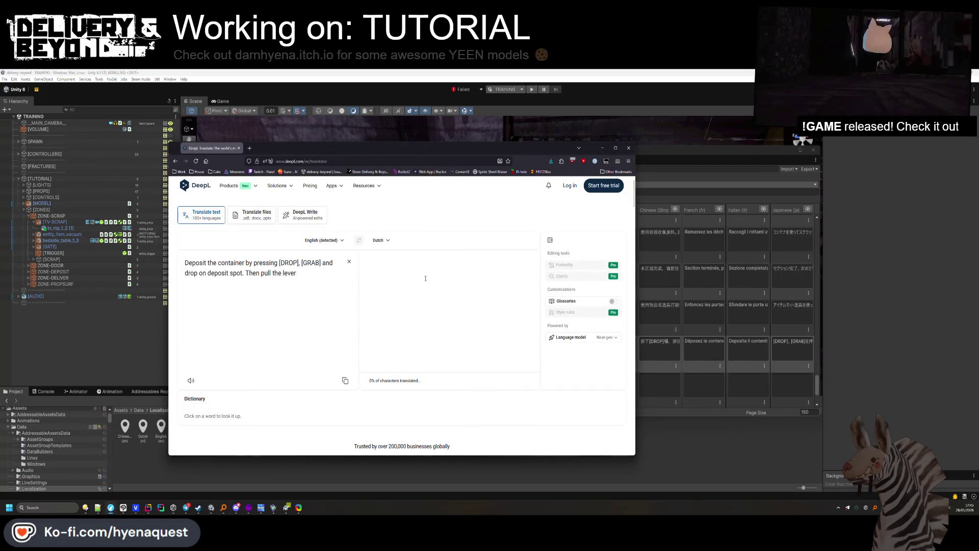
pyautogui.hotkey('ctrl', 'a')
pyautogui.hotkey('ctrl', 'c')
pyautogui.hotkey('alt', 'Tab')
pyautogui.hotkey('ctrl', 'v')
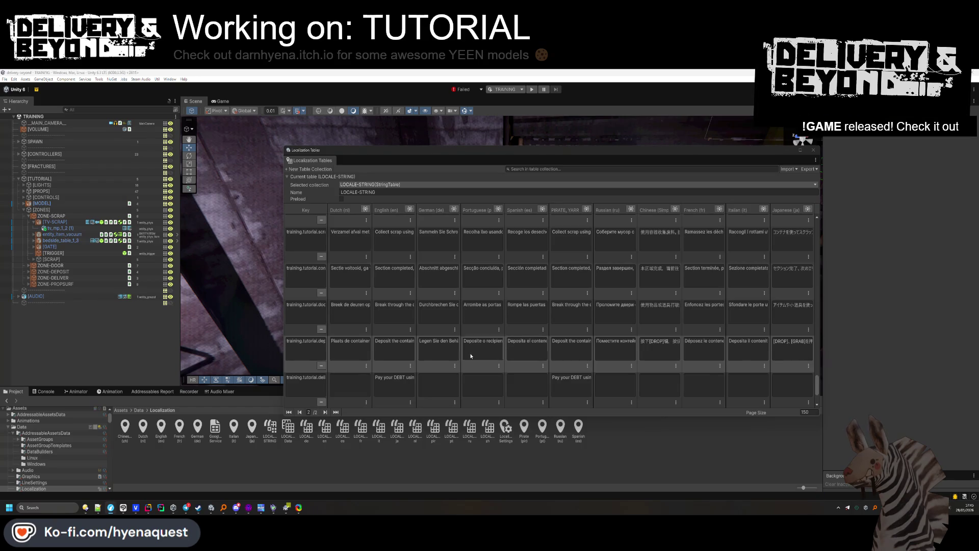
pyautogui.scroll(-1, 382, 364)
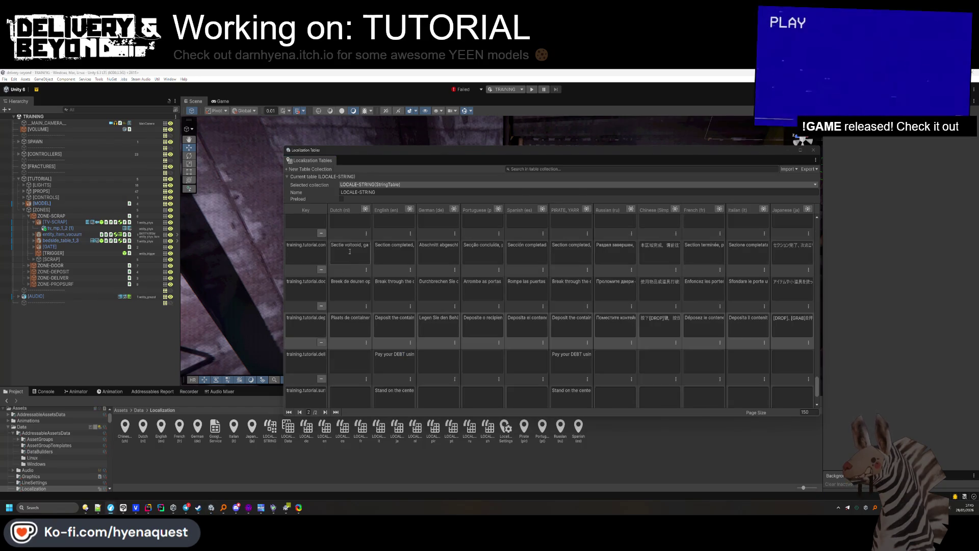
# Load the 'Pay your DEBT' sentence into DeepL and take its Dutch translation to the table.
pyautogui.hotkey('alt', 'Tab')
pyautogui.hotkey('ctrl', 'a')
pyautogui.hotkey('ctrl', 'v')
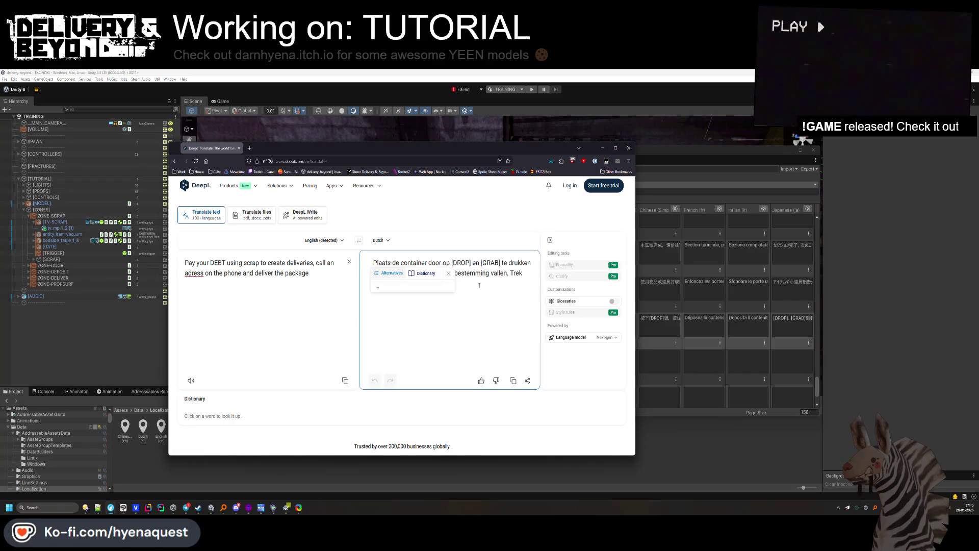
pyautogui.hotkey('ctrl', 'a')
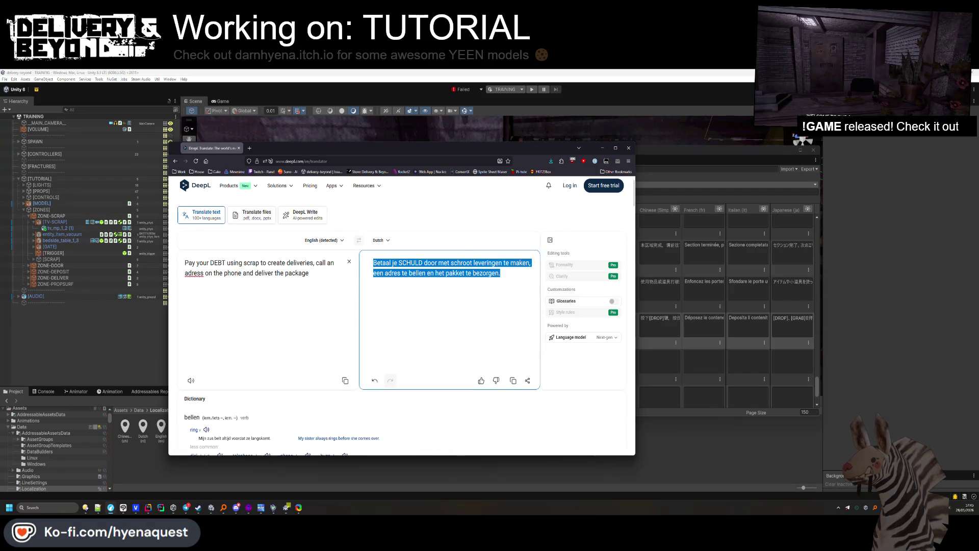
pyautogui.hotkey('alt', 'Tab')
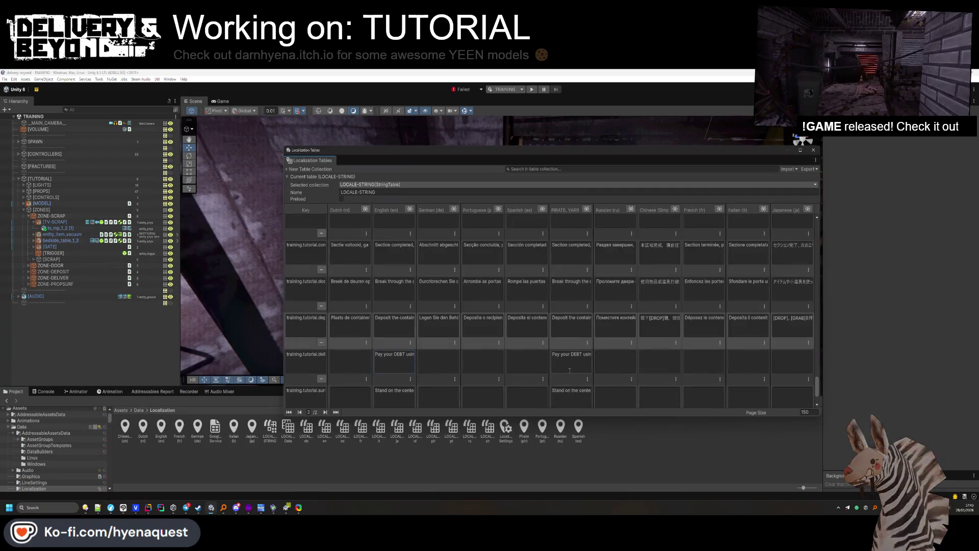
pyautogui.hotkey('alt', 'Tab')
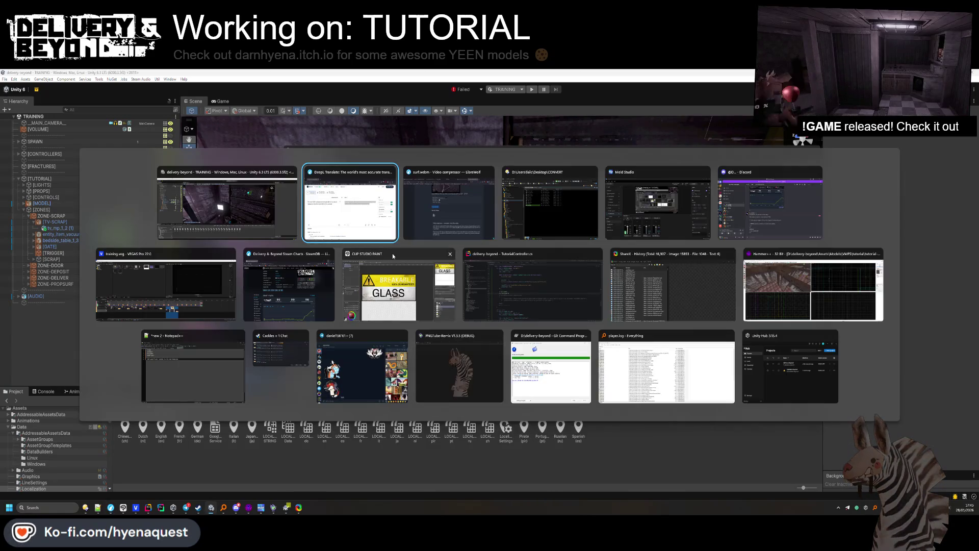
# Translate the DEBT sentence into German for the table.
pyautogui.click(395, 240)
pyautogui.write('ger')
pyautogui.click(322, 273)
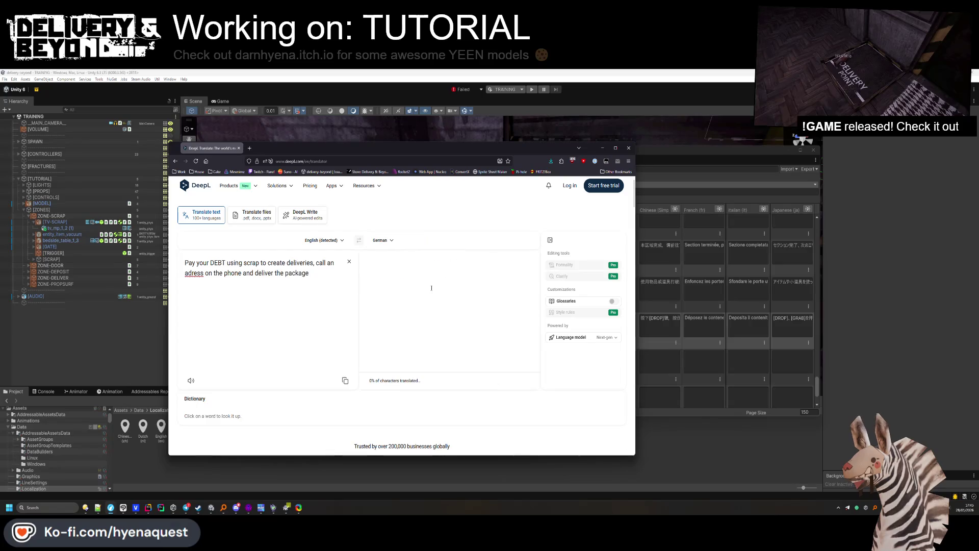
pyautogui.tripleClick(412, 276)
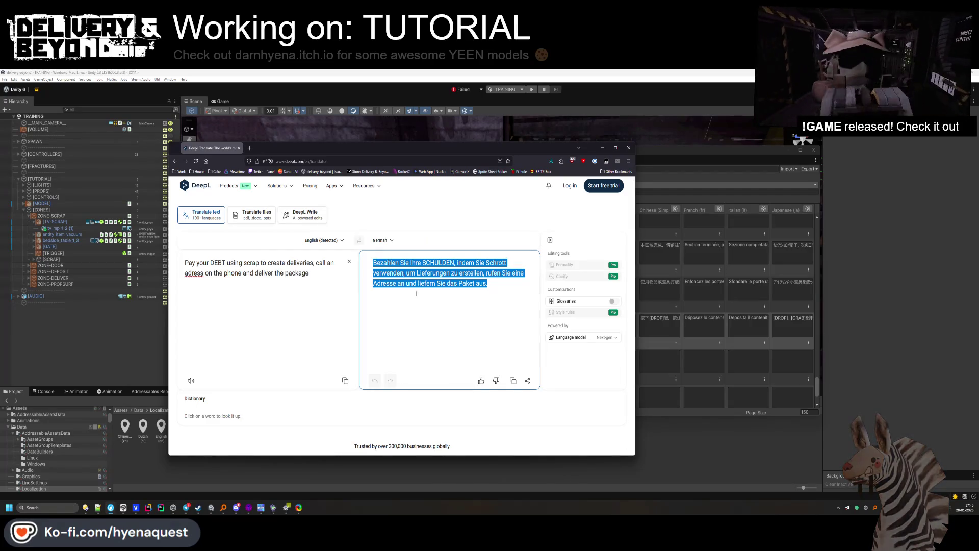
pyautogui.hotkey('alt', 'Tab')
pyautogui.hotkey('alt', 'Tab')
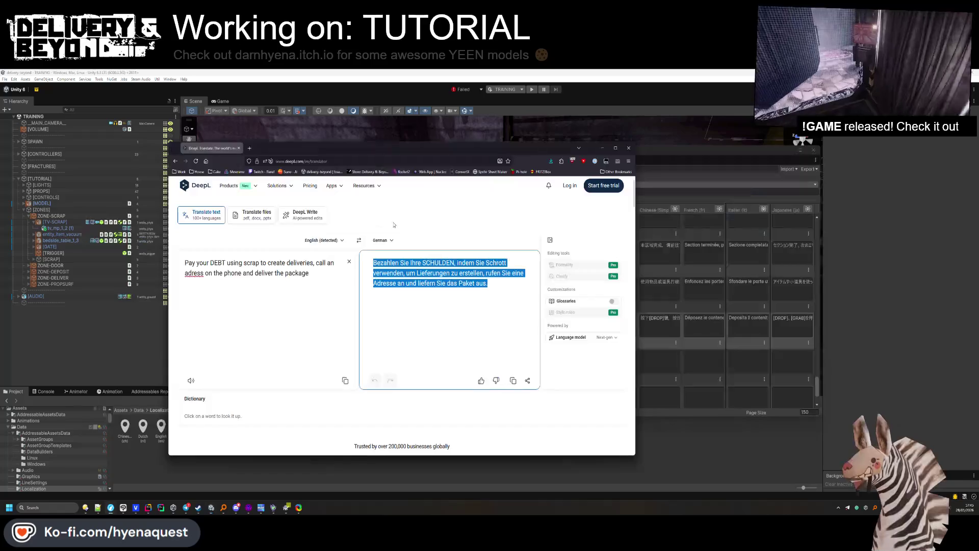
# Paste DeepL's Portuguese translation into the DEBT row's Portuguese cell.
pyautogui.click(395, 240)
pyautogui.click(375, 288)
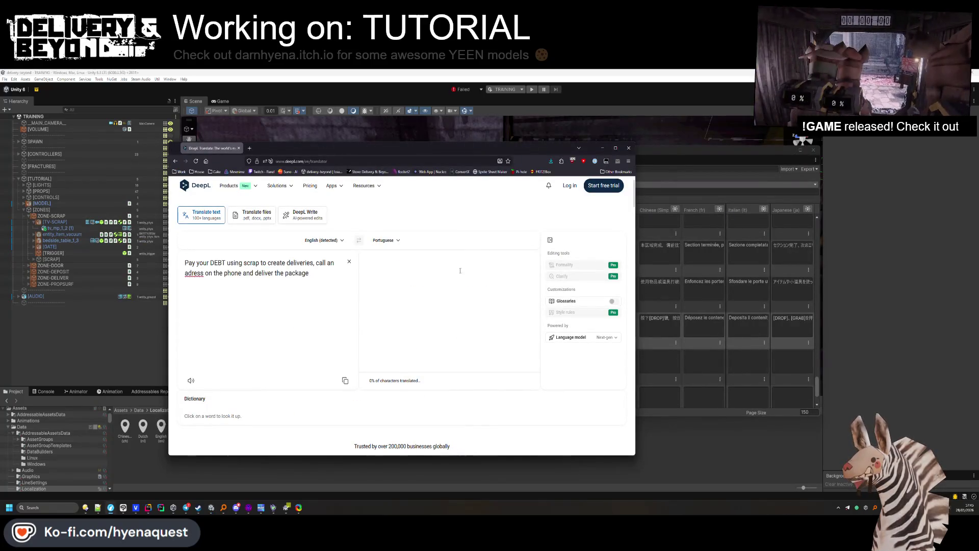
pyautogui.moveTo(493, 282); pyautogui.dragTo(368, 267)
pyautogui.hotkey('ctrl', 'c')
pyautogui.hotkey('alt', 'Tab')
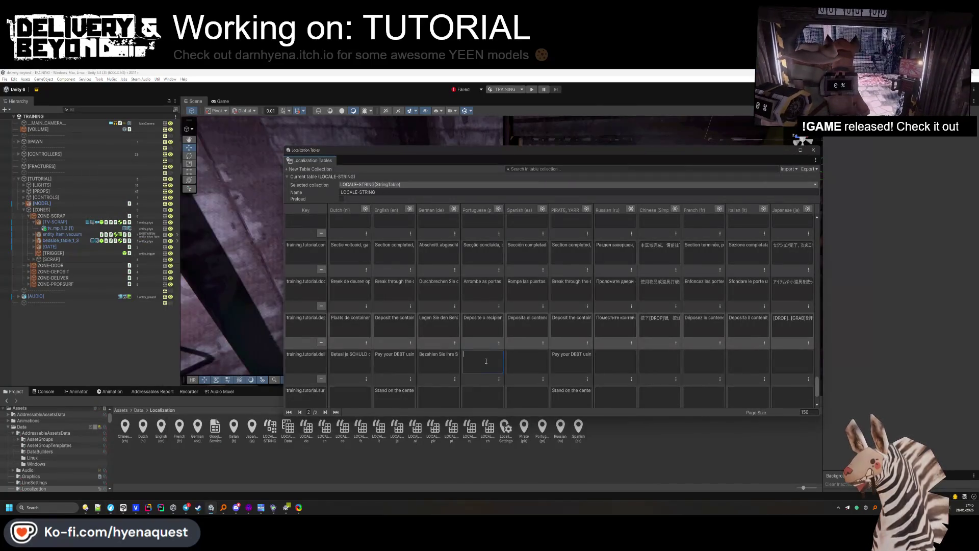
pyautogui.hotkey('ctrl', 'v')
# Replace 'sucata' in the Portuguese translation and paste the corrected text into the cell.
pyautogui.hotkey('alt', 'Tab')
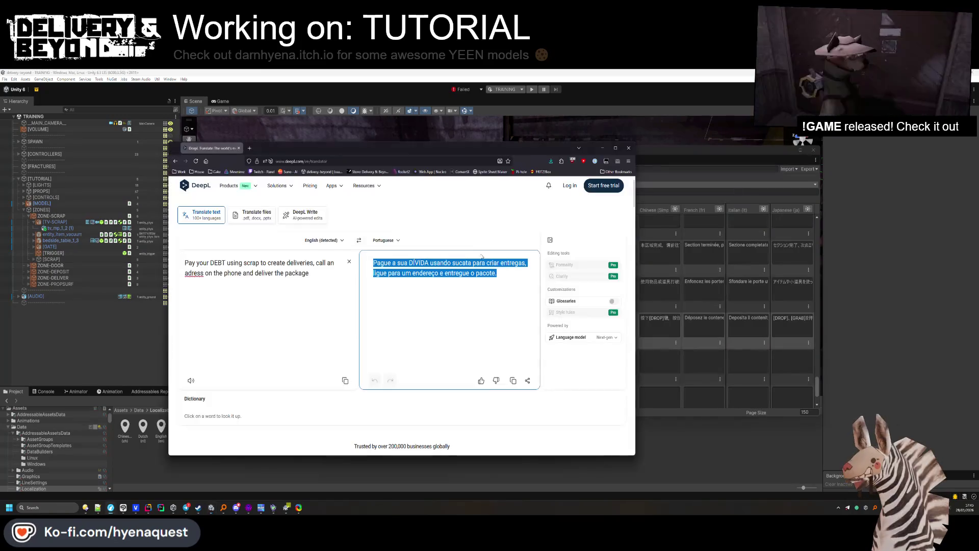
pyautogui.doubleClick(462, 262)
pyautogui.write('o')
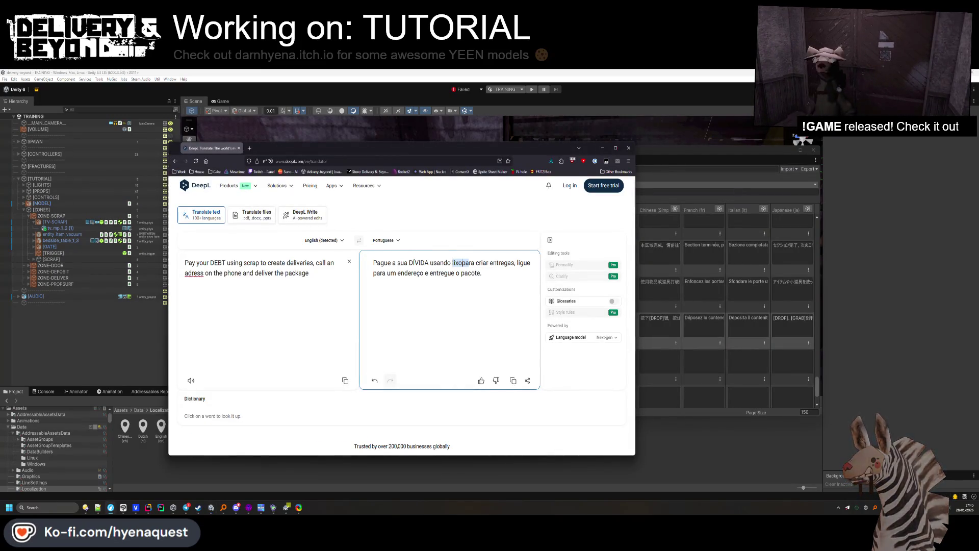
pyautogui.hotkey('ctrl', 'a')
pyautogui.hotkey('ctrl', 'c')
pyautogui.hotkey('alt', 'Tab')
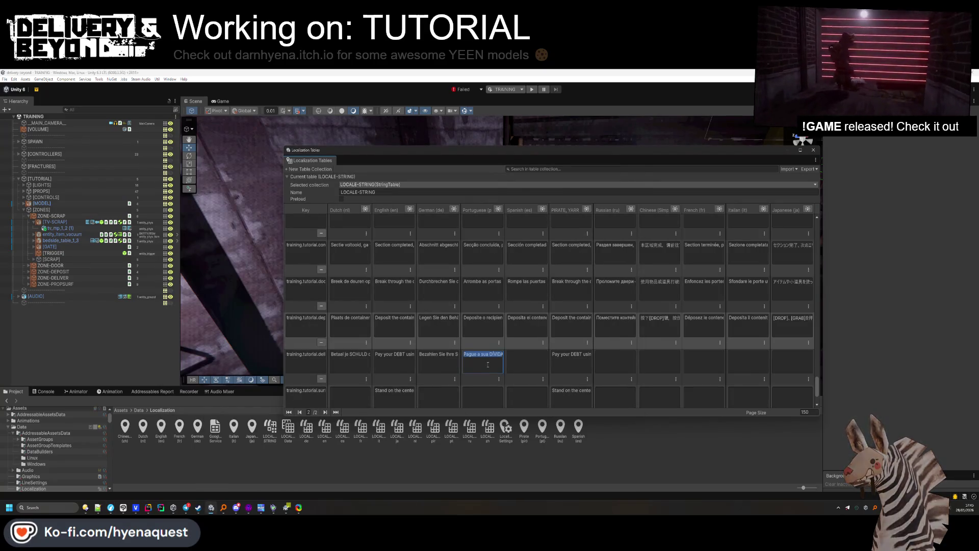
pyautogui.hotkey('ctrl', 'v')
# Switch DeepL to Spanish and copy the Spanish DEBT translation.
pyautogui.hotkey('alt', 'Tab')
pyautogui.click(391, 243)
pyautogui.write('s')
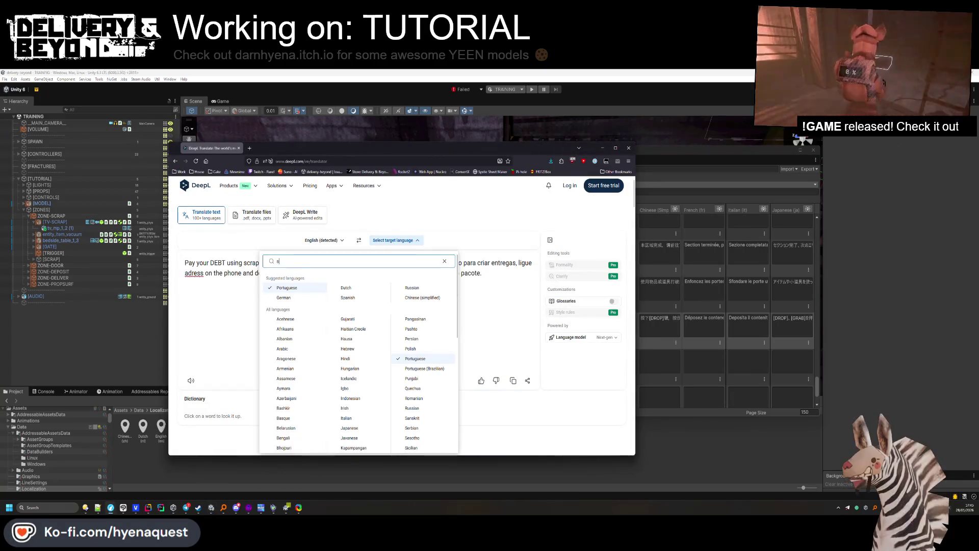
pyautogui.press('Down')
pyautogui.press('Return')
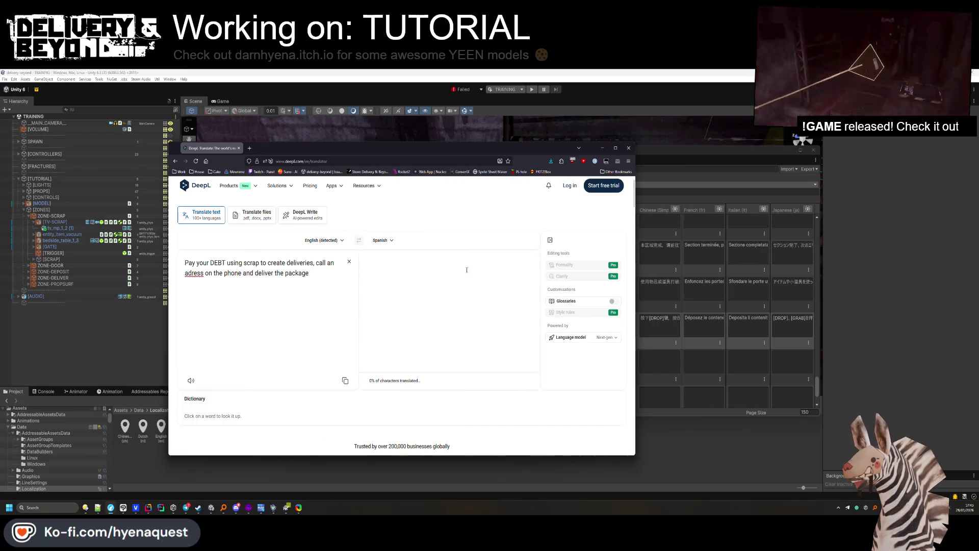
pyautogui.hotkey('ctrl', 'a')
pyautogui.hotkey('ctrl', 'c')
pyautogui.hotkey('alt', 'Tab')
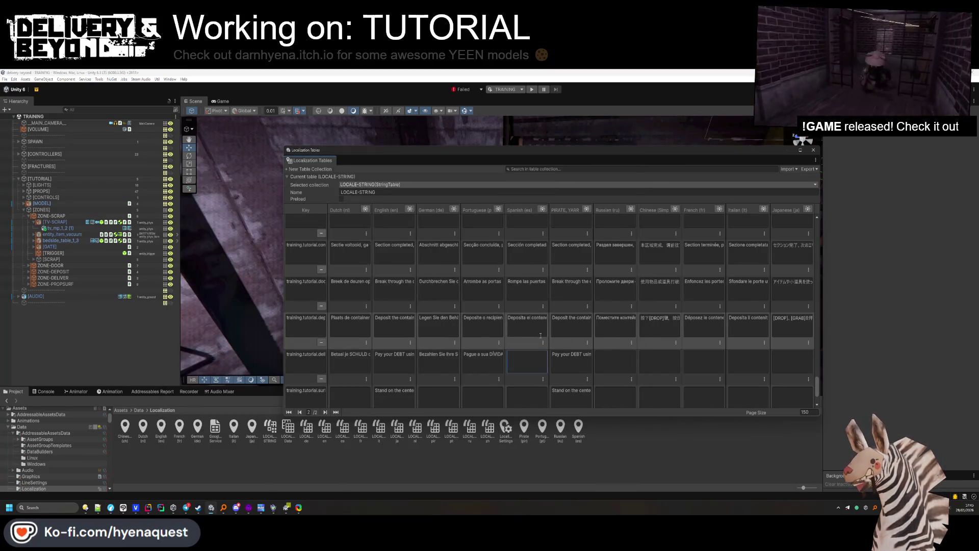
# Paste the Spanish text, then translate the DEBT line into Russian for its cell.
pyautogui.hotkey('alt', 'Tab')
pyautogui.click(395, 240)
pyautogui.write('rus')
pyautogui.press('Down')
pyautogui.press('Return')
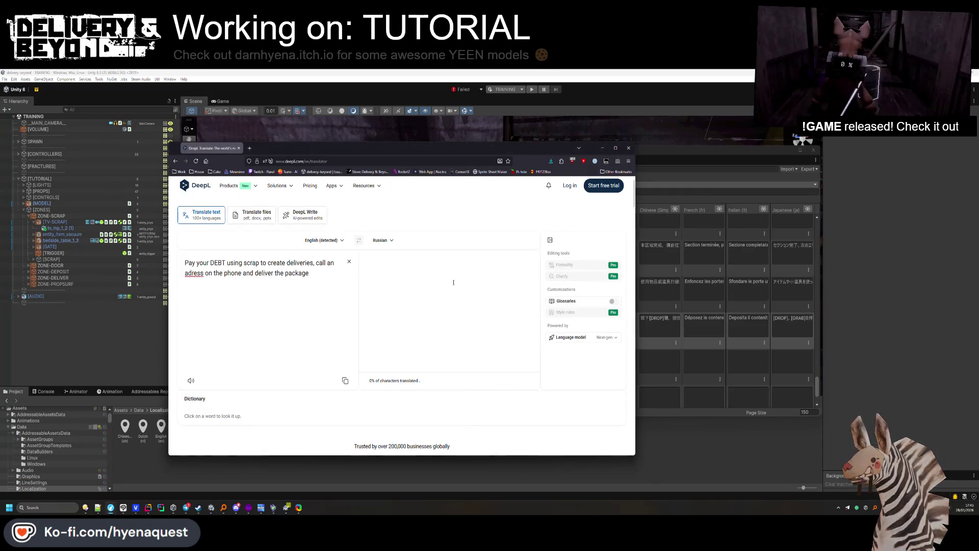
pyautogui.hotkey('ctrl', 'a')
pyautogui.hotkey('ctrl', 'c')
pyautogui.hotkey('alt', 'Tab')
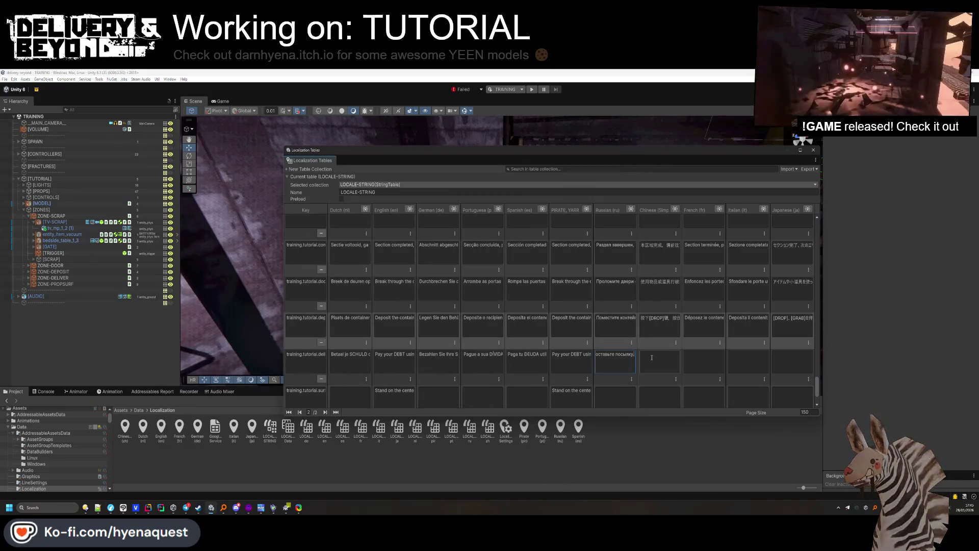
# Fill the DEBT row's Chinese cell with DeepL's simplified Chinese translation.
pyautogui.hotkey('alt', 'Tab')
pyautogui.click(391, 241)
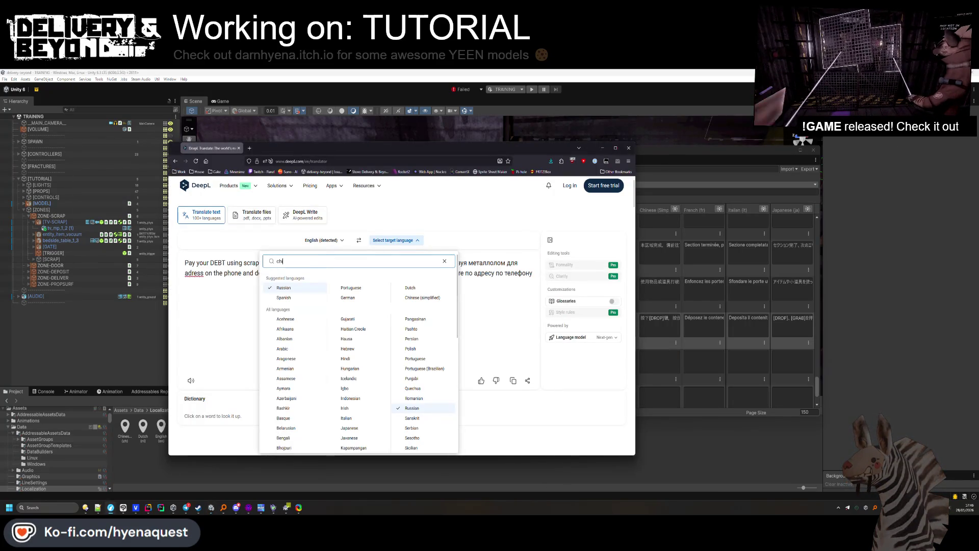
pyautogui.press('Return')
pyautogui.click(402, 271)
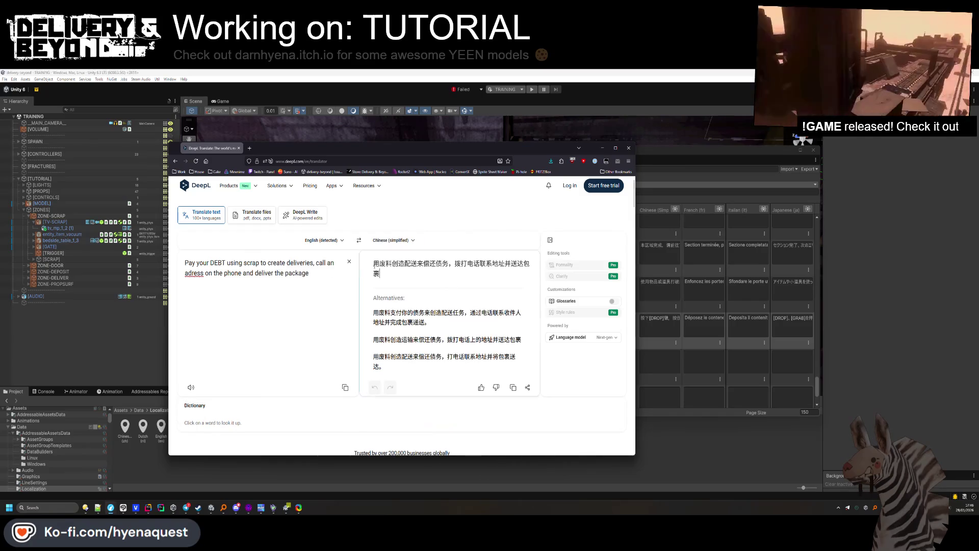
pyautogui.hotkey('ctrl', 'a')
pyautogui.hotkey('ctrl', 'c')
pyautogui.hotkey('alt', 'Tab')
pyautogui.hotkey('ctrl', 'v')
# Fill the DEBT row's French cell with DeepL's French translation.
pyautogui.hotkey('alt', 'Tab')
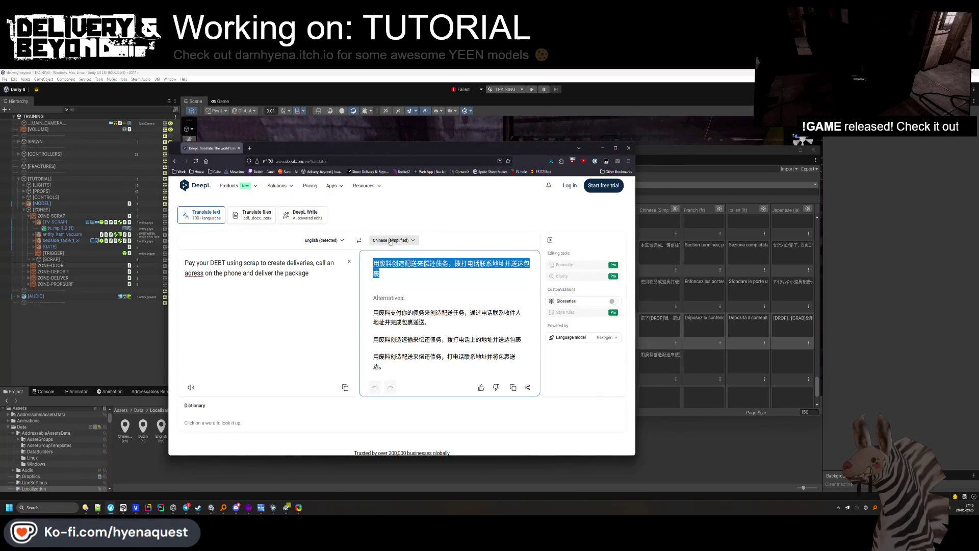
pyautogui.click(390, 240)
pyautogui.write('fre')
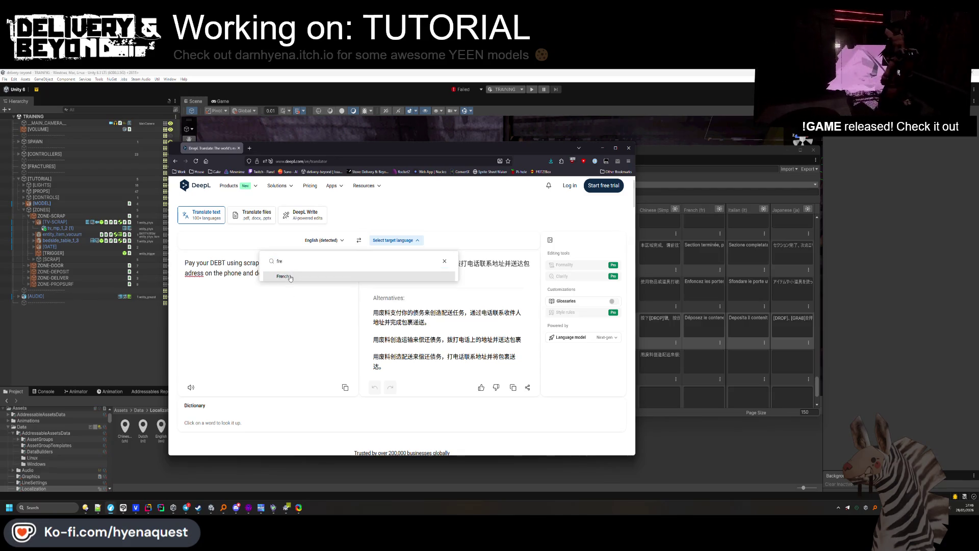
pyautogui.click(290, 277)
pyautogui.hotkey('ctrl', 'a')
pyautogui.hotkey('ctrl', 'c')
pyautogui.click(686, 374)
pyautogui.hotkey('ctrl', 'v')
pyautogui.hotkey('alt', 'Tab')
# Fill the DEBT row's Italian cell with DeepL's Italian translation.
pyautogui.click(393, 241)
pyautogui.write('it')
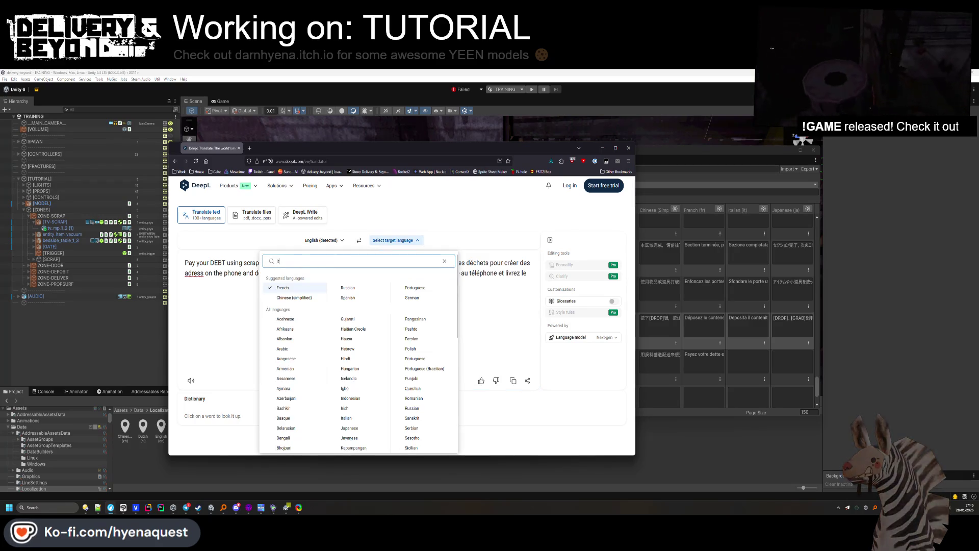
pyautogui.click(444, 276)
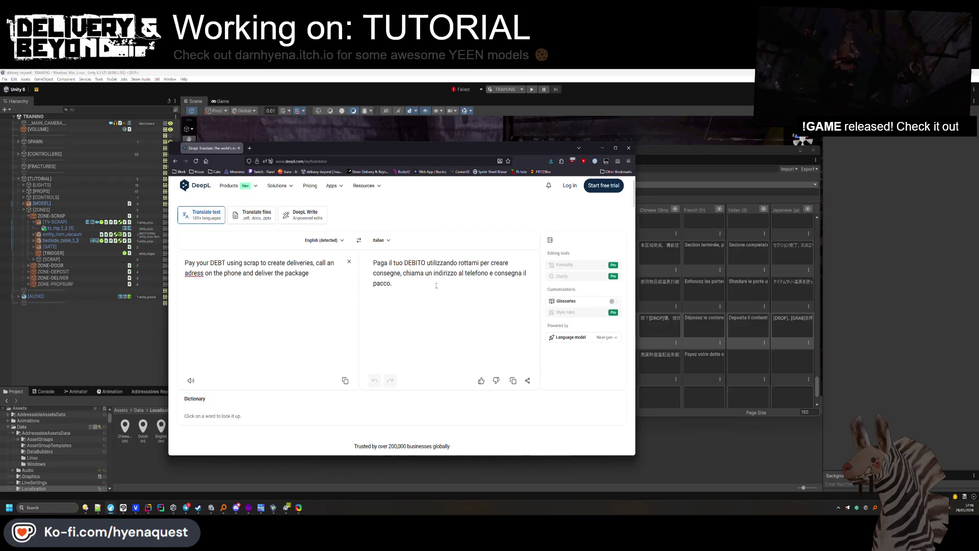
pyautogui.hotkey('ctrl', 'a')
pyautogui.hotkey('ctrl', 'c')
pyautogui.hotkey('alt', 'Tab')
pyautogui.click(748, 365)
pyautogui.hotkey('ctrl', 'v')
# Fill the DEBT row's Japanese cell with DeepL's Japanese translation.
pyautogui.hotkey('alt', 'Tab')
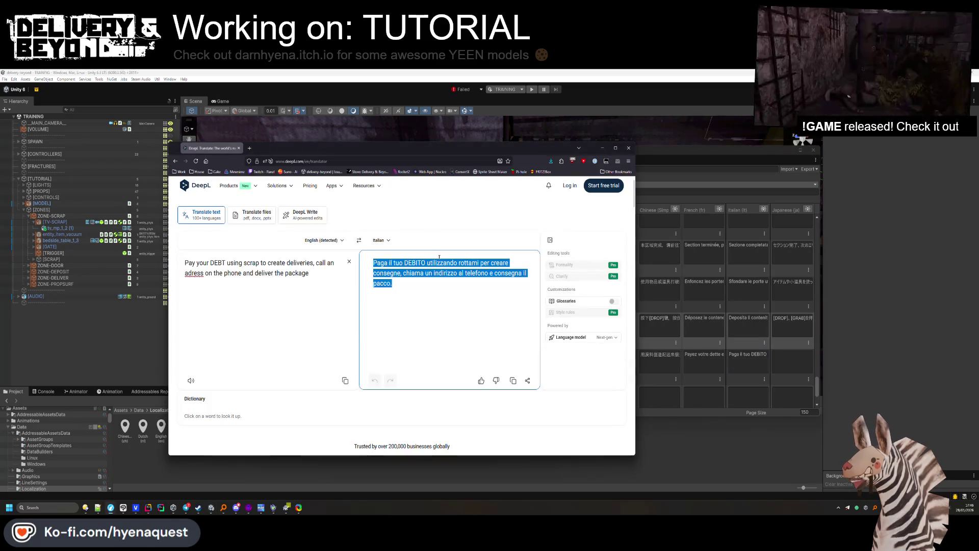
pyautogui.click(388, 240)
pyautogui.write('japan')
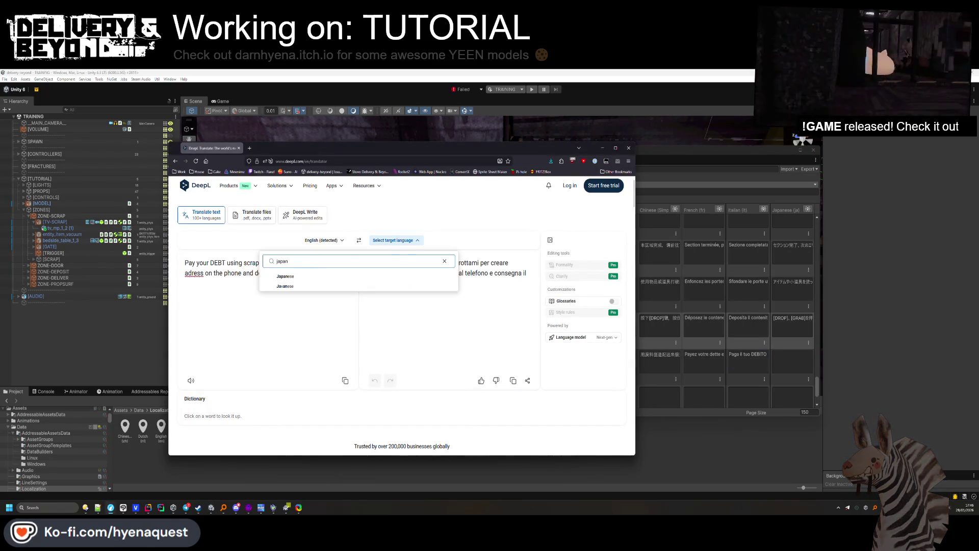
pyautogui.click(291, 276)
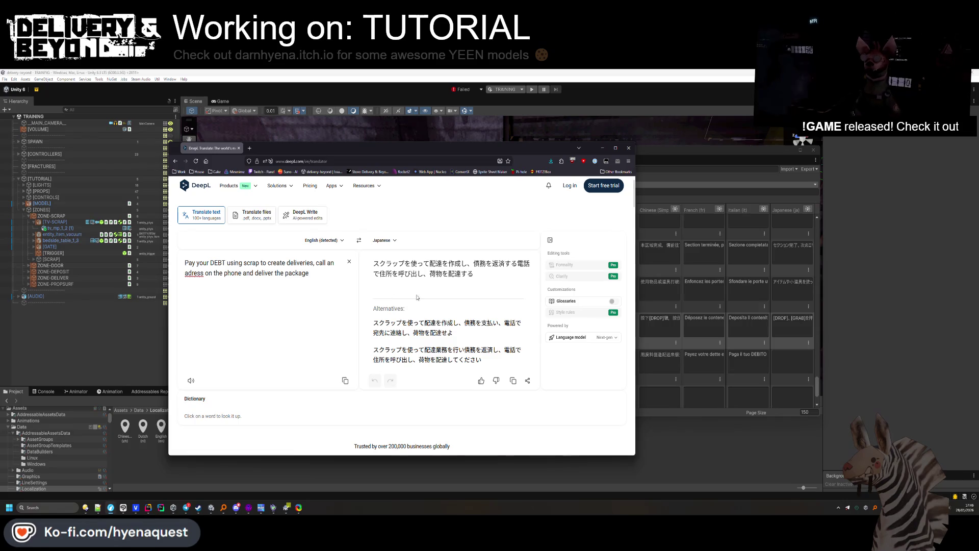
pyautogui.hotkey('ctrl', 'a')
pyautogui.hotkey('ctrl', 'c')
pyautogui.hotkey('alt', 'Tab')
pyautogui.hotkey('ctrl', 'v')
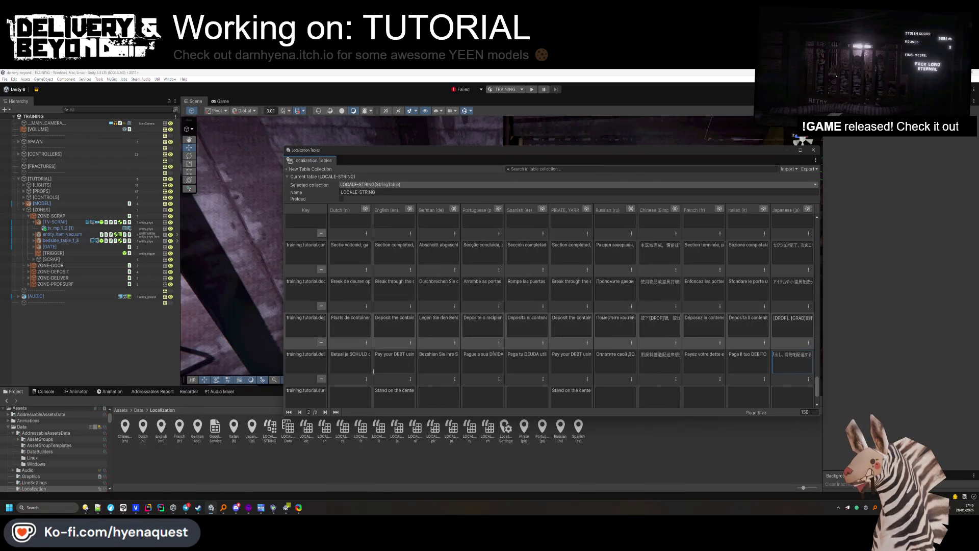
# Put the English prop-grab instruction into DeepL as the new source text.
pyautogui.hotkey('alt', 'Tab')
pyautogui.hotkey('ctrl', 'a')
pyautogui.hotkey('ctrl', 'v')
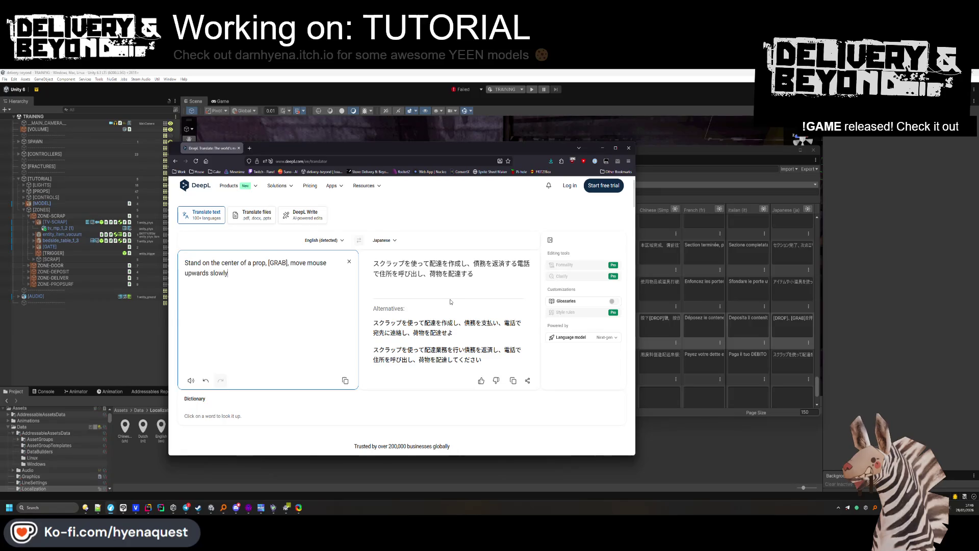
# Paste DeepL's Japanese prop-grab translation into the prop-grab row's Japanese cell.
pyautogui.click(365, 261)
pyautogui.hotkey('ctrl', 'a')
pyautogui.hotkey('ctrl', 'c')
pyautogui.hotkey('alt', 'Tab')
pyautogui.click(801, 391)
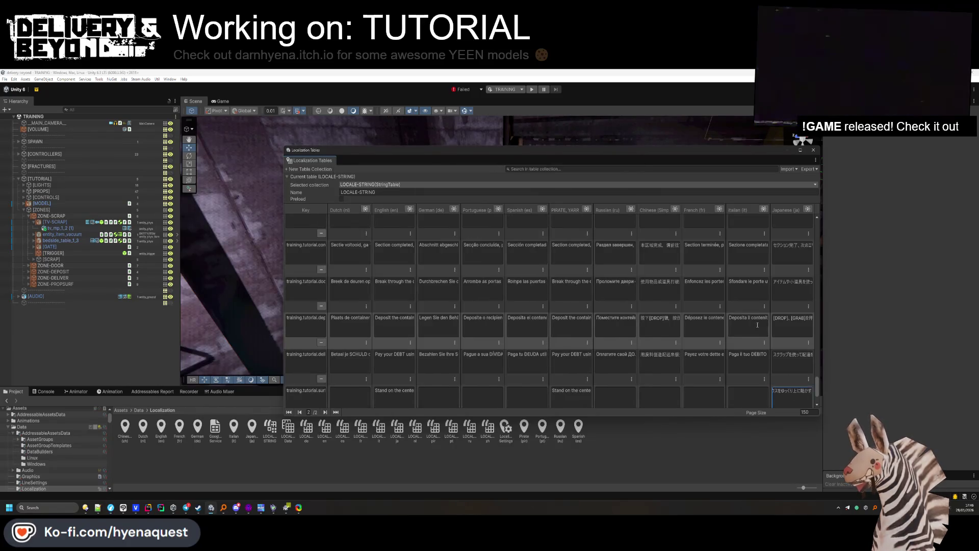
pyautogui.hotkey('ctrl', 'v')
pyautogui.scroll(-2, 757, 324)
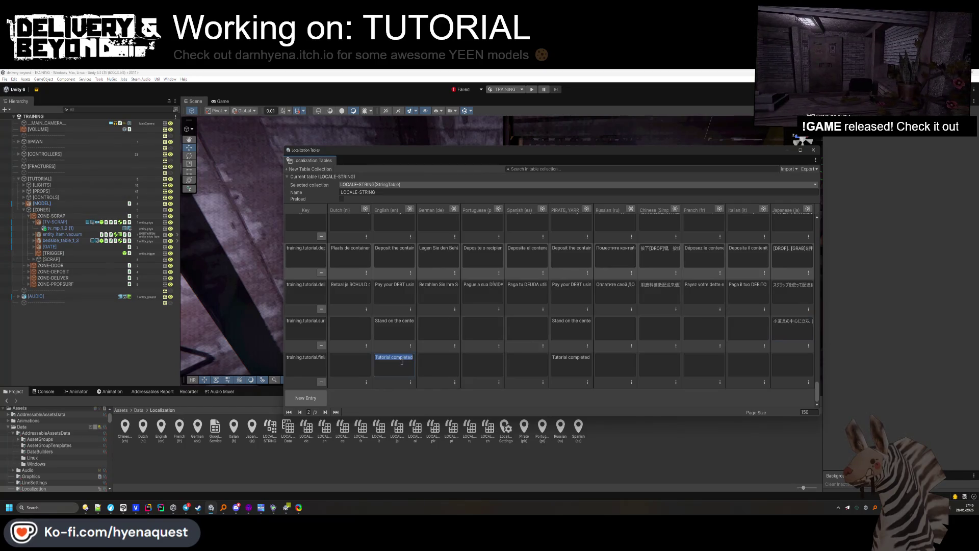
# Translate 'Tutorial completed' to Japanese (チュートリアル完了) and paste it into the last row's Japanese cell.
pyautogui.hotkey('ctrl', 'c')
pyautogui.hotkey('alt', 'Tab')
pyautogui.hotkey('ctrl', 'a')
pyautogui.hotkey('ctrl', 'v')
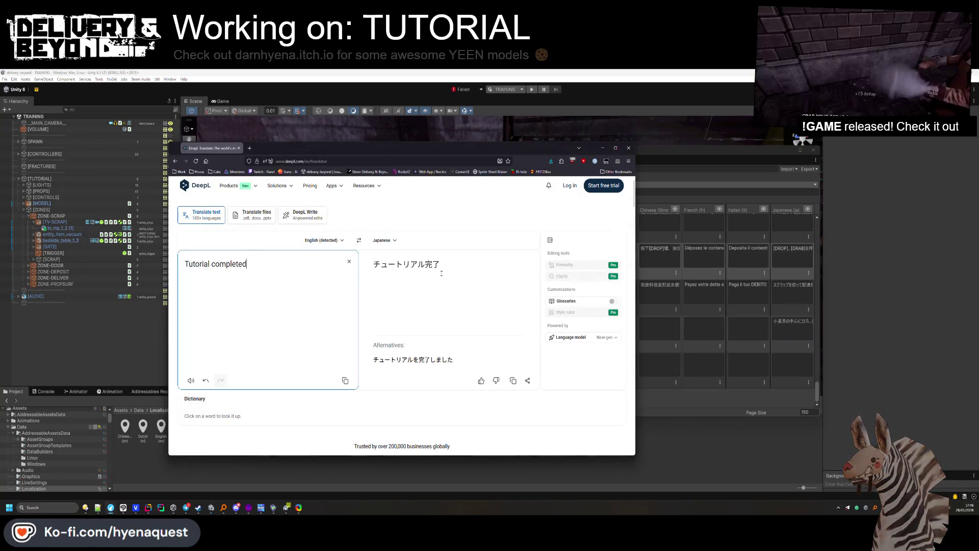
pyautogui.click(441, 273)
pyautogui.hotkey('ctrl', 'a')
pyautogui.hotkey('ctrl', 'c')
pyautogui.hotkey('alt', 'Tab')
pyautogui.hotkey('ctrl', 'v')
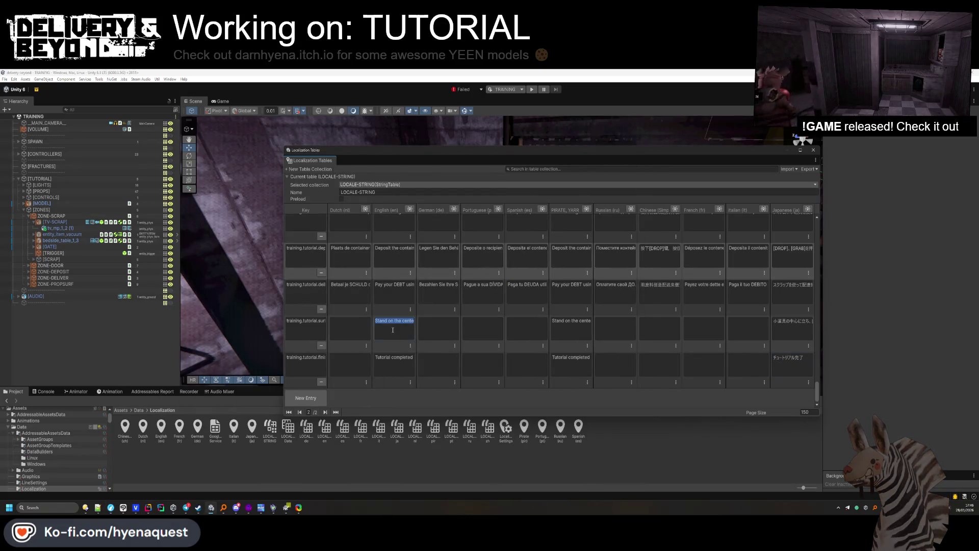
# Translate the prop-grab instruction into French in DeepL and bring it into the localization table.
pyautogui.hotkey('ctrl', 'c')
pyautogui.hotkey('alt', 'Tab')
pyautogui.hotkey('ctrl', 'a')
pyautogui.hotkey('ctrl', 'v')
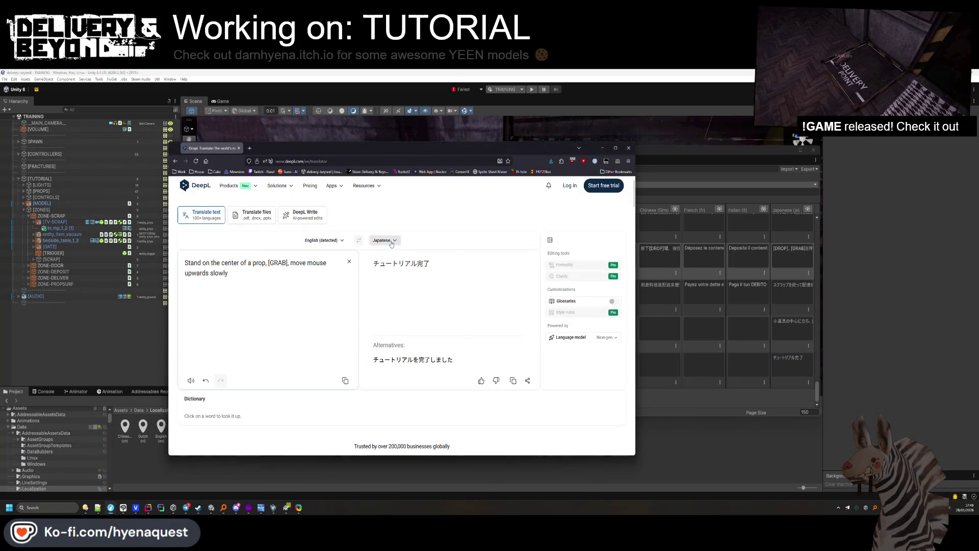
pyautogui.click(393, 241)
pyautogui.click(347, 288)
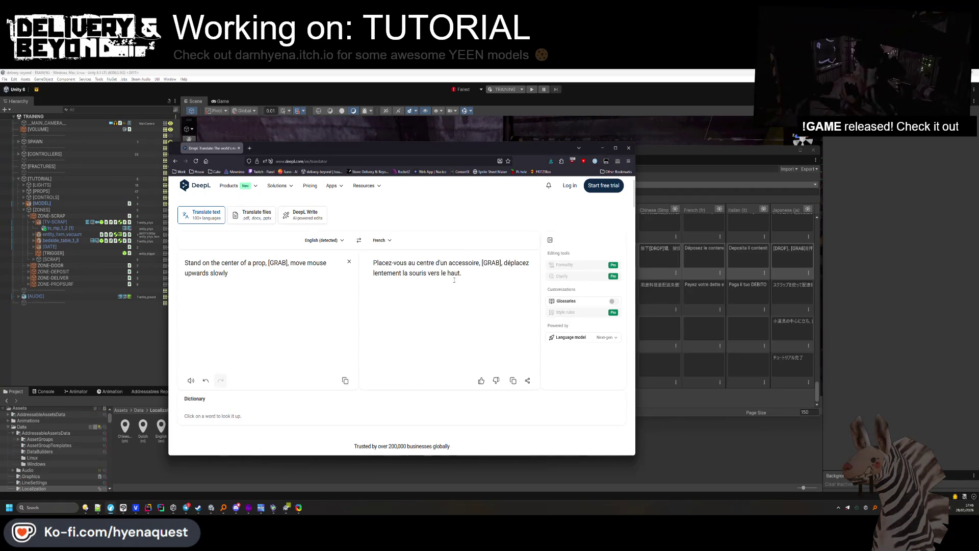
pyautogui.hotkey('ctrl', 'a')
pyautogui.hotkey('ctrl', 'c')
pyautogui.hotkey('alt', 'Tab')
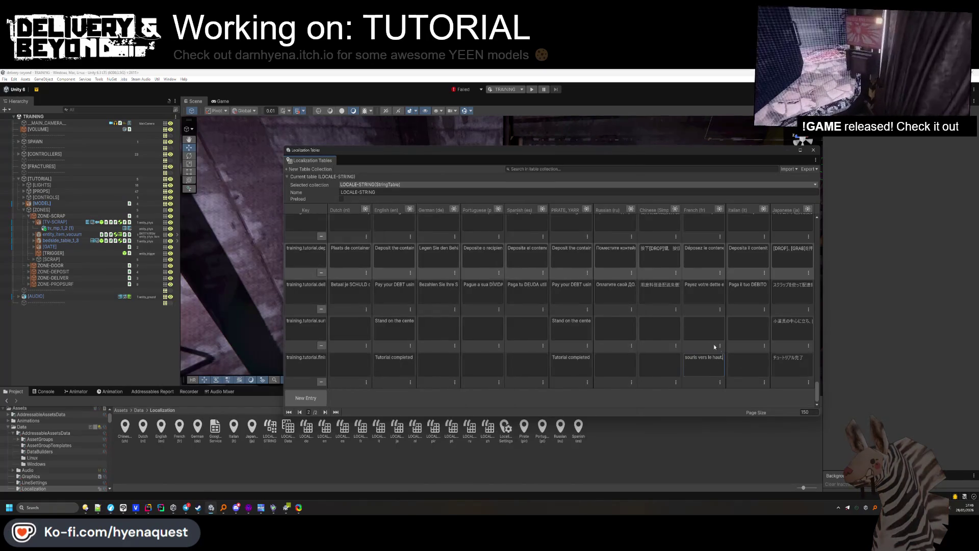
pyautogui.click(734, 328)
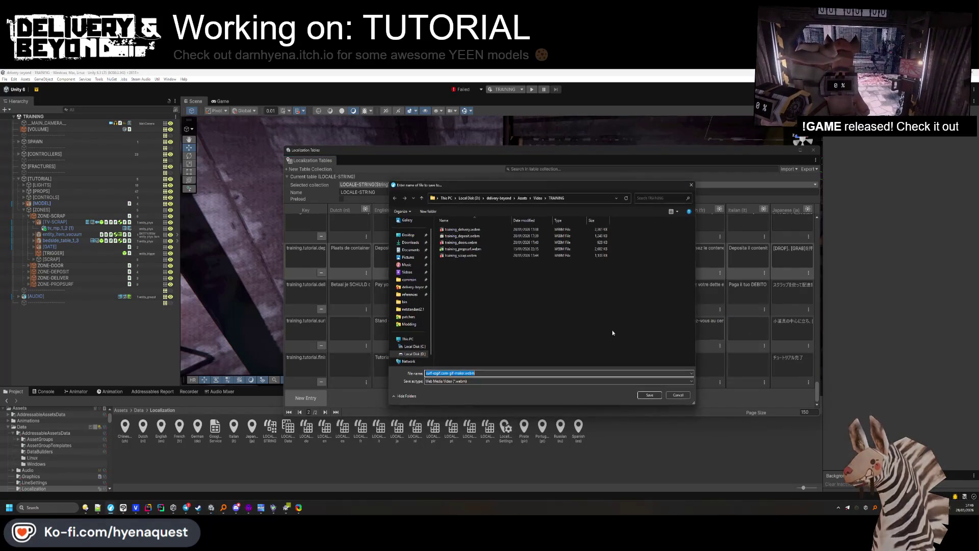
# Save the clip as training_propsurf.webm in the TRAINING folder, replacing the existing file.
pyautogui.click(649, 395)
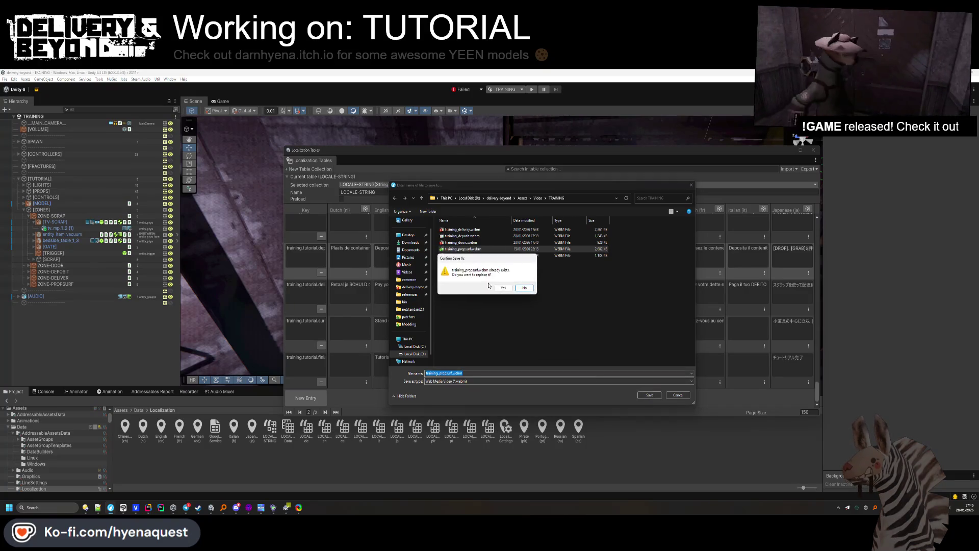
pyautogui.click(512, 289)
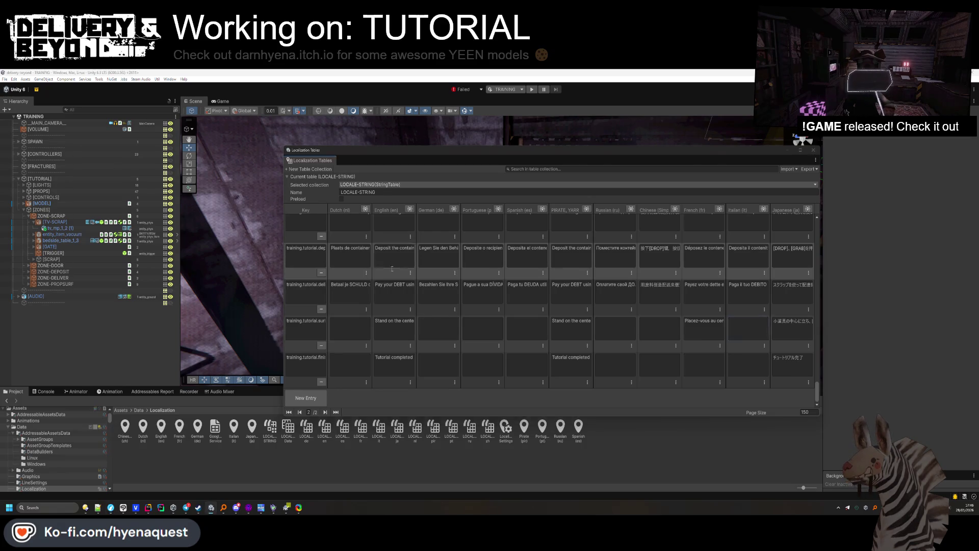
# Translate the prop instruction into Italian and fill the prop entry's Italian cell.
pyautogui.hotkey('alt', 'Tab')
pyautogui.click(390, 243)
pyautogui.click(429, 286)
pyautogui.hotkey('ctrl', 'a')
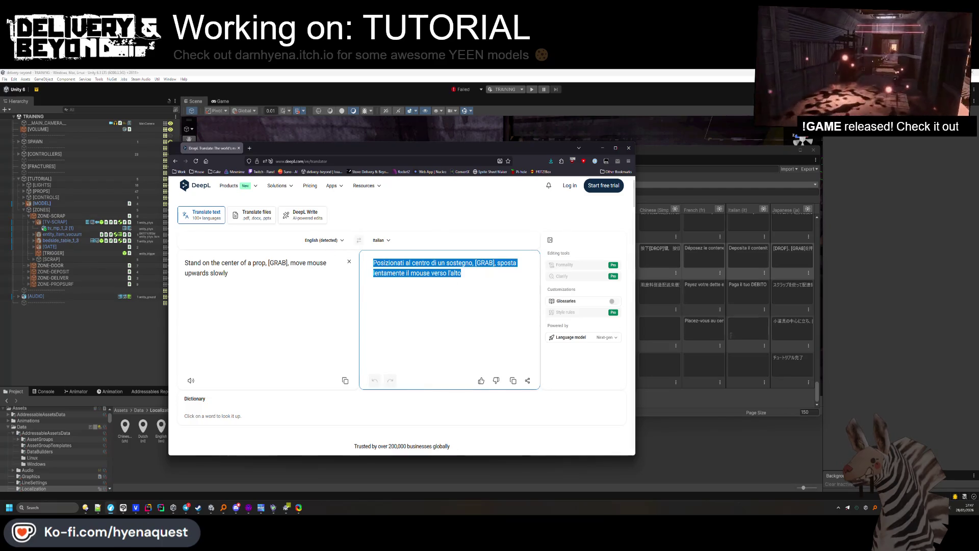
pyautogui.click(749, 333)
pyautogui.hotkey('alt', 'Tab')
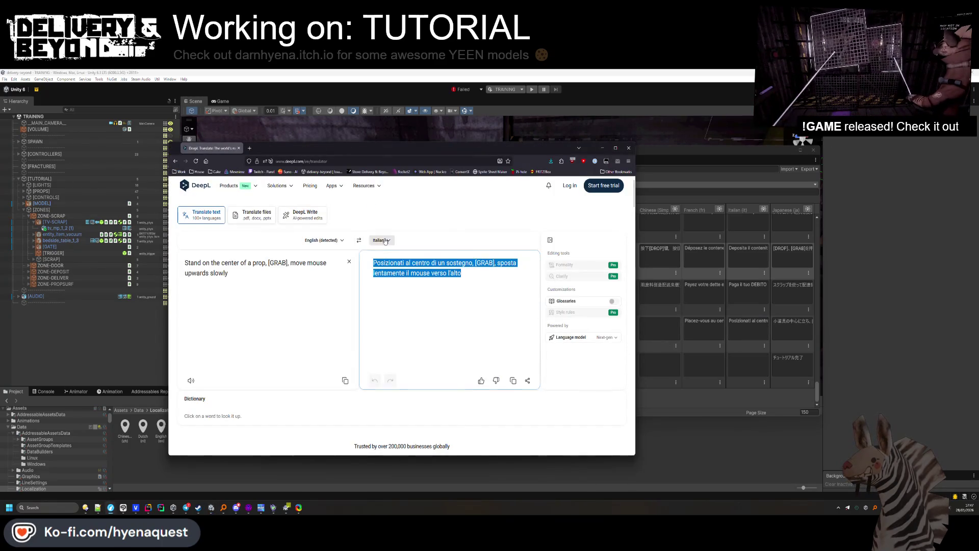
# Translate the prop instruction into Russian and paste it into the Russian cell.
pyautogui.click(385, 240)
pyautogui.click(423, 284)
pyautogui.hotkey('ctrl', 'a')
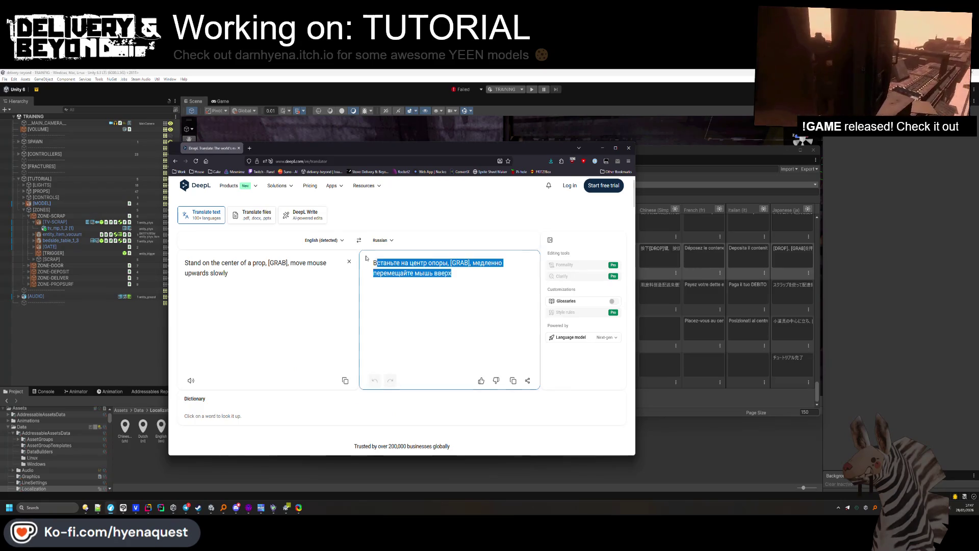
pyautogui.hotkey('ctrl', 'c')
pyautogui.hotkey('alt', 'Tab')
pyautogui.click(599, 332)
pyautogui.hotkey('ctrl', 'v')
# Translate the prop instruction into Chinese (simplified) and paste it into the Chinese cell.
pyautogui.hotkey('alt', 'Tab')
pyautogui.click(391, 242)
pyautogui.write('i')
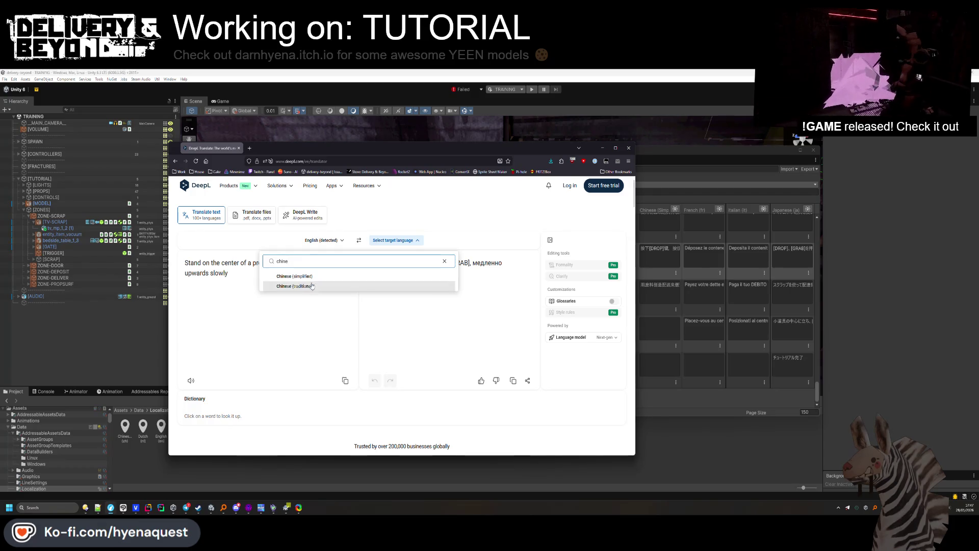
pyautogui.press('Return')
pyautogui.hotkey('ctrl', 'a')
pyautogui.hotkey('ctrl', 'c')
pyautogui.hotkey('alt', 'Tab')
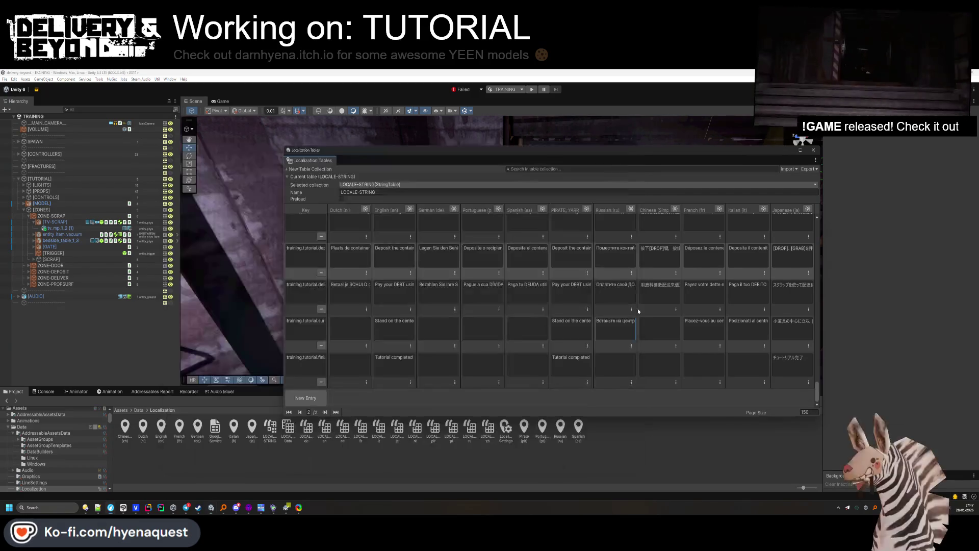
pyautogui.click(651, 330)
pyautogui.hotkey('alt', 'Tab')
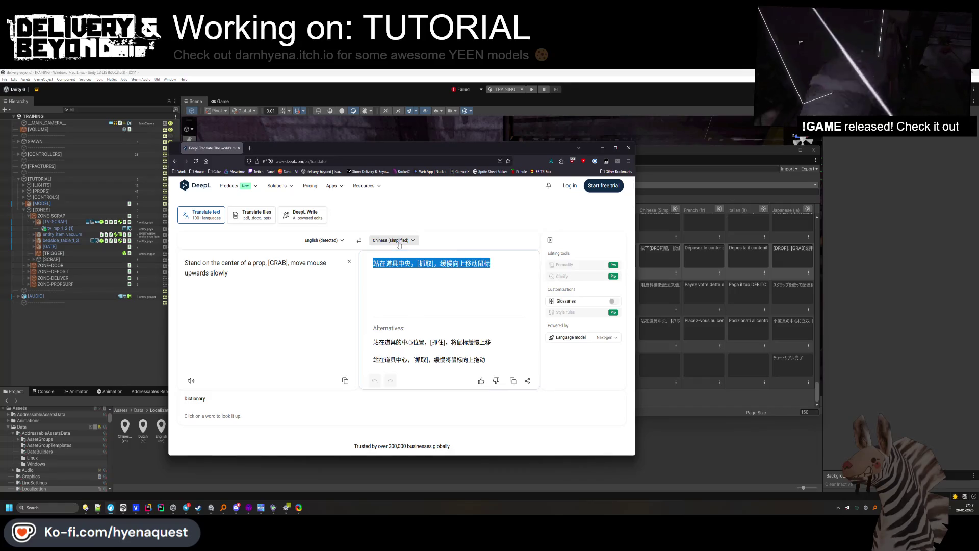
# Translate the prop instruction into Spanish and paste it into the Spanish cell.
pyautogui.click(393, 241)
pyautogui.write('spanish')
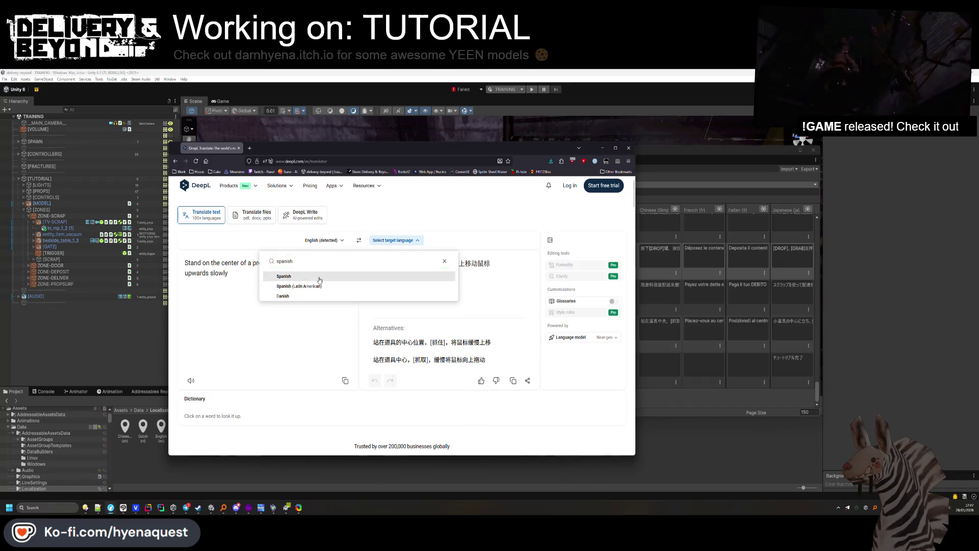
pyautogui.click(322, 277)
pyautogui.hotkey('alt', 'Tab')
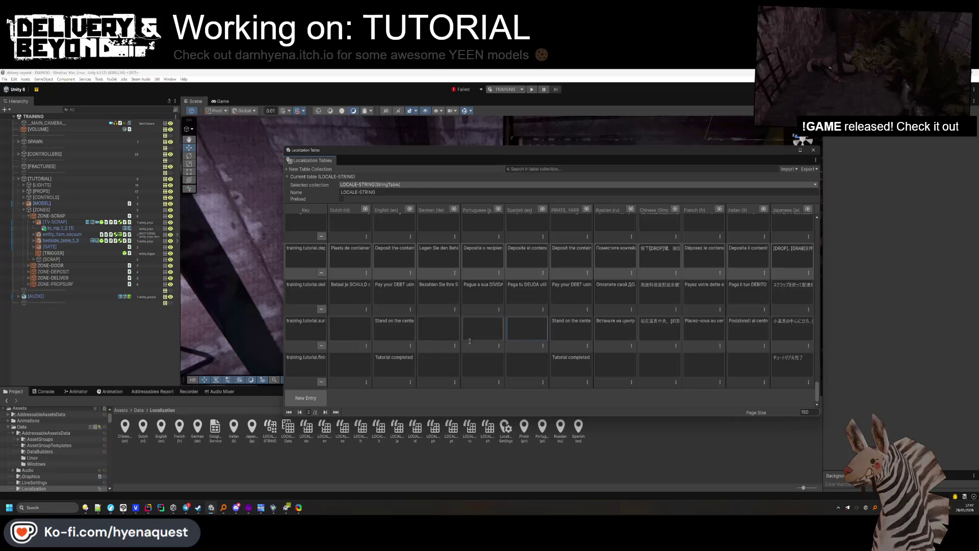
pyautogui.hotkey('alt', 'Tab')
# Translate the prop instruction into Portuguese and paste it into the Portuguese cell.
pyautogui.click(383, 240)
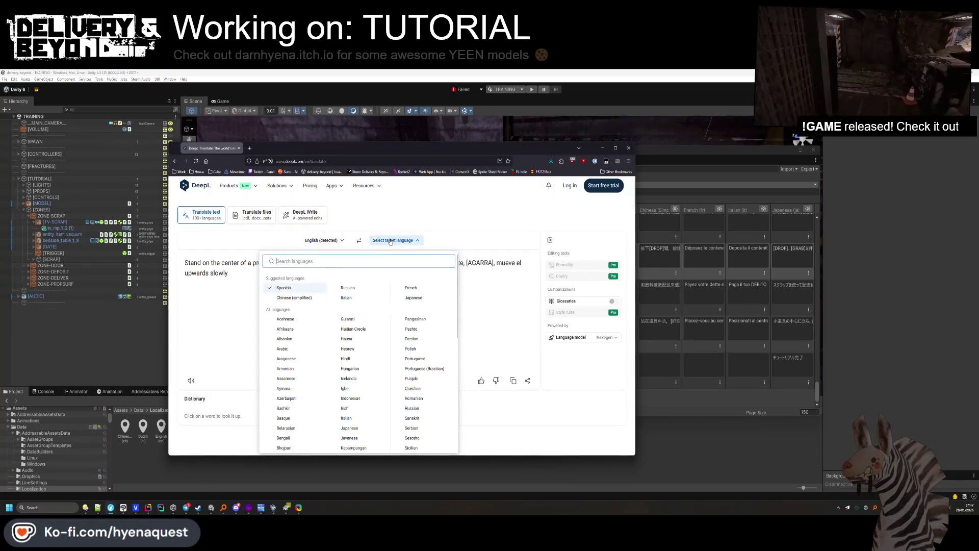
pyautogui.write('spa')
pyautogui.click(321, 276)
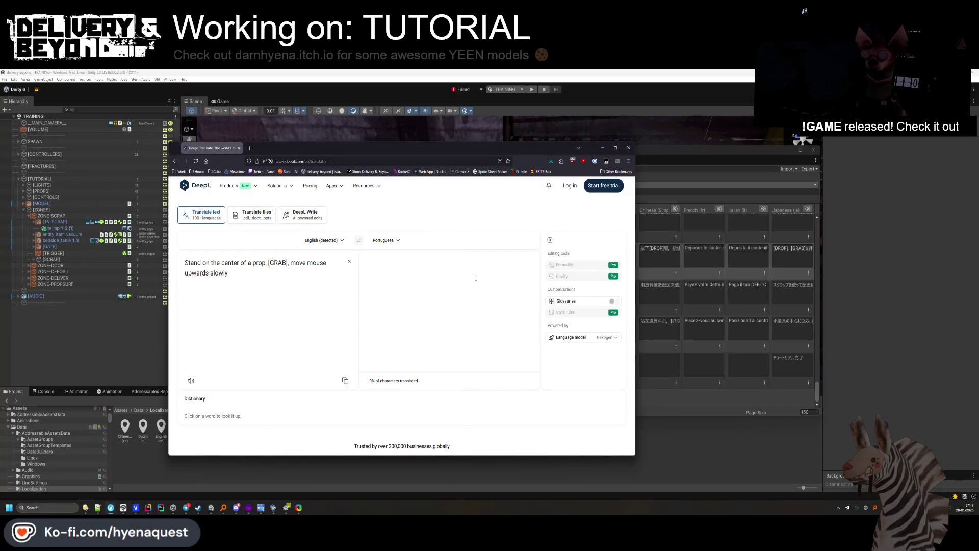
pyautogui.hotkey('ctrl', 'a')
pyautogui.hotkey('ctrl', 'c')
pyautogui.hotkey('alt', 'Tab')
pyautogui.hotkey('ctrl', 'v')
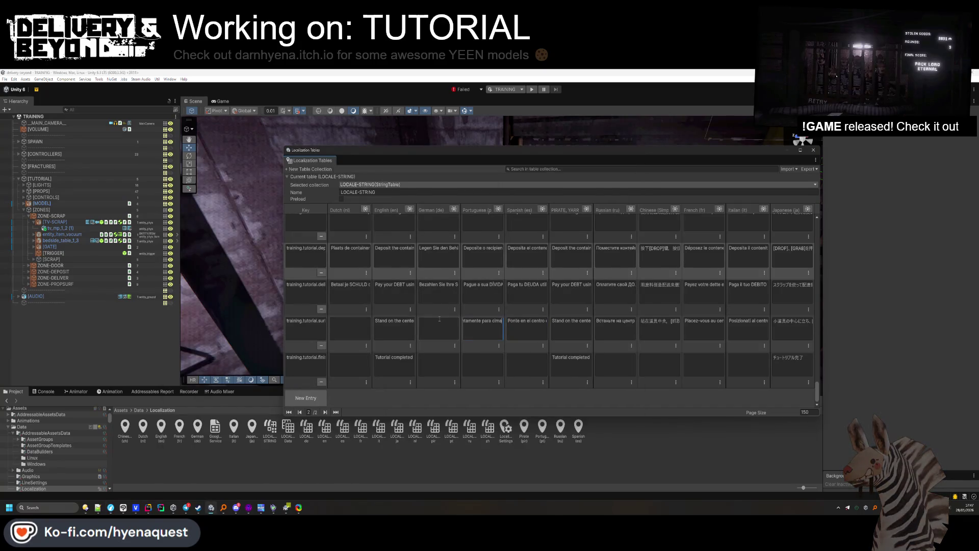
# Translate the prop instruction into German and paste it into the German cell.
pyautogui.hotkey('alt', 'Tab')
pyautogui.click(393, 240)
pyautogui.write('ger')
pyautogui.click(294, 280)
pyautogui.click(368, 261)
pyautogui.hotkey('ctrl', 'a')
pyautogui.hotkey('ctrl', 'c')
pyautogui.hotkey('alt', 'Tab')
pyautogui.hotkey('ctrl', 'v')
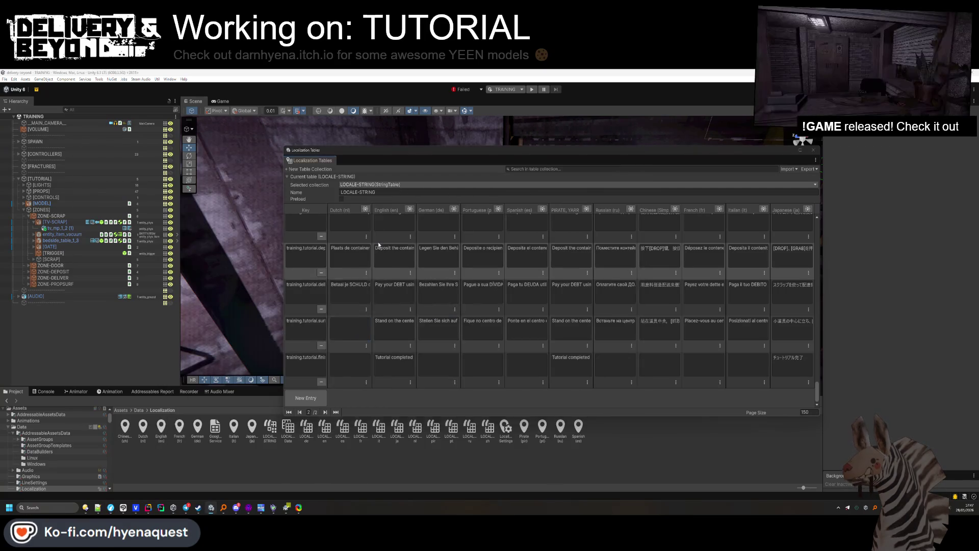
# Translate the prop instruction into Dutch and paste it into the Dutch cell.
pyautogui.hotkey('alt', 'Tab')
pyautogui.click(383, 240)
pyautogui.click(287, 294)
pyautogui.click(489, 271)
pyautogui.hotkey('ctrl', 'a')
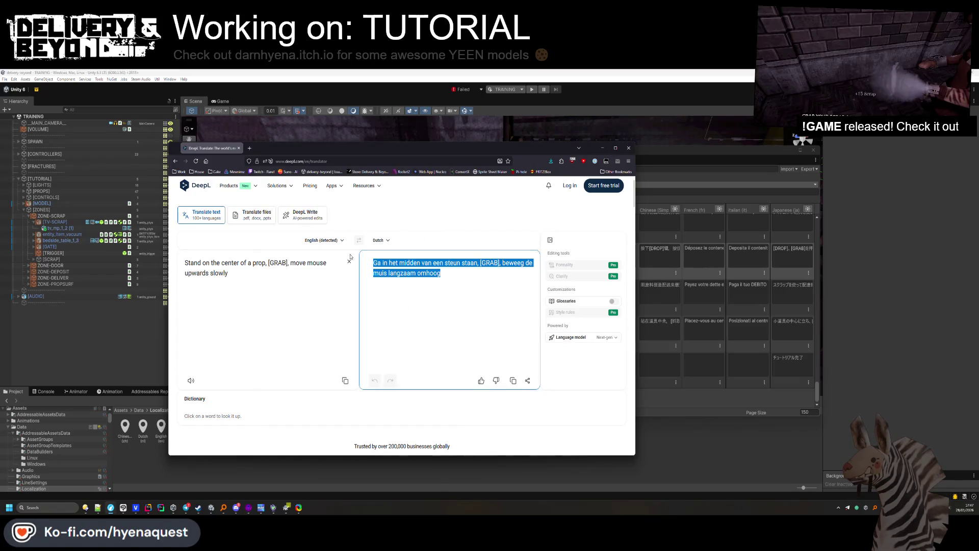
pyautogui.hotkey('ctrl', 'c')
pyautogui.hotkey('alt', 'Tab')
pyautogui.hotkey('ctrl', 'v')
pyautogui.hotkey('alt', 'Tab')
# Make 'Tutorial completed' DeepL's source text, giving the Dutch 'Tutorial voltooid'.
pyautogui.hotkey('alt', 'Tab')
pyautogui.hotkey('ctrl', 'c')
pyautogui.hotkey('alt', 'Tab')
pyautogui.hotkey('ctrl', 'a')
pyautogui.hotkey('ctrl', 'v')
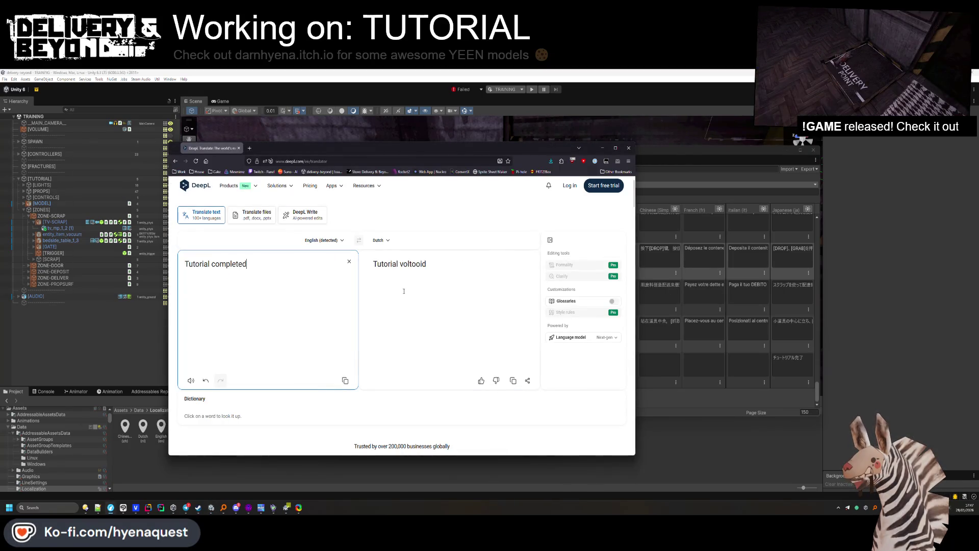
# Paste the Dutch translation 'Tutorial voltooid' into the finish entry's Dutch cell.
pyautogui.click(450, 269)
pyautogui.hotkey('ctrl', 'a')
pyautogui.hotkey('ctrl', 'c')
pyautogui.hotkey('alt', 'Tab')
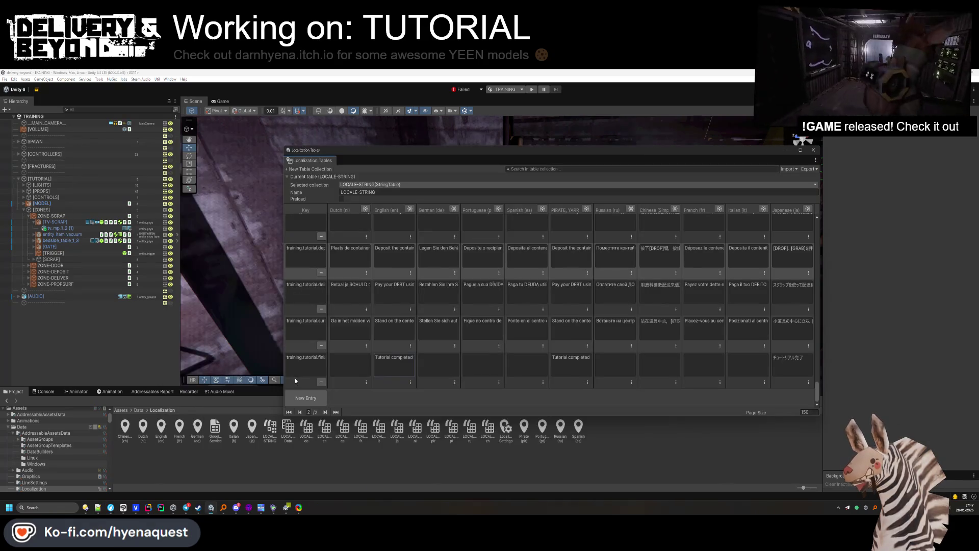
pyautogui.click(363, 369)
pyautogui.hotkey('ctrl', 'v')
# Translate to German and add 'Tutorial abgeschlossen' to the German cell.
pyautogui.hotkey('alt', 'Tab')
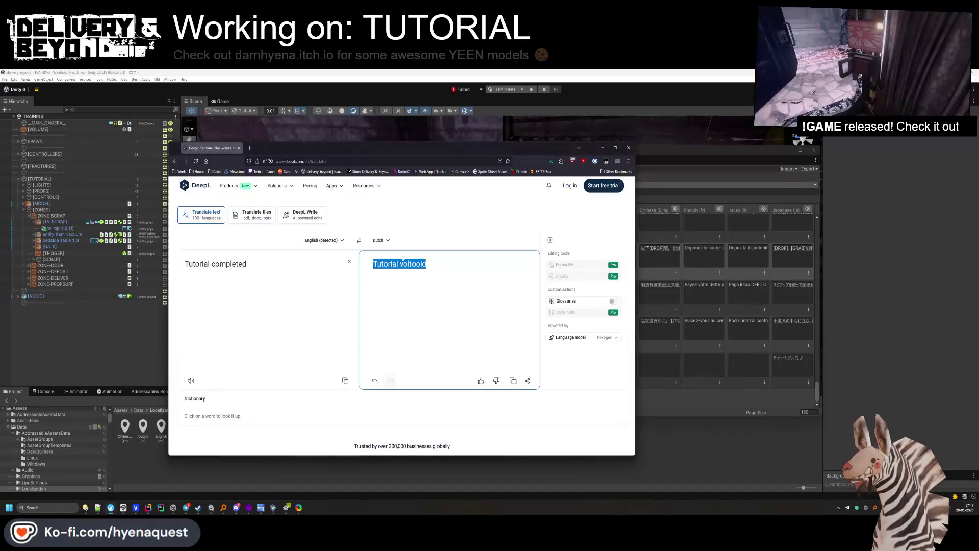
pyautogui.click(381, 240)
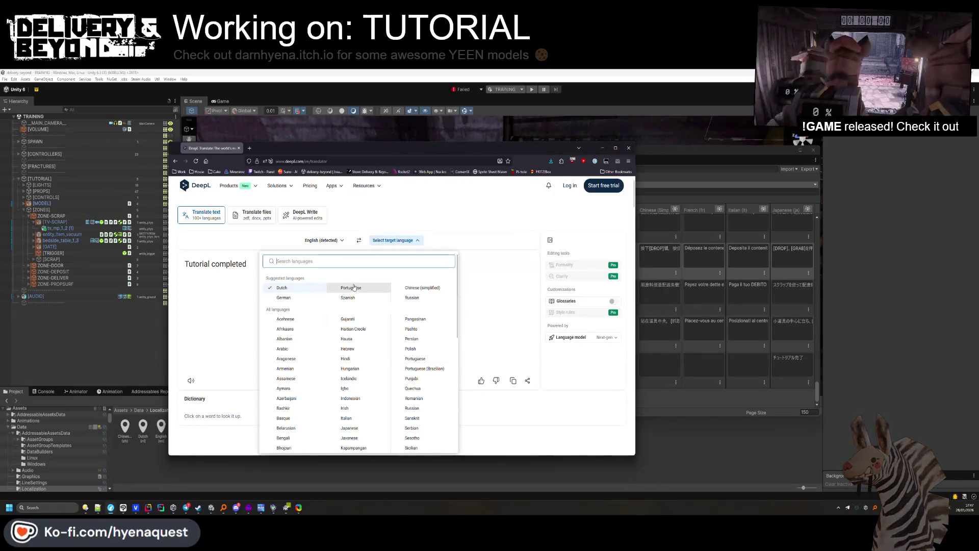
pyautogui.click(294, 299)
pyautogui.click(445, 273)
pyautogui.hotkey('ctrl', 'a')
pyautogui.hotkey('ctrl', 'c')
pyautogui.hotkey('alt', 'Tab')
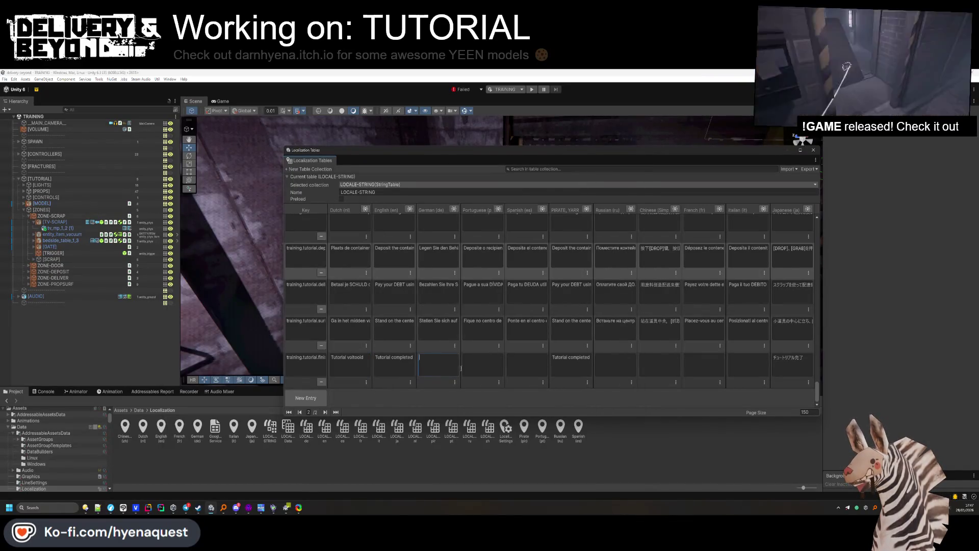
# Translate to Portuguese and paste 'Tutorial concluído' into the Portuguese cell.
pyautogui.hotkey('alt', 'Tab')
pyautogui.click(383, 240)
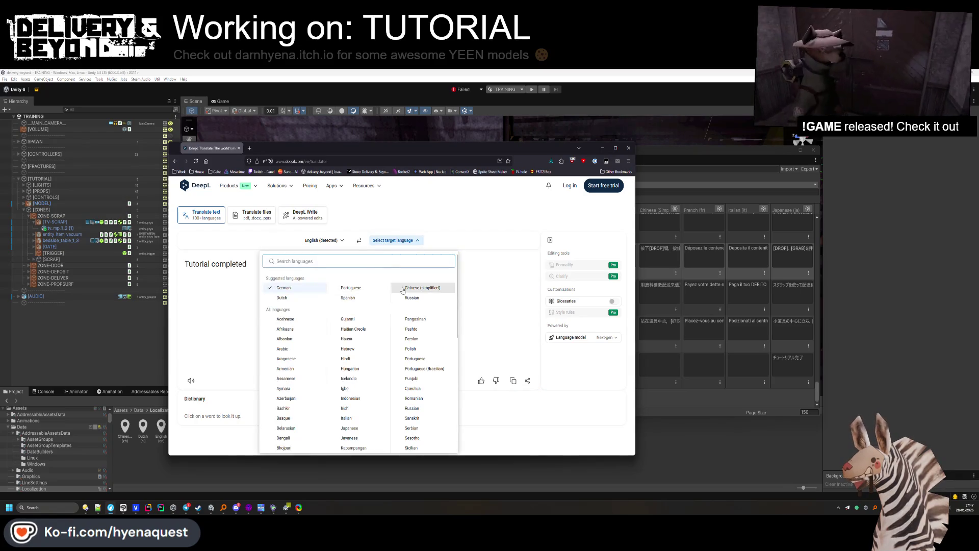
pyautogui.click(357, 287)
pyautogui.click(401, 264)
pyautogui.hotkey('ctrl', 'a')
pyautogui.hotkey('ctrl', 'c')
pyautogui.hotkey('alt', 'Tab')
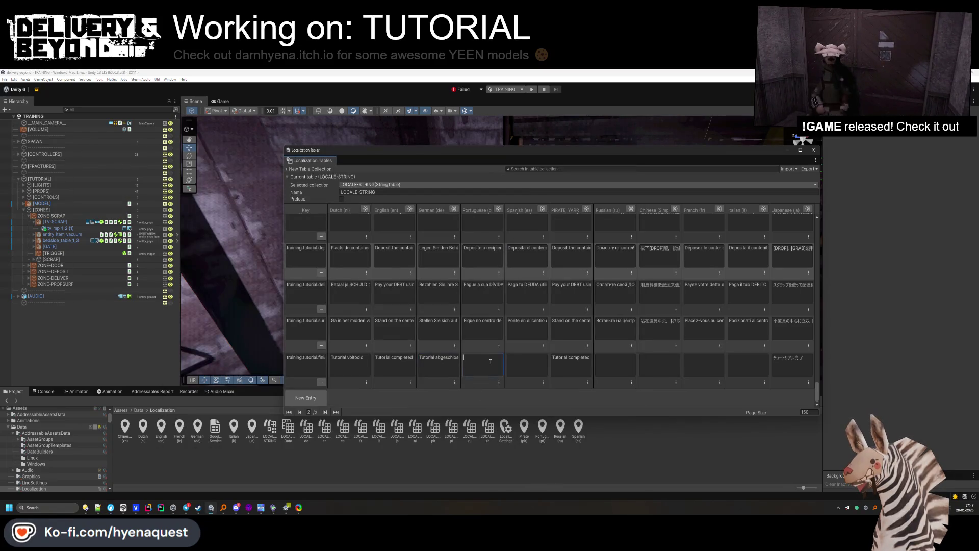
pyautogui.hotkey('ctrl', 'v')
# Translate to Spanish and paste 'Tutorial completado' into the Spanish cell.
pyautogui.hotkey('alt', 'Tab')
pyautogui.click(383, 240)
pyautogui.click(382, 295)
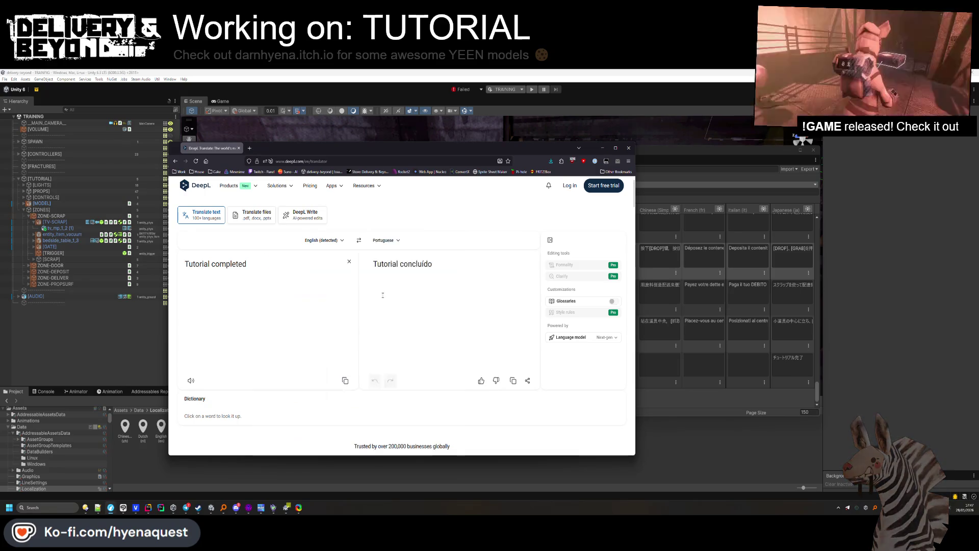
pyautogui.click(442, 323)
pyautogui.hotkey('ctrl', 'a')
pyautogui.hotkey('ctrl', 'c')
pyautogui.hotkey('alt', 'Tab')
pyautogui.click(533, 375)
pyautogui.hotkey('ctrl', 'v')
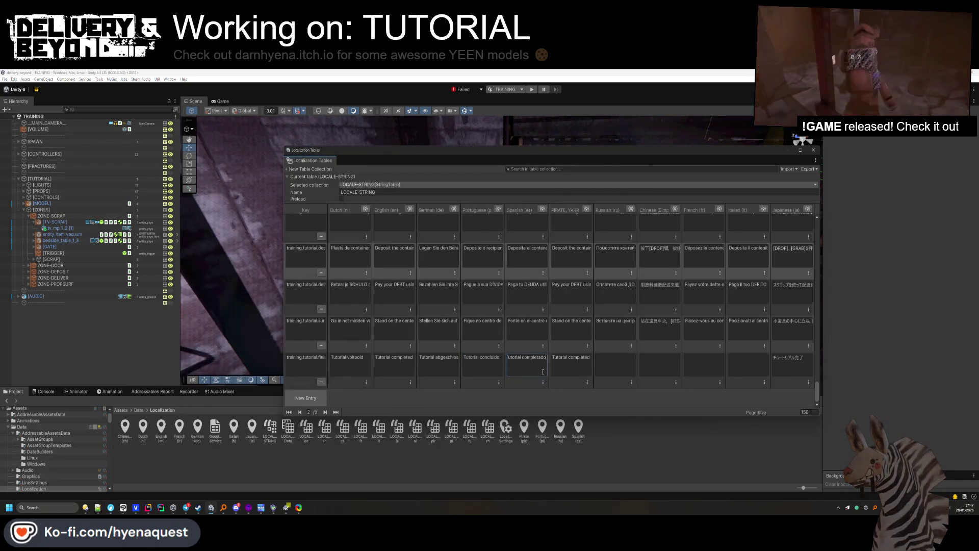
# Translate to Chinese (simplified), then French, pasting 'Tutoriel terminé' into the French cell.
pyautogui.hotkey('alt', 'Tab')
pyautogui.click(393, 239)
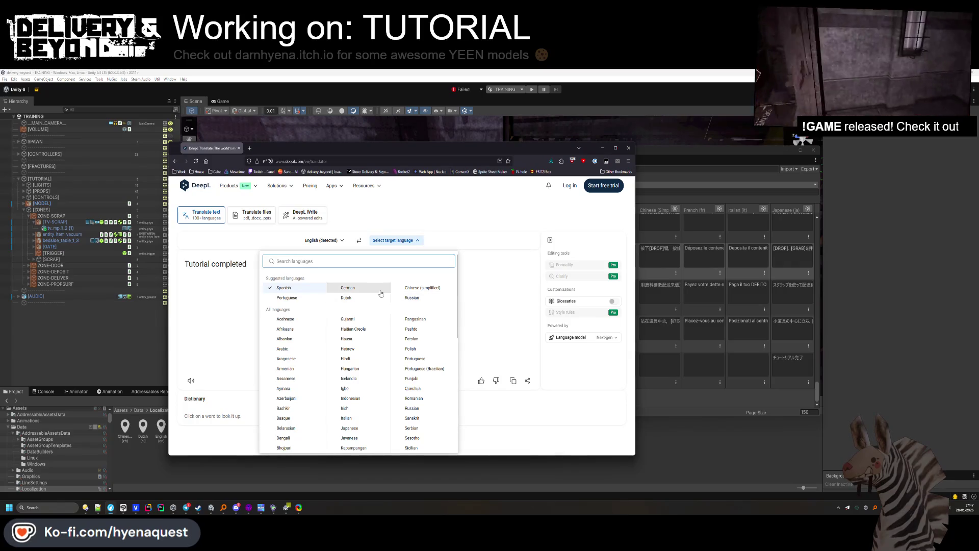
pyautogui.click(414, 288)
pyautogui.hotkey('alt', 'Tab')
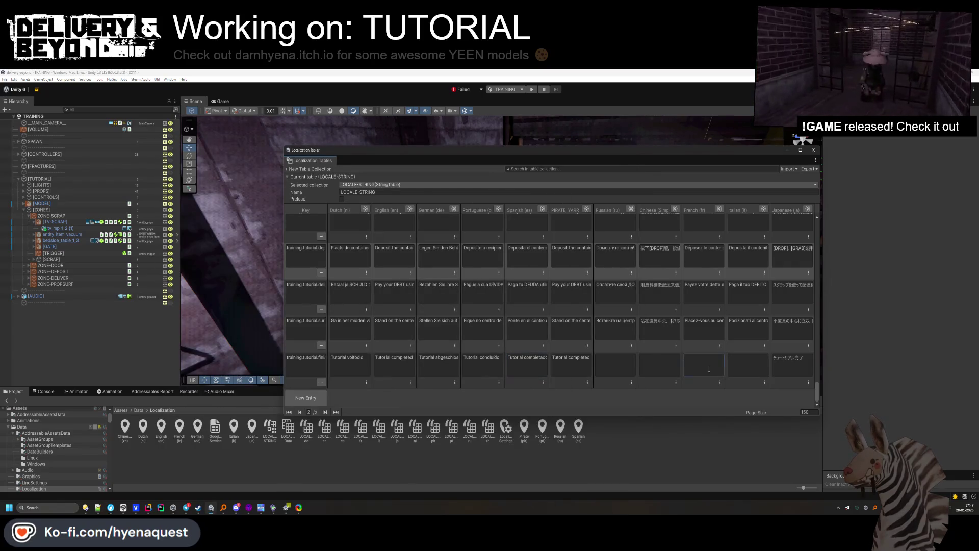
pyautogui.hotkey('alt', 'Tab')
pyautogui.click(380, 239)
pyautogui.write('fre')
pyautogui.click(385, 277)
pyautogui.tripleClick(410, 263)
pyautogui.hotkey('ctrl', 'c')
pyautogui.hotkey('alt', 'Tab')
pyautogui.hotkey('ctrl', 'v')
# Translate to Italian and paste 'Tutorial completato' into the Italian cell.
pyautogui.hotkey('alt', 'Tab')
pyautogui.click(380, 240)
pyautogui.write('a')
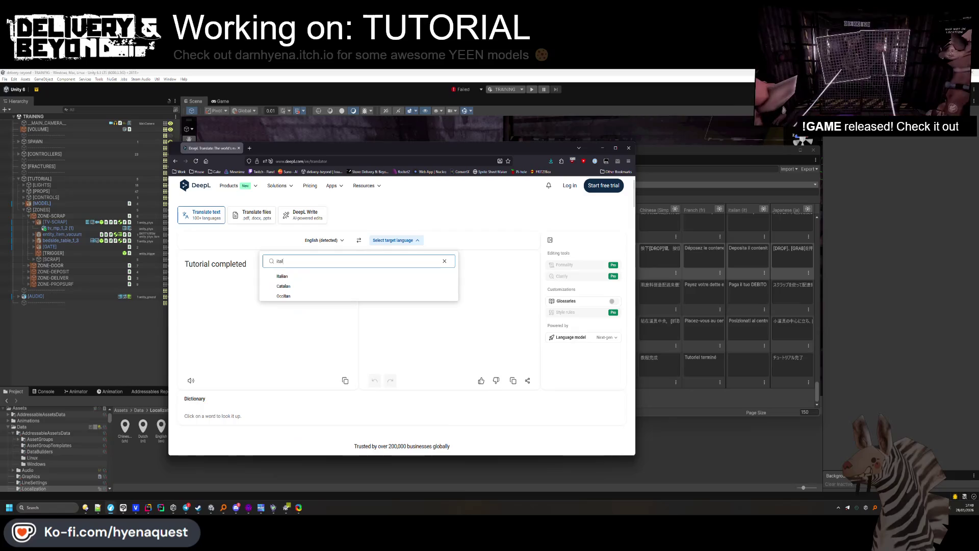
pyautogui.click(285, 276)
pyautogui.moveTo(438, 263); pyautogui.dragTo(368, 259)
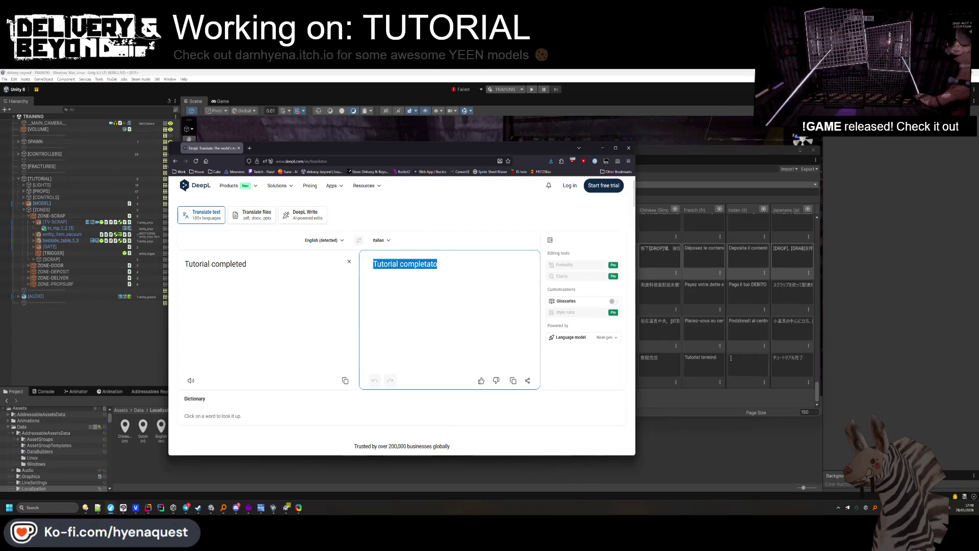
pyautogui.hotkey('ctrl', 'c')
pyautogui.hotkey('alt', 'Tab')
pyautogui.hotkey('ctrl', 'v')
# Translate to Russian, choose the alternative 'Обучение завершено' and paste it into the Russian cell.
pyautogui.hotkey('alt', 'Tab')
pyautogui.click(376, 240)
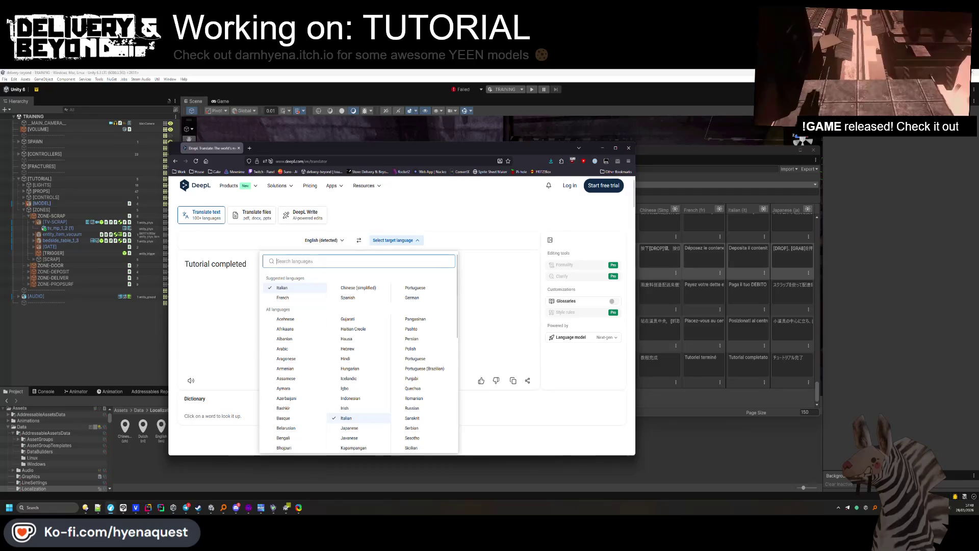
pyautogui.click(306, 296)
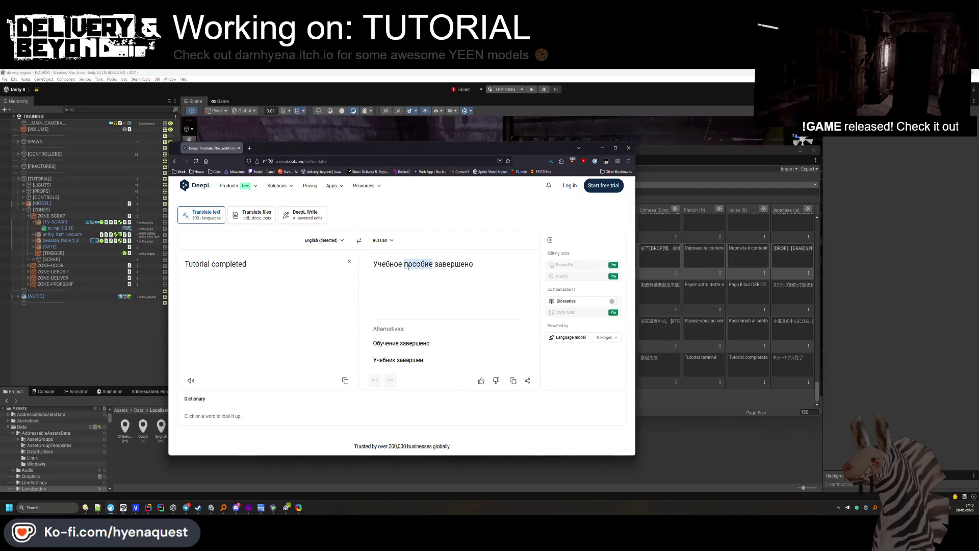
pyautogui.moveTo(481, 264); pyautogui.dragTo(371, 263)
pyautogui.click(402, 343)
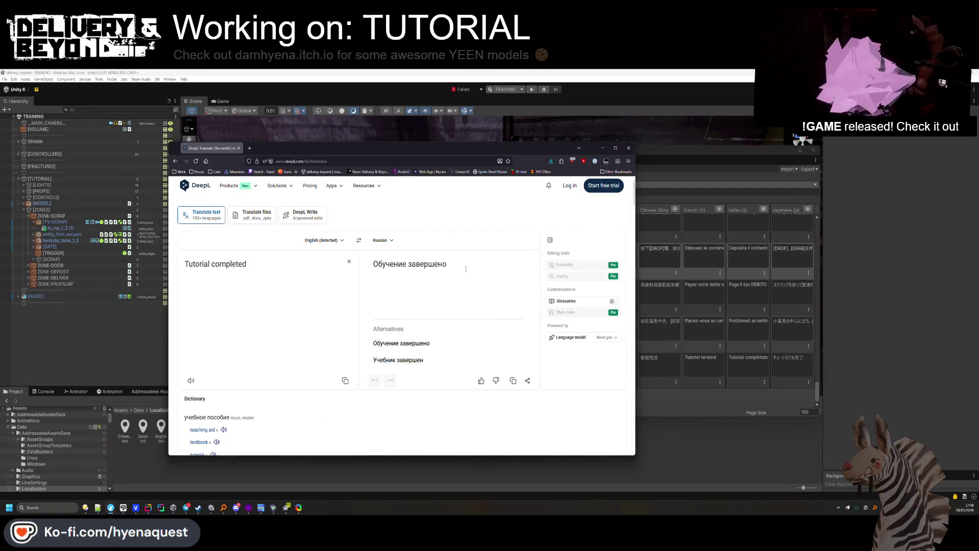
pyautogui.moveTo(447, 263); pyautogui.dragTo(363, 260)
pyautogui.hotkey('ctrl', 'c')
pyautogui.hotkey('alt', 'Tab')
pyautogui.click(622, 368)
pyautogui.hotkey('ctrl', 'v')
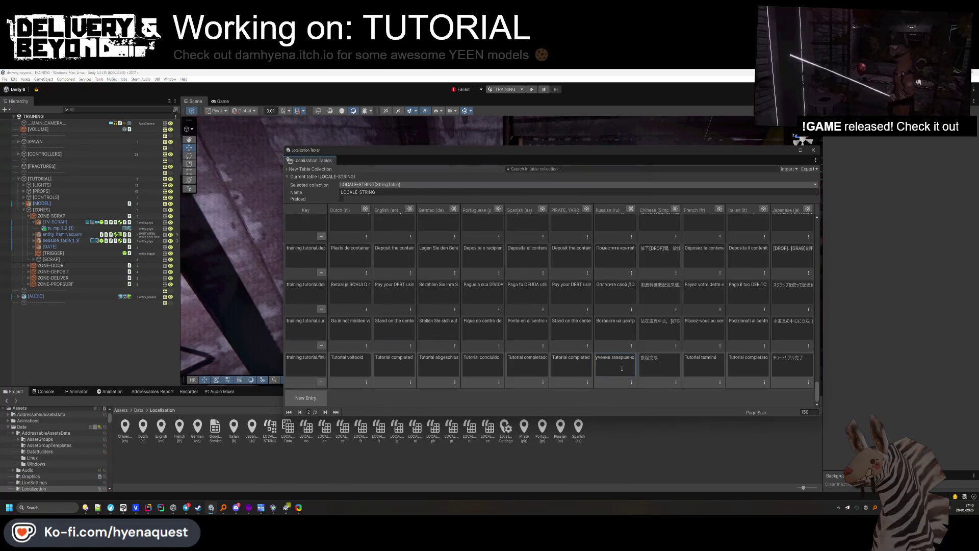
pyautogui.click(382, 402)
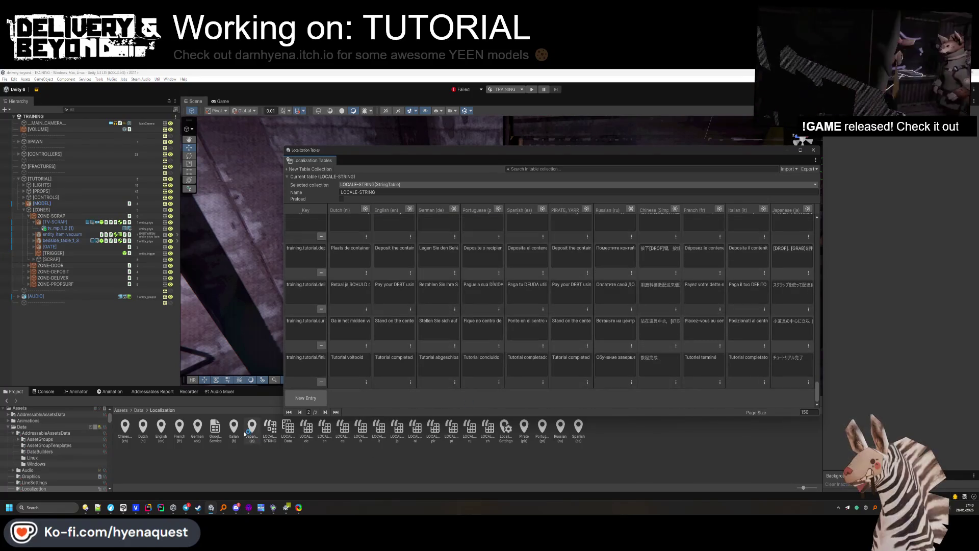
# Select the LOCALE-STRING asset and Push it to Google Sheets, retrying after moving the sign-in window.
pyautogui.click(215, 429)
pyautogui.click(270, 427)
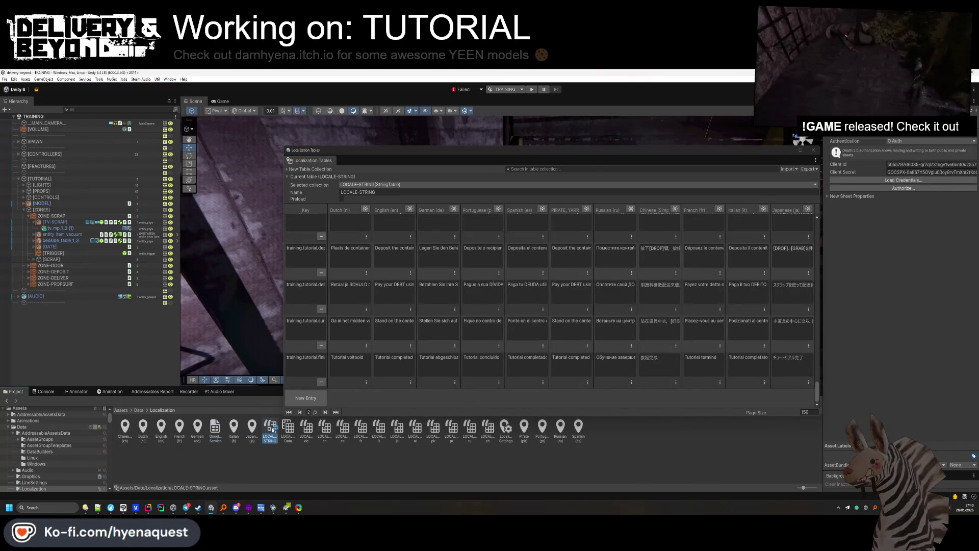
pyautogui.click(941, 357)
pyautogui.click(882, 359)
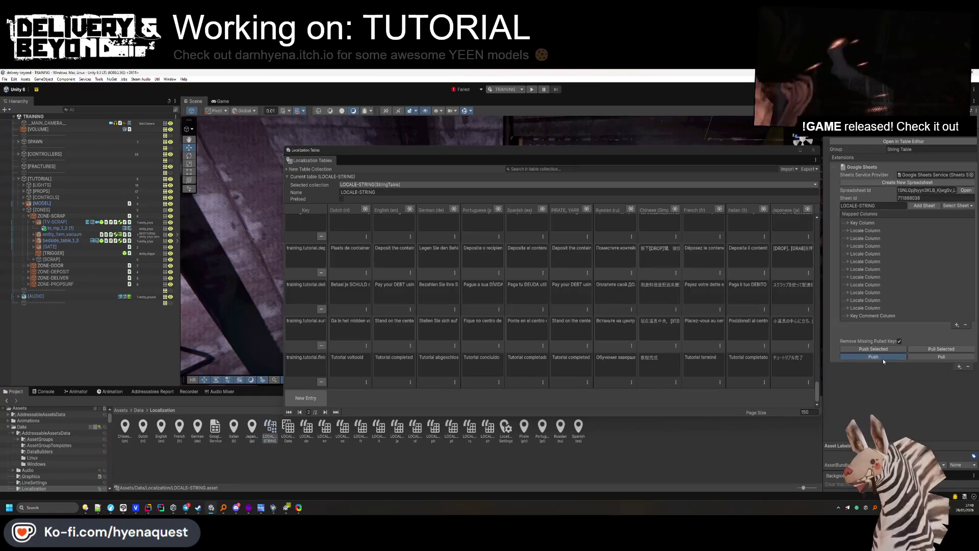
pyautogui.moveTo(357, 148)
pyautogui.mouseDown()
pyautogui.moveTo(838, 307)
pyautogui.moveTo(978, 326)
pyautogui.mouseUp()
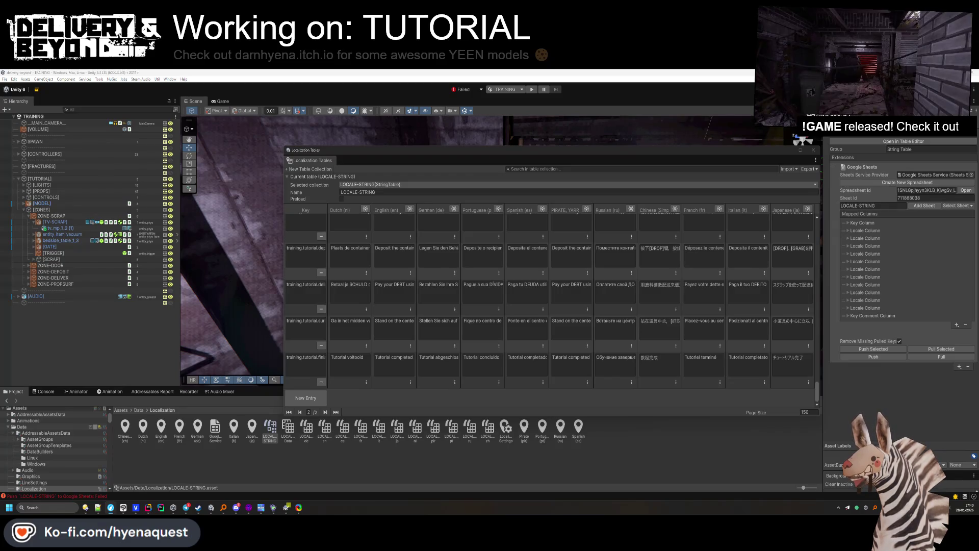
pyautogui.click(868, 359)
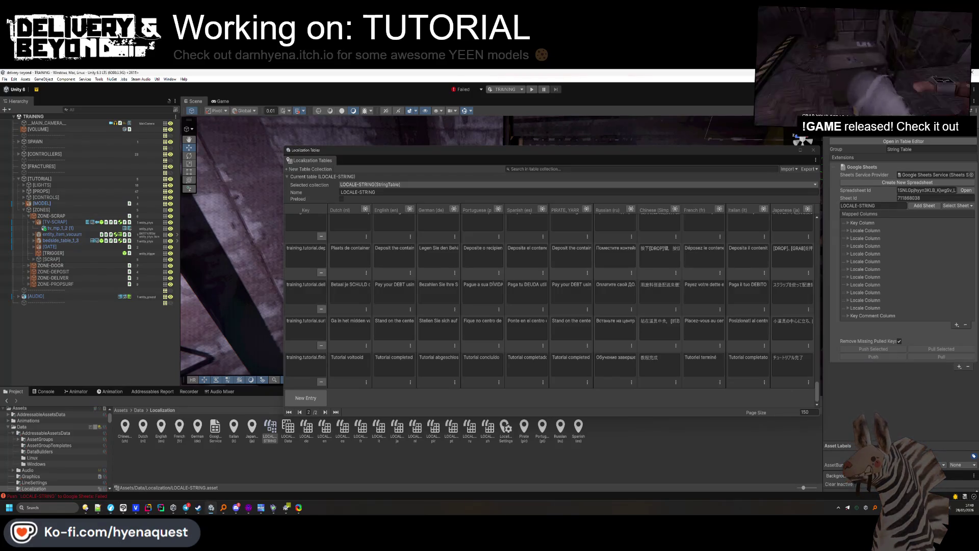
pyautogui.hotkey('alt', 'Tab')
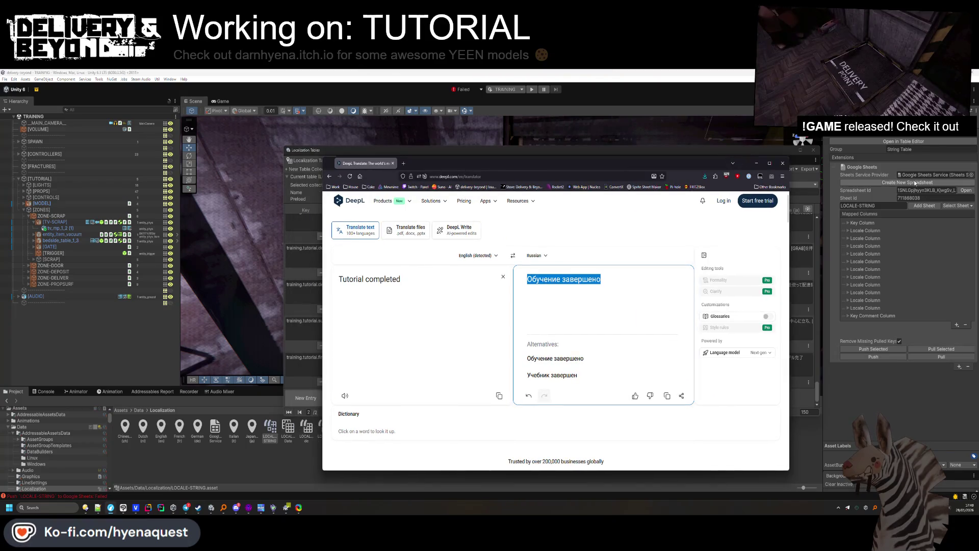
# Open the linked delivery-beyond spreadsheet and scroll down to the newly pushed tutorial rows.
pyautogui.click(964, 191)
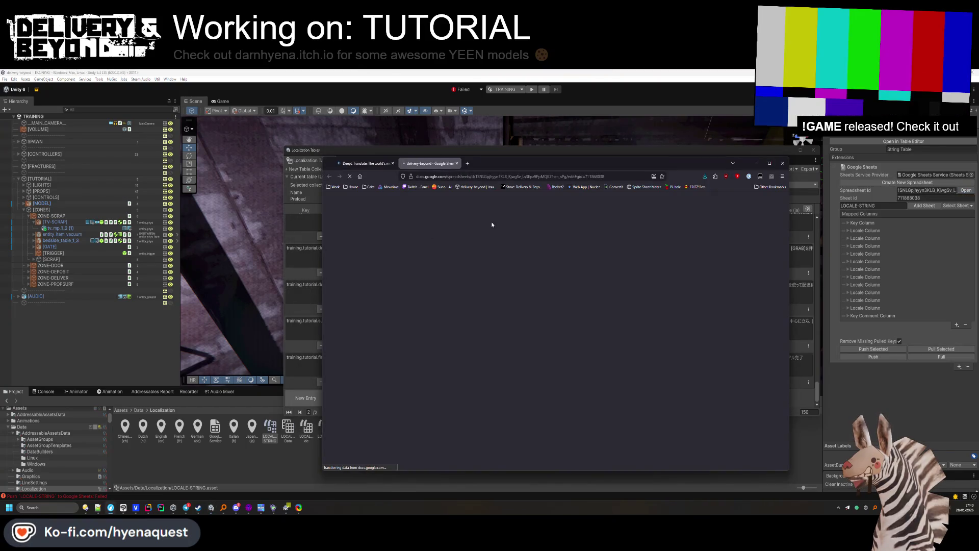
pyautogui.scroll(-20, 417, 319)
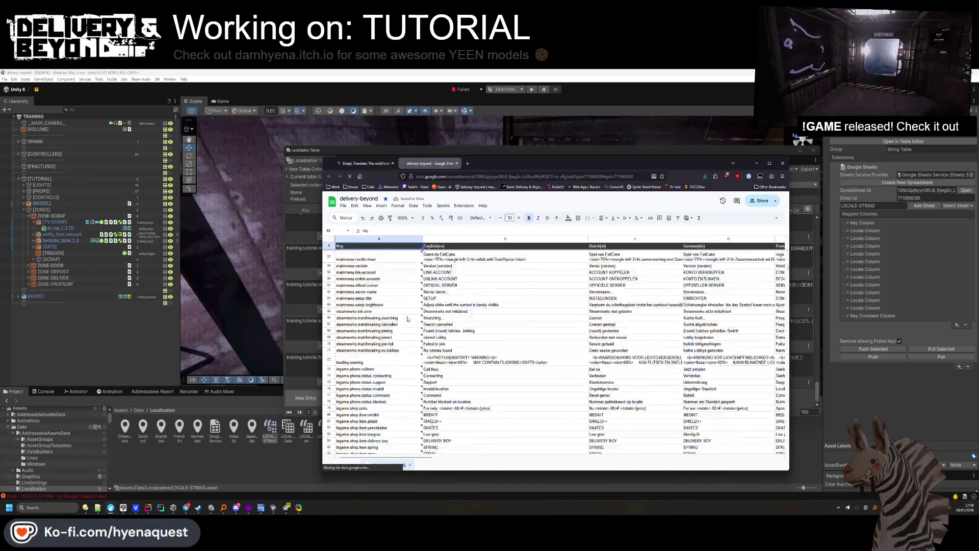
pyautogui.scroll(-10, 417, 318)
pyautogui.moveTo(787, 296)
pyautogui.mouseDown()
pyautogui.moveTo(785, 326)
pyautogui.moveTo(765, 334)
pyautogui.mouseUp()
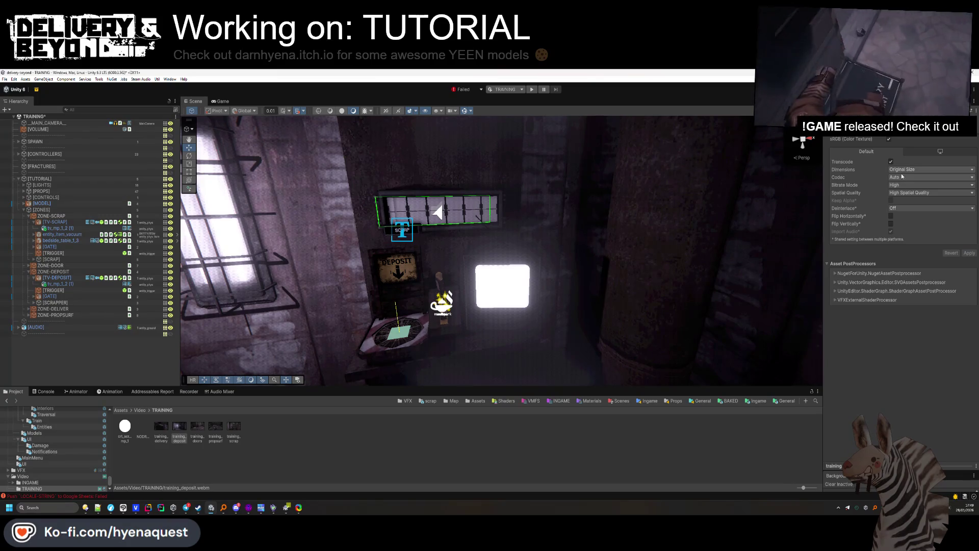
# Set the training video's codec to VP8.
pyautogui.click(902, 205)
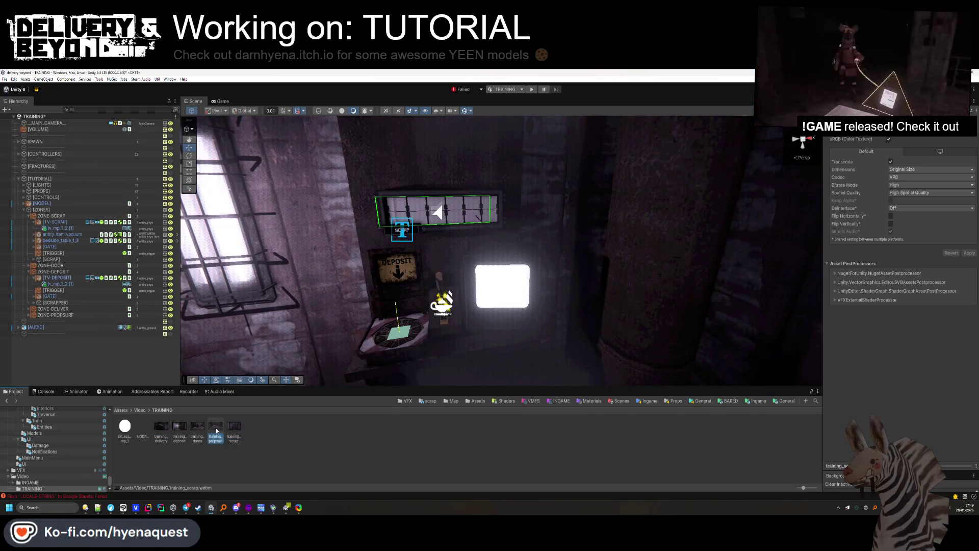
pyautogui.click(404, 281)
pyautogui.moveTo(405, 280); pyautogui.dragTo(404, 294)
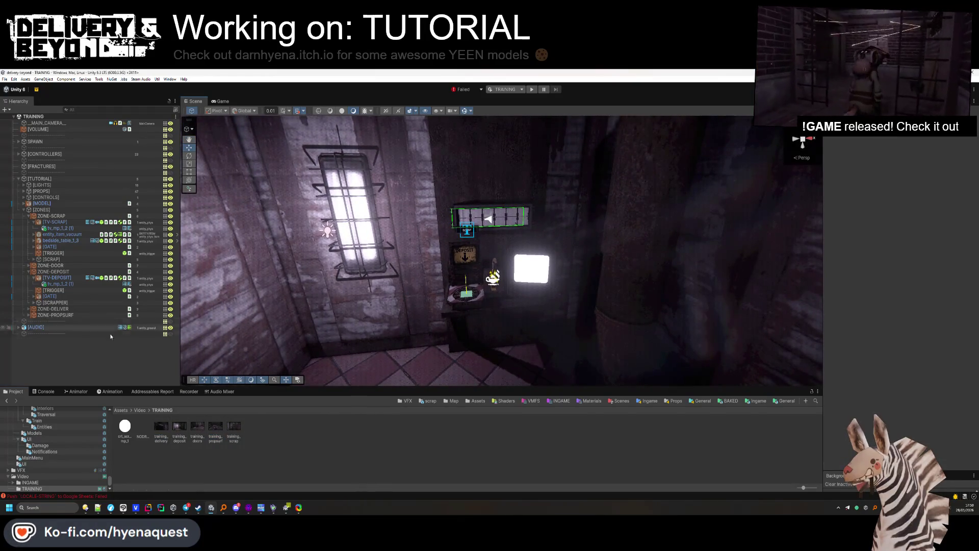
# Collapse [TUTORIAL], check the Console errors, and start Play mode on the TRAINING scene.
pyautogui.click(19, 179)
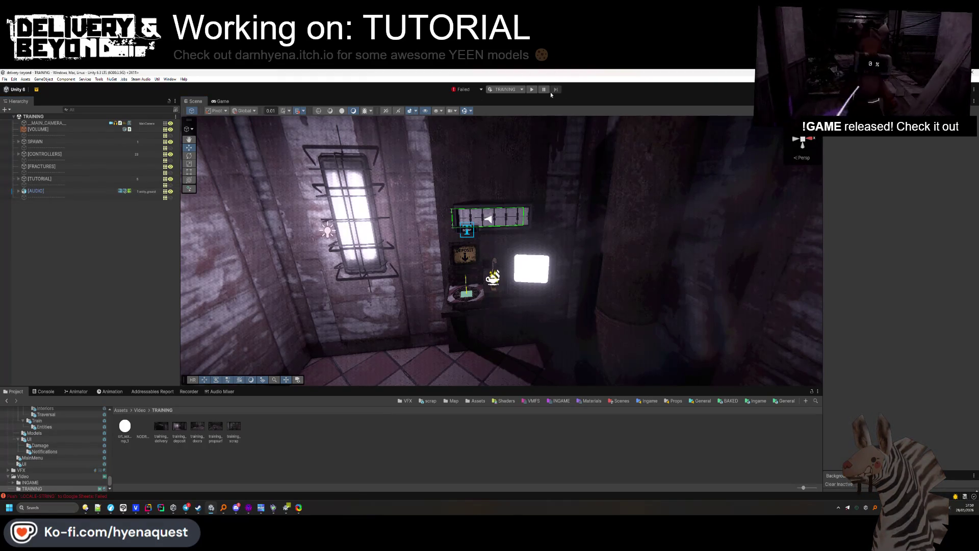
pyautogui.click(53, 392)
pyautogui.click(14, 391)
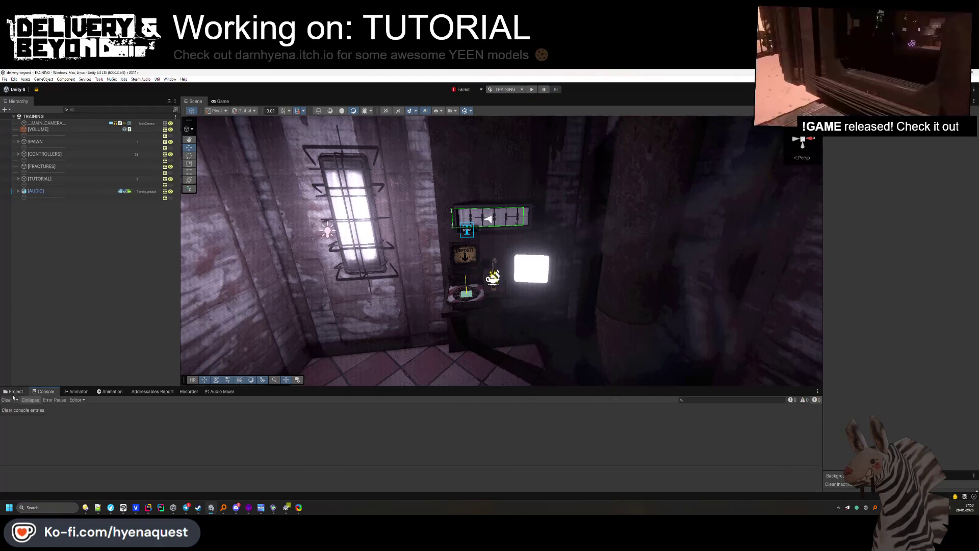
pyautogui.click(532, 90)
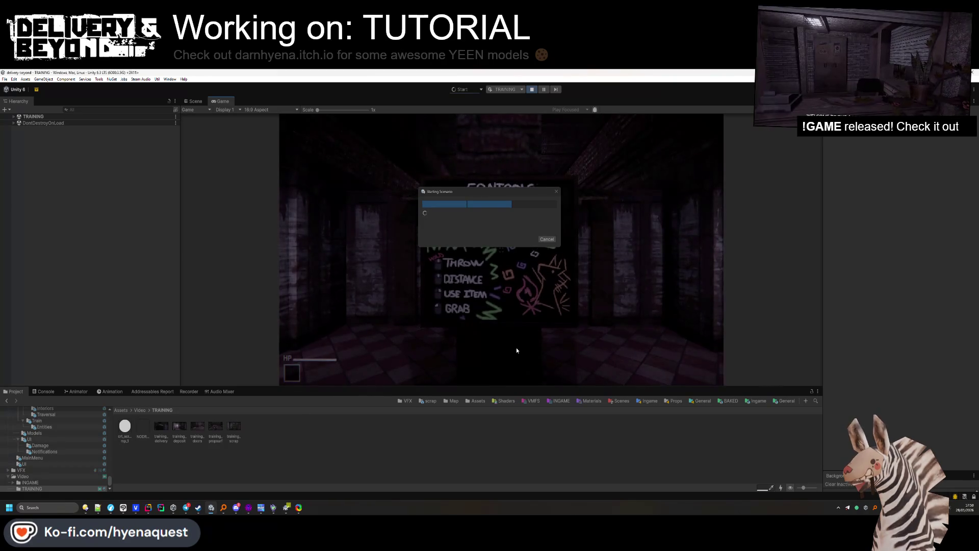
# Move the Starting Scenario dialog aside, walk to the deposit spot, drop the scrap container, and use the keypad.
pyautogui.moveTo(518, 195)
pyautogui.mouseDown()
pyautogui.moveTo(757, 243)
pyautogui.moveTo(845, 224)
pyautogui.mouseUp()
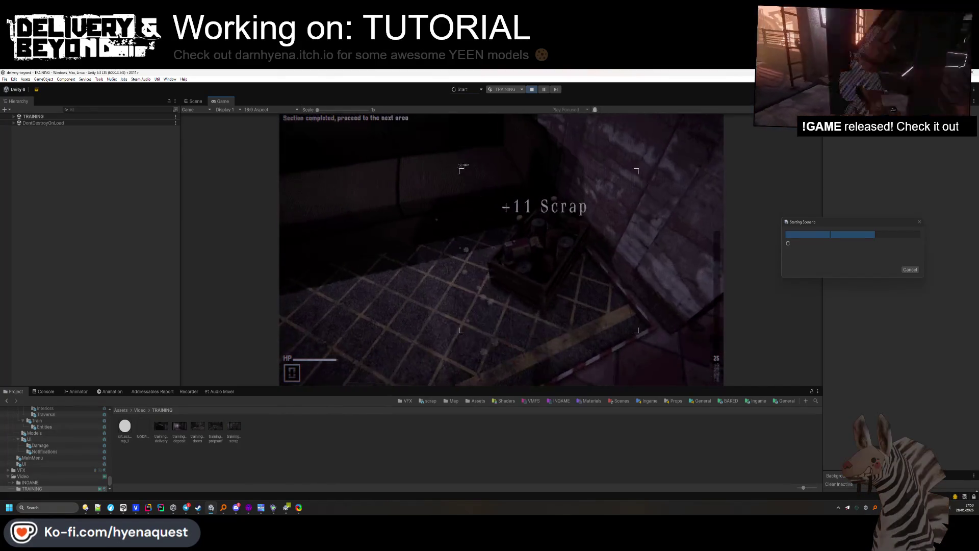
pyautogui.press('w')
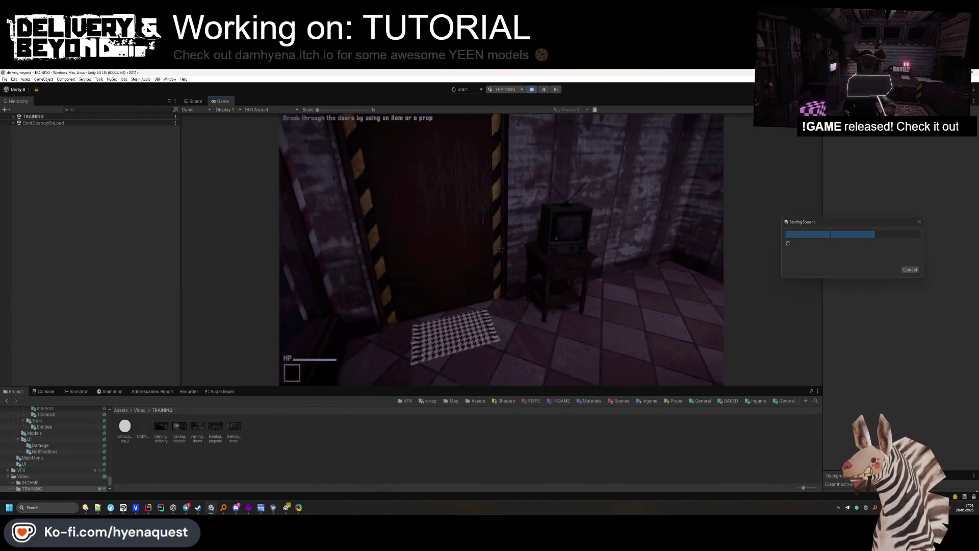
pyautogui.press('w')
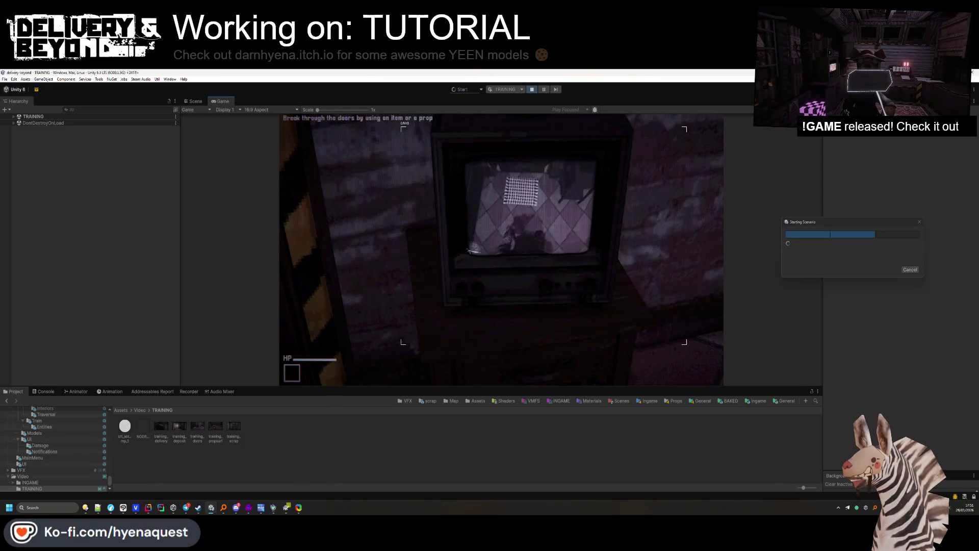
pyautogui.press('s')
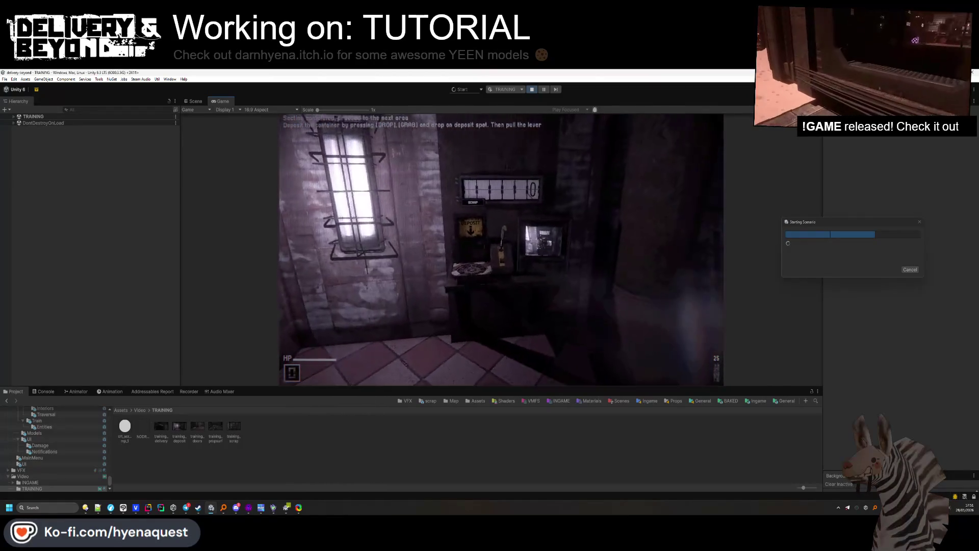
pyautogui.press('w')
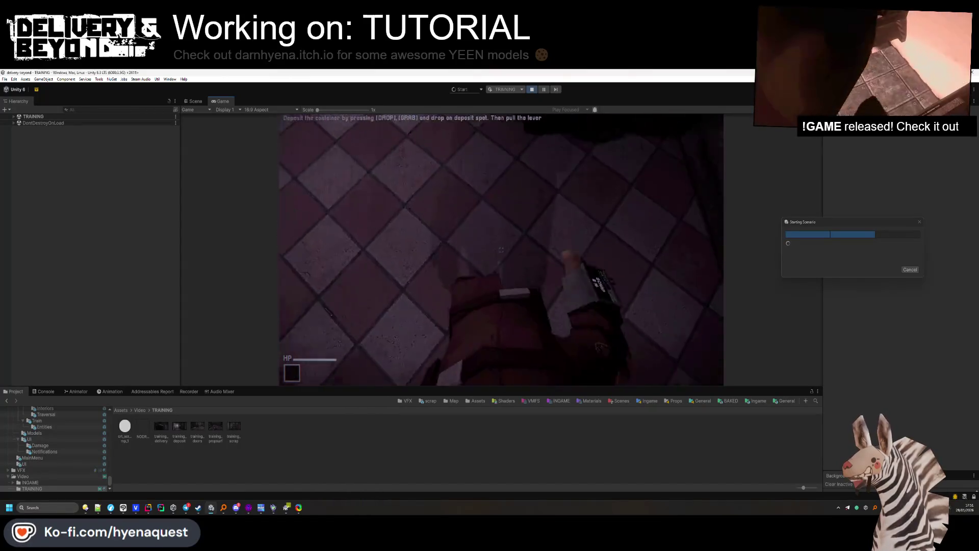
pyautogui.moveTo(501, 250)
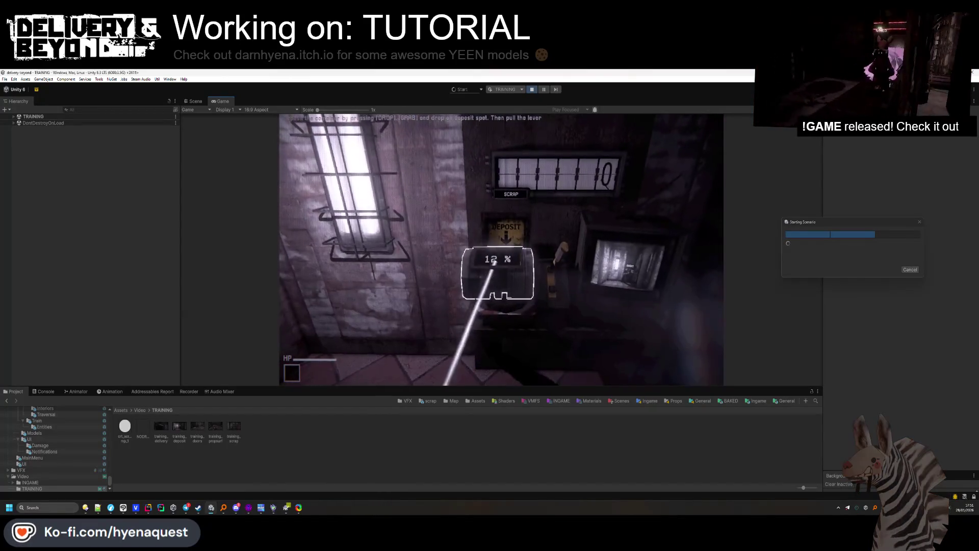
pyautogui.press('q')
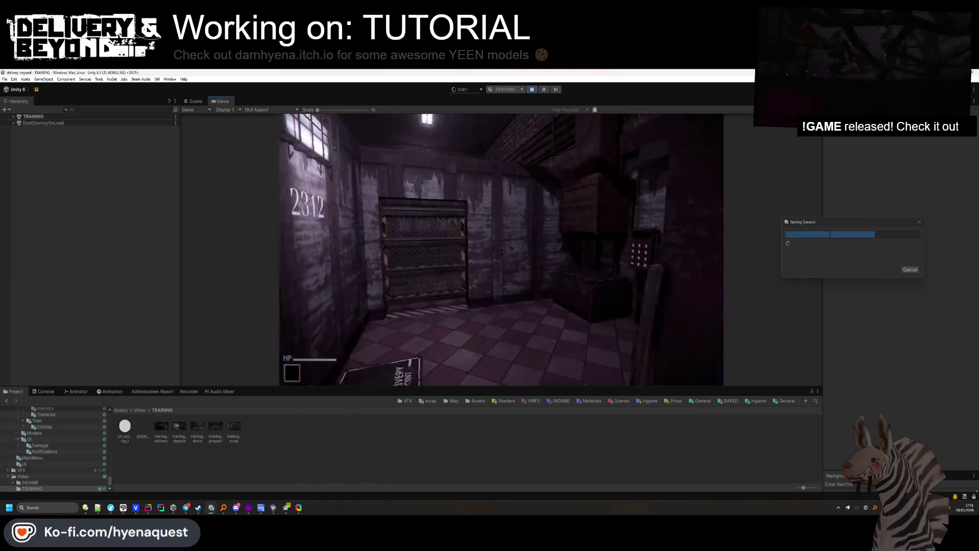
pyautogui.press('w')
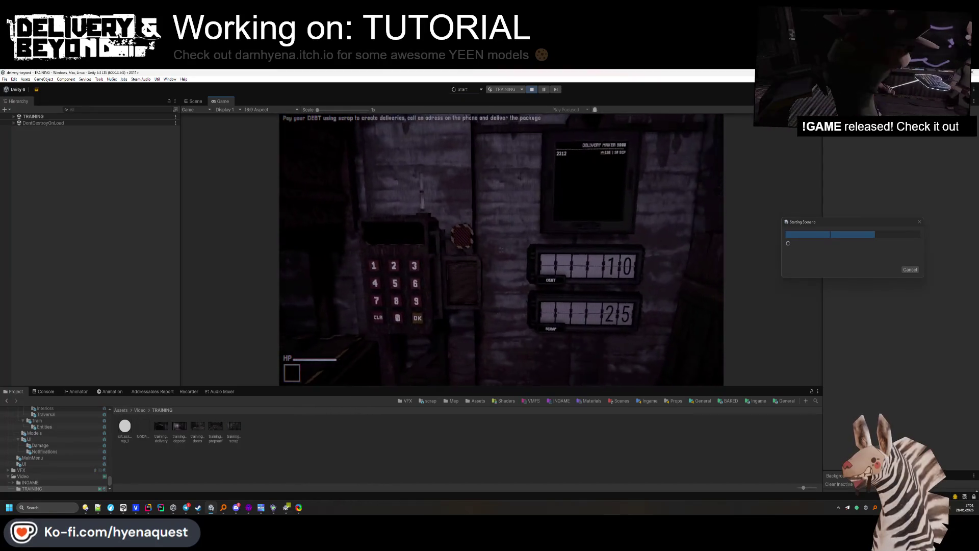
pyautogui.press('w')
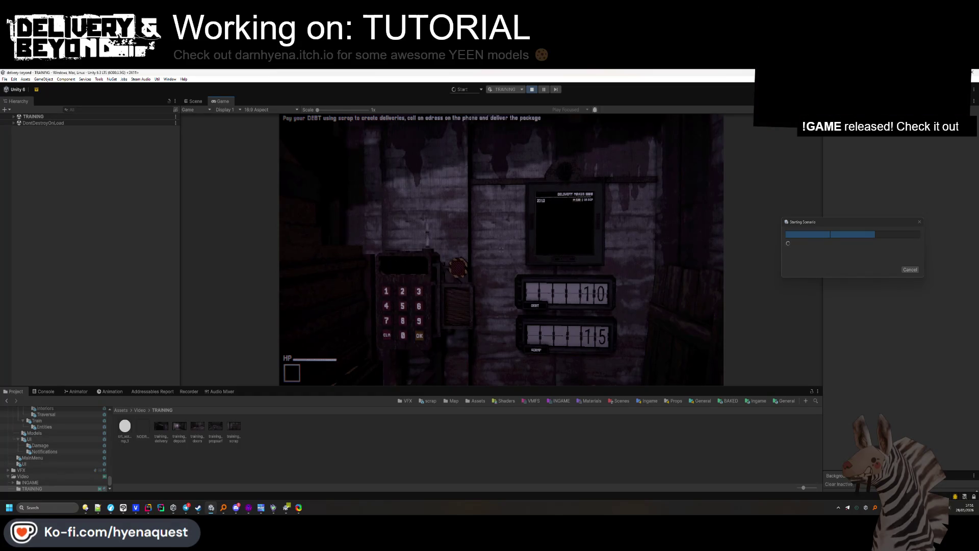
pyautogui.press('s')
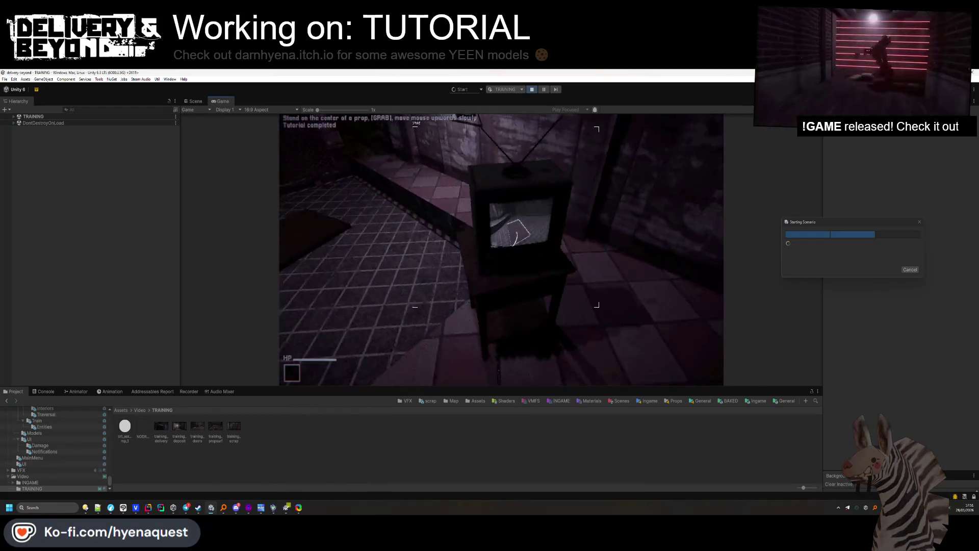
# Disconnect to the main menu, start a Practice session, then stop Play mode.
pyautogui.press('Escape')
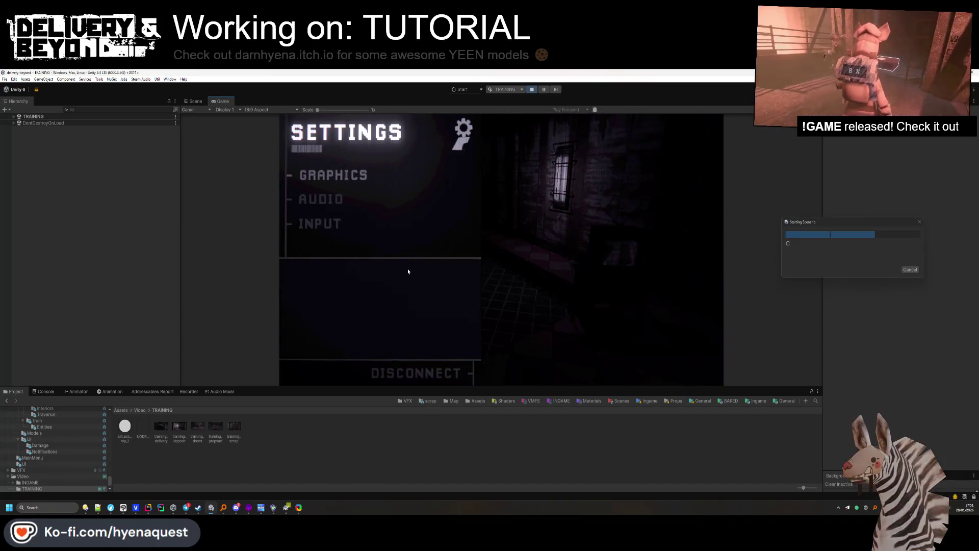
pyautogui.click(428, 375)
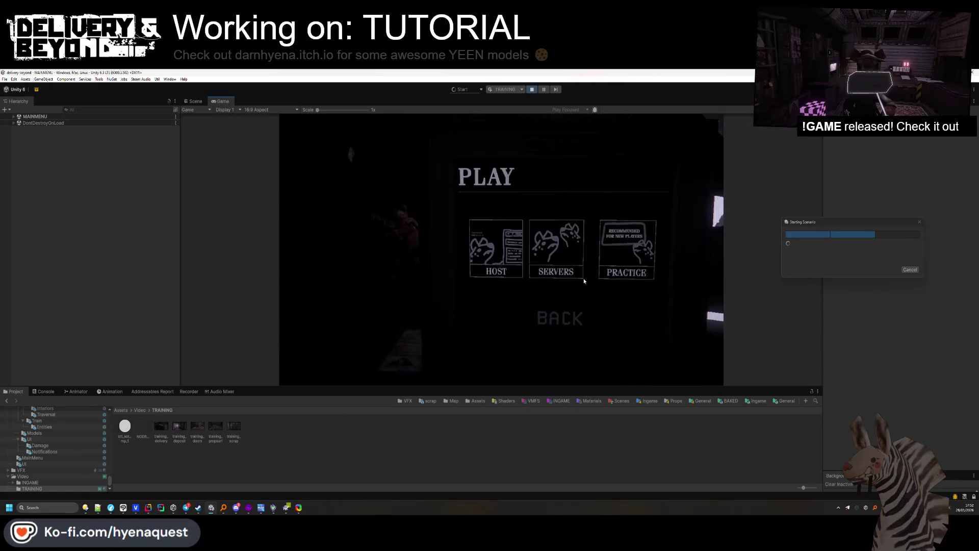
pyautogui.click(627, 249)
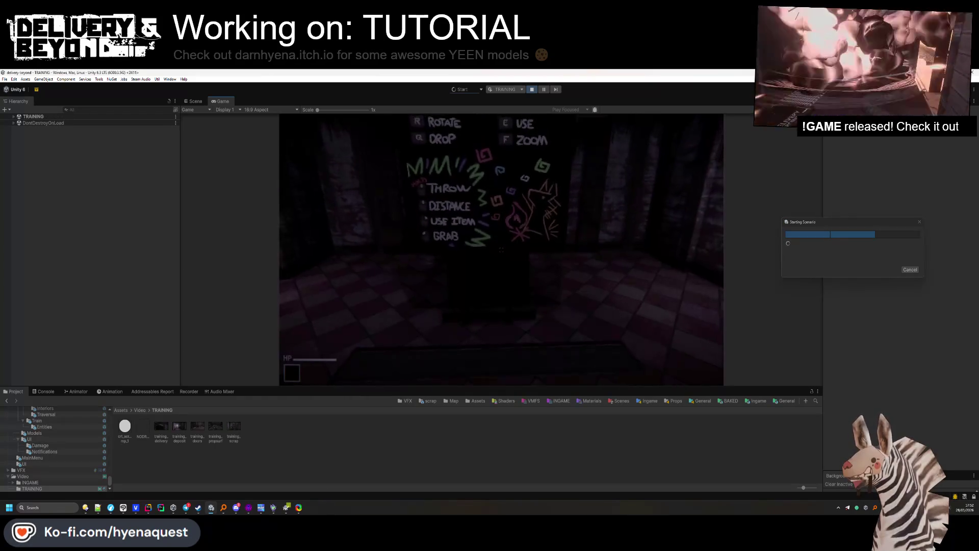
pyautogui.press('Escape')
pyautogui.click(531, 91)
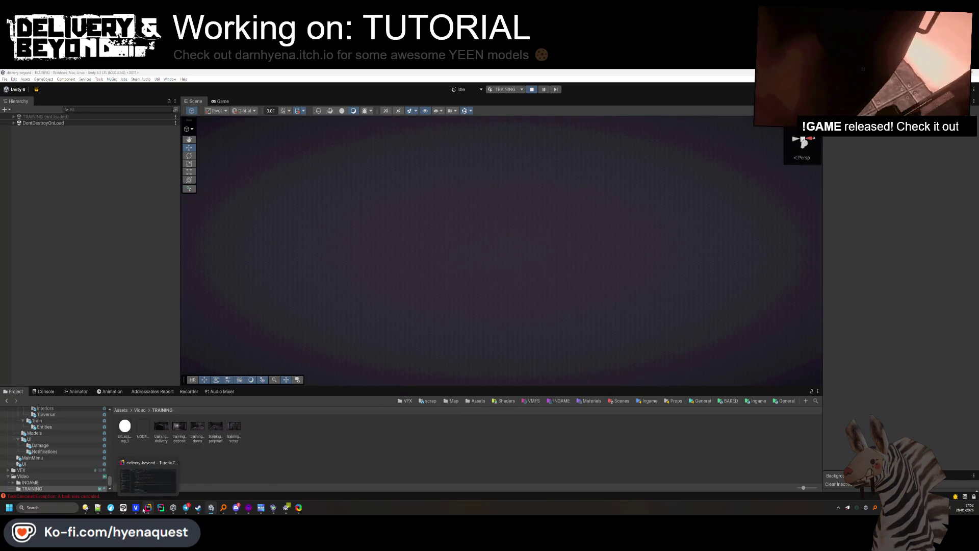
pyautogui.click(165, 477)
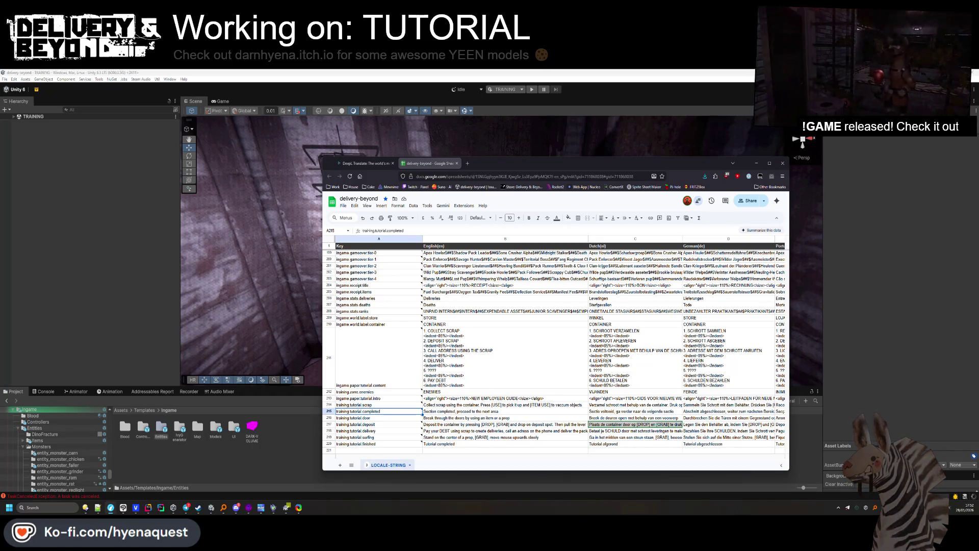
# Inspect cells A106 and A107 holding ingame.ui.hints.tutorial and ingame.ui.hints.clear, then return to Unity.
pyautogui.scroll(20, 437, 301)
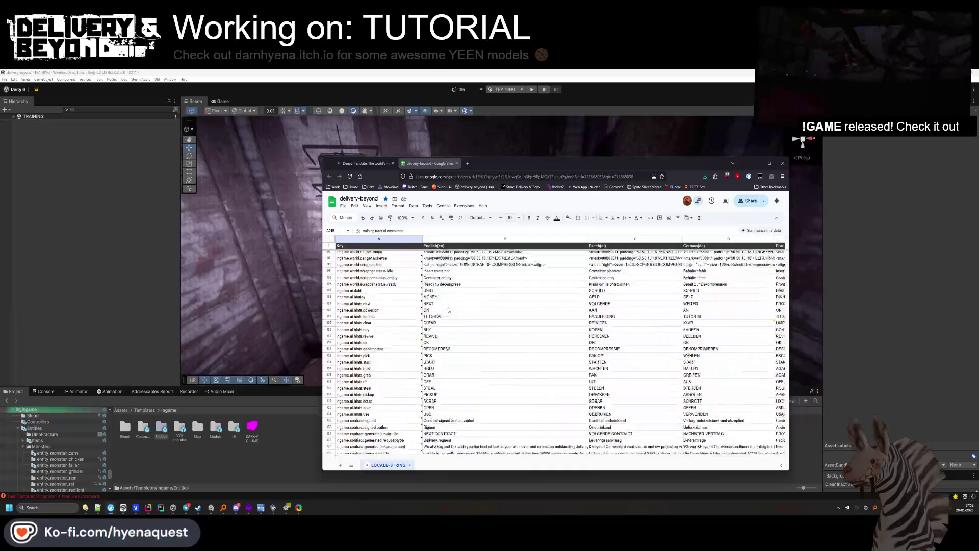
pyautogui.click(399, 290)
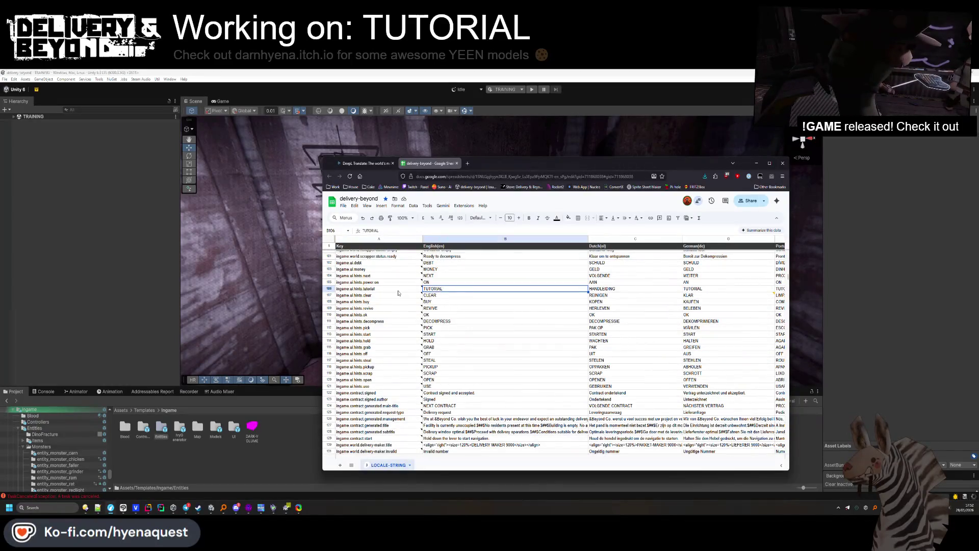
pyautogui.click(395, 297)
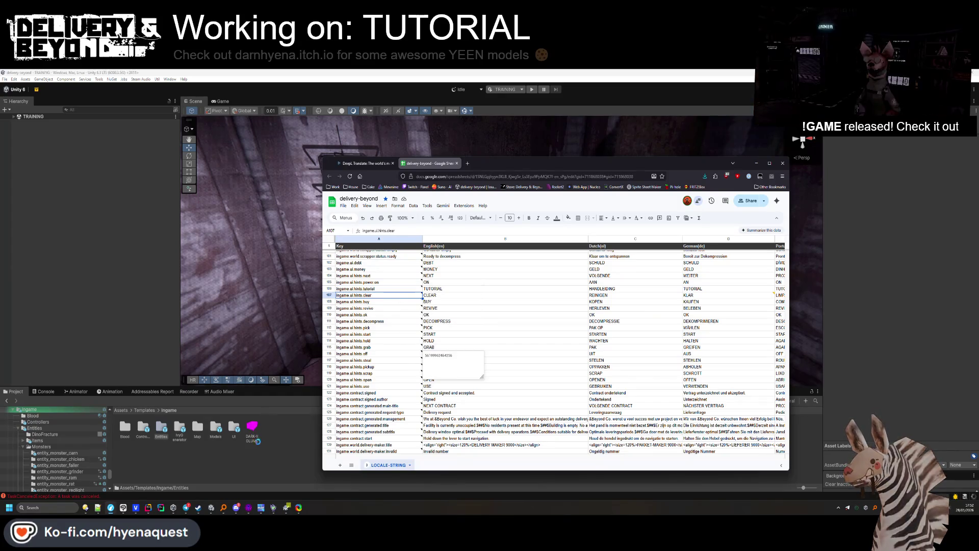
pyautogui.click(289, 448)
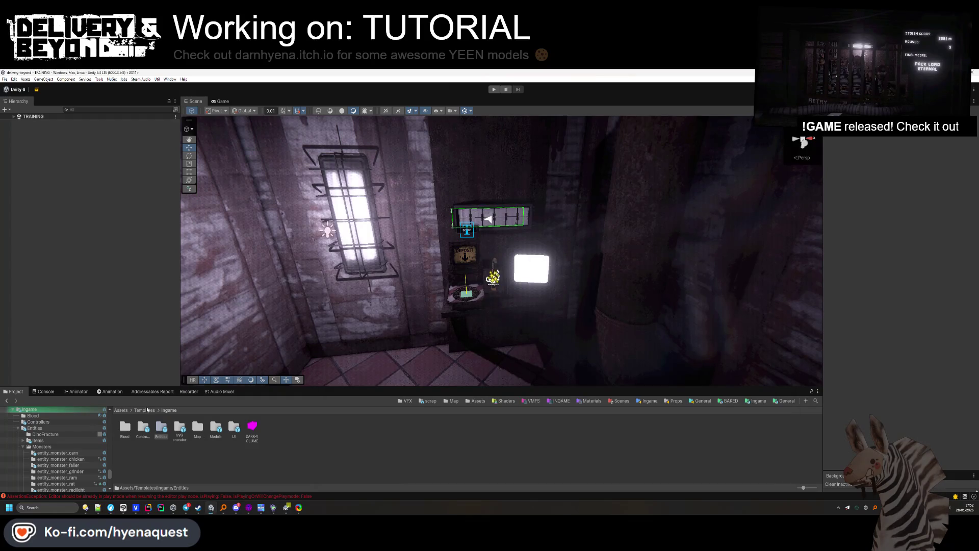
# Pull LOCALE-STRING from Google Sheets in Assets/Data/Localization, then open the MAINMENU scene from Assets/Scenes.
pyautogui.click(472, 402)
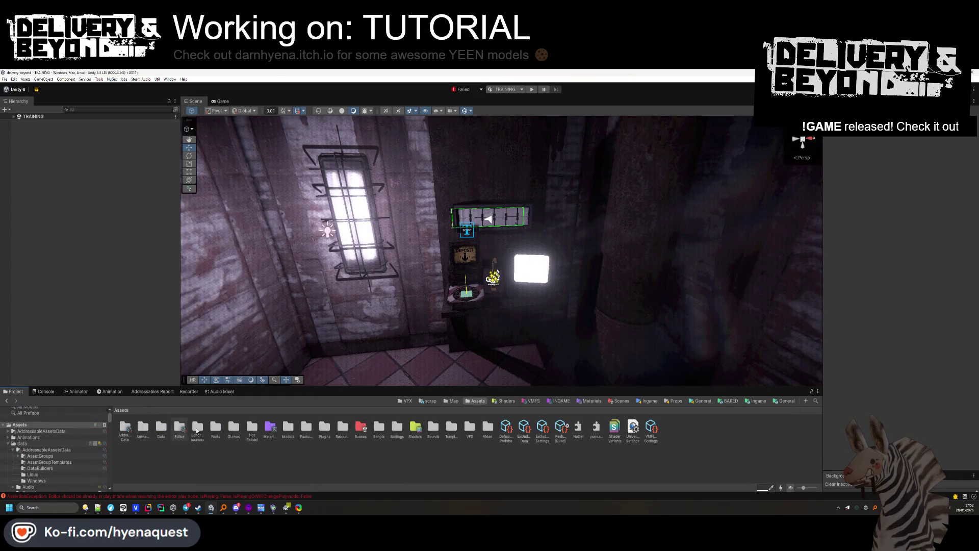
pyautogui.doubleClick(161, 428)
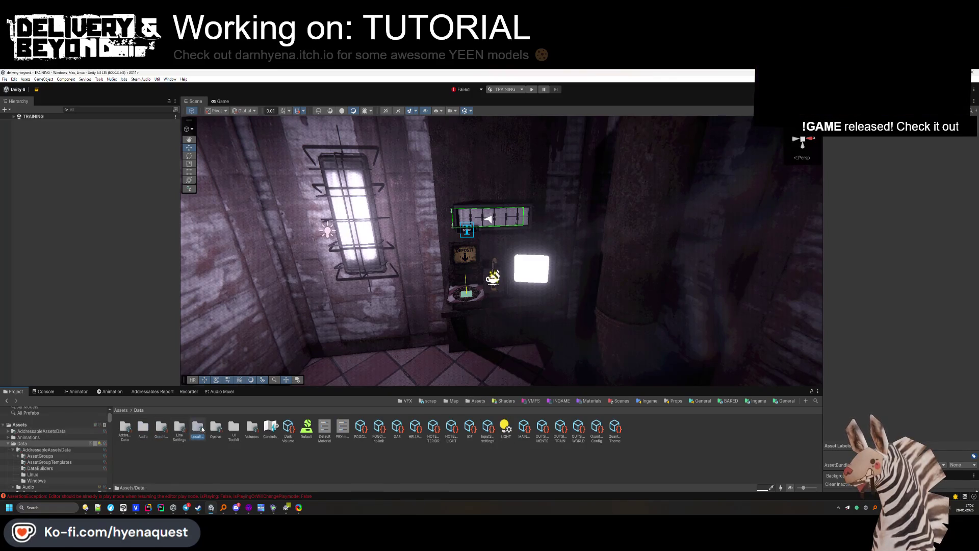
pyautogui.doubleClick(198, 428)
pyautogui.click(270, 428)
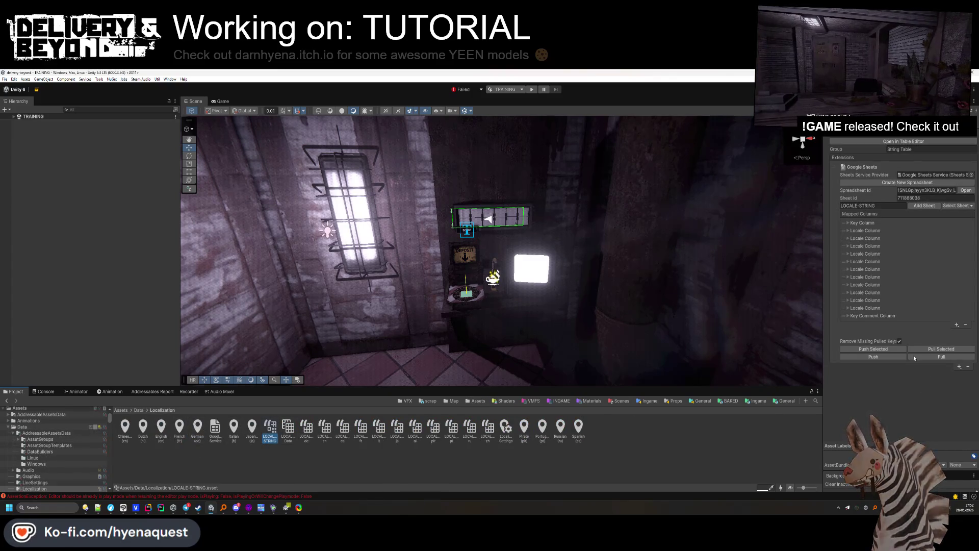
pyautogui.click(924, 357)
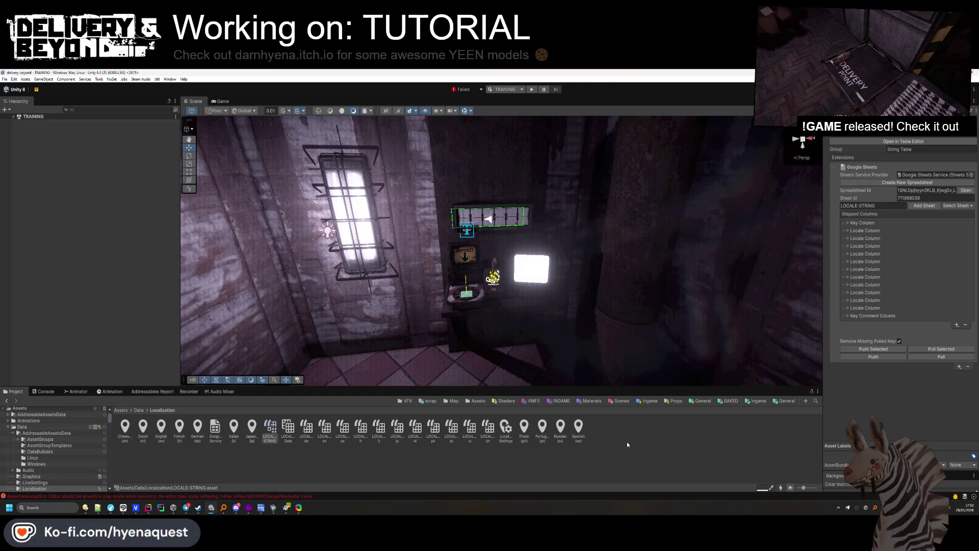
pyautogui.click(620, 400)
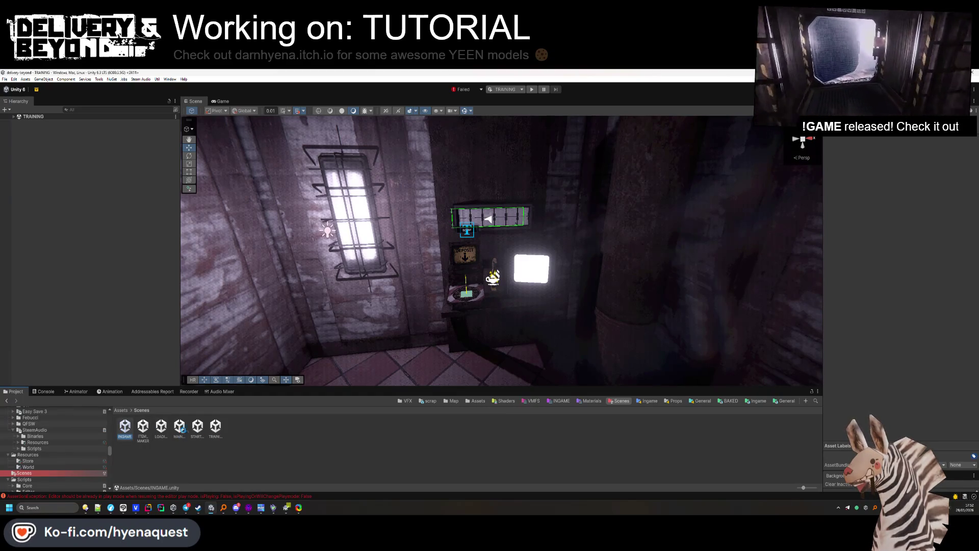
pyautogui.doubleClick(179, 426)
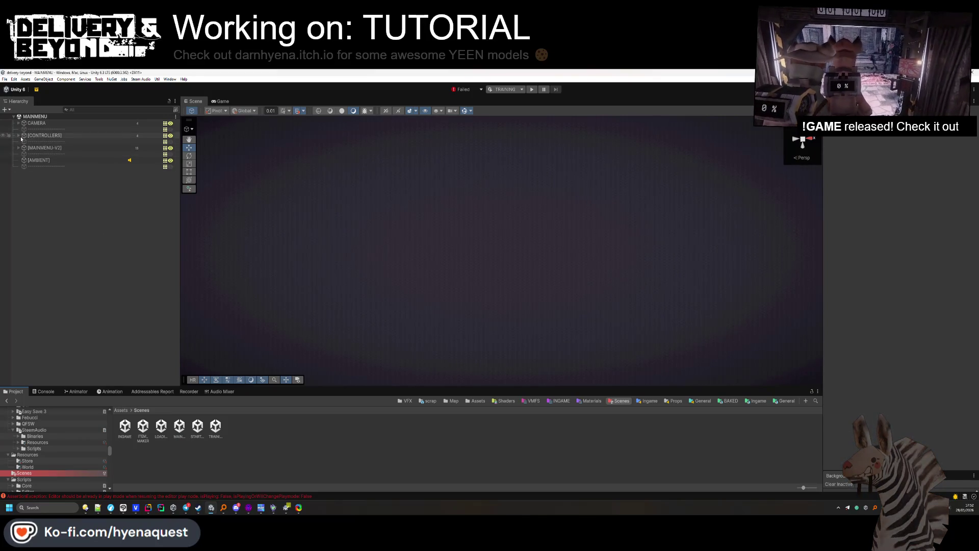
# Expand [CONTROLLERS], orbit the Scene view onto the TV, and select its screen plane.
pyautogui.click(18, 135)
pyautogui.click(32, 142)
pyautogui.moveTo(389, 247)
pyautogui.mouseDown()
pyautogui.moveTo(363, 220)
pyautogui.moveTo(336, 229)
pyautogui.moveTo(441, 247)
pyautogui.moveTo(459, 265)
pyautogui.mouseUp()
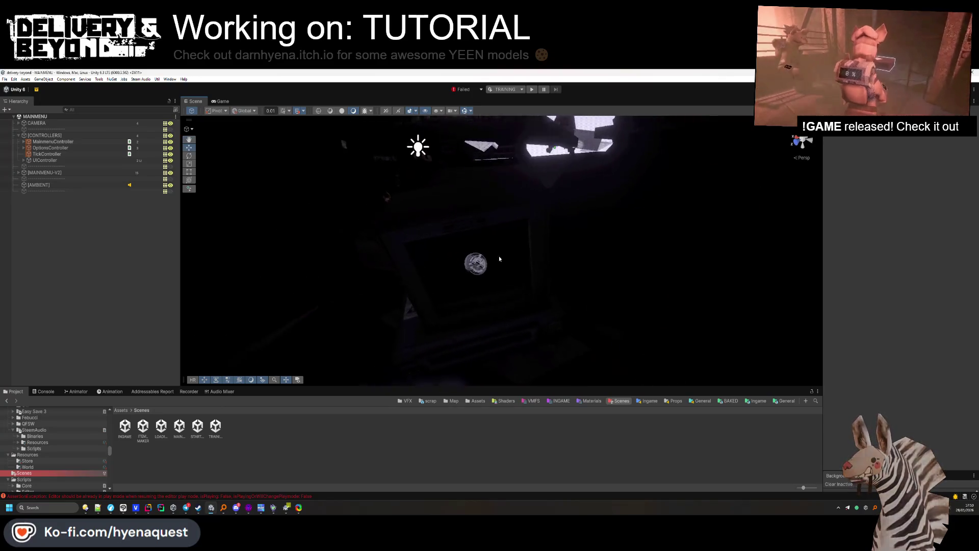
pyautogui.click(439, 310)
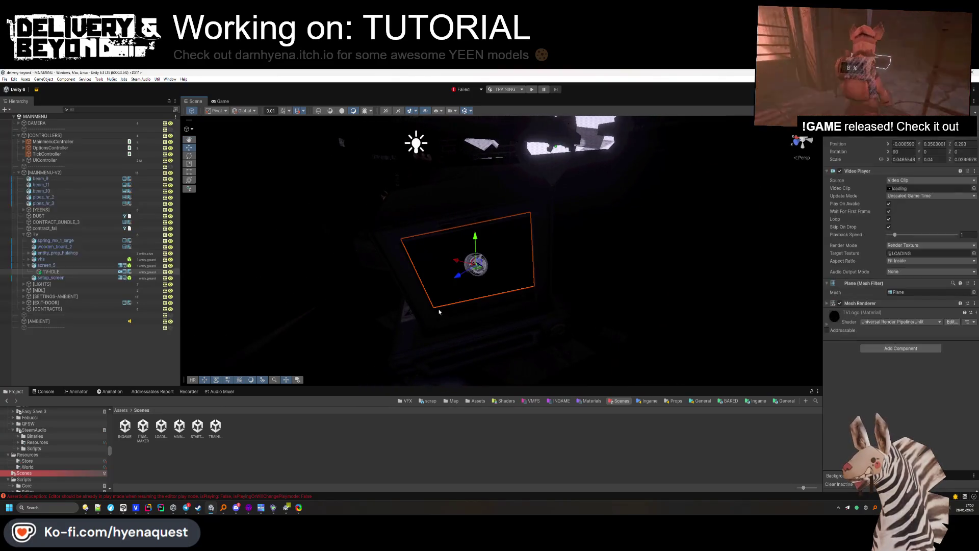
pyautogui.click(29, 265)
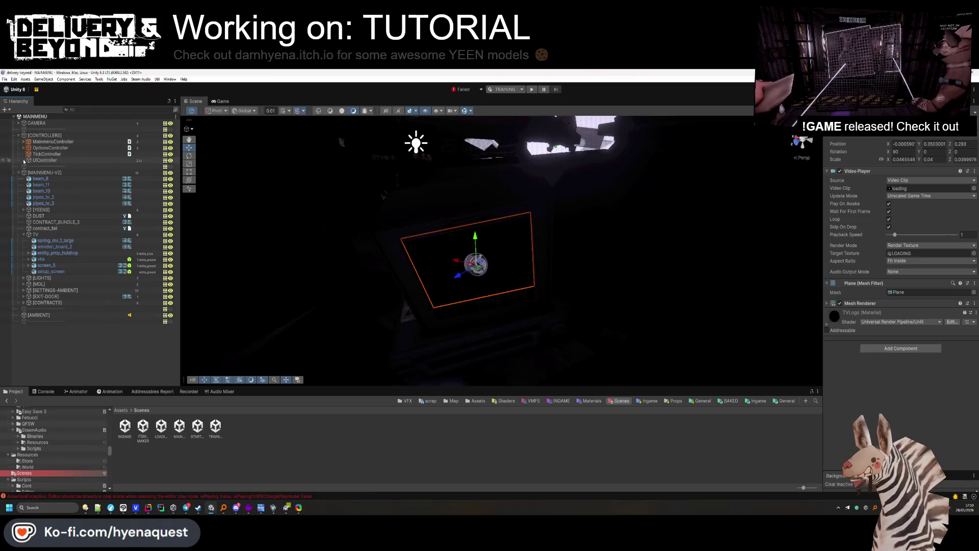
pyautogui.click(23, 142)
# Activate [PLAY-CANVAS] and select the TRAINING-IMAGE button under MAIN.
pyautogui.click(35, 149)
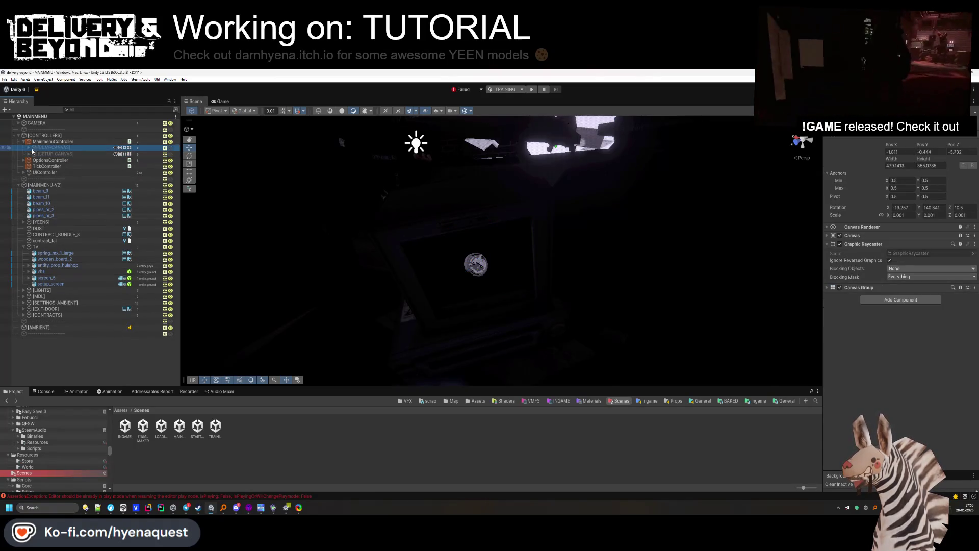
pyautogui.hotkey('alt', 'shift', 'a')
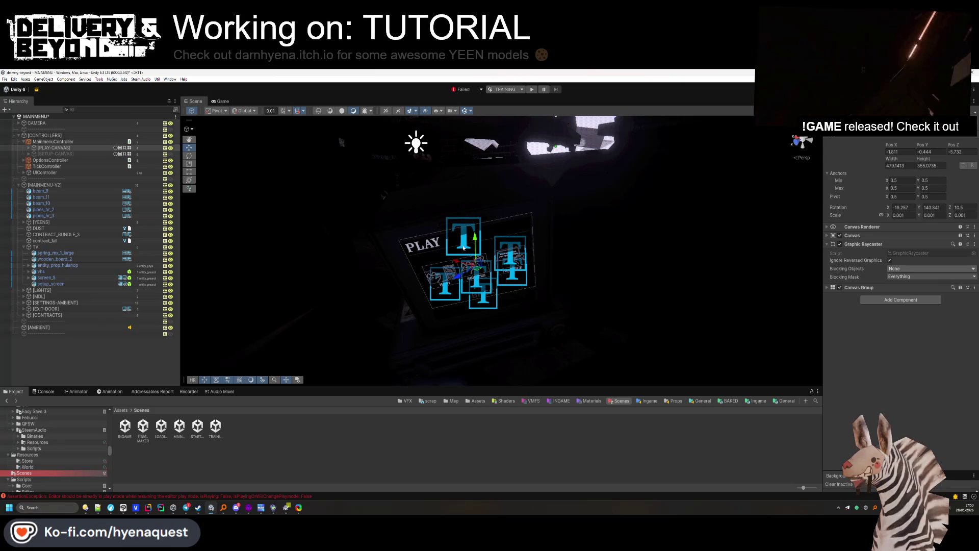
pyautogui.click(29, 148)
pyautogui.click(47, 160)
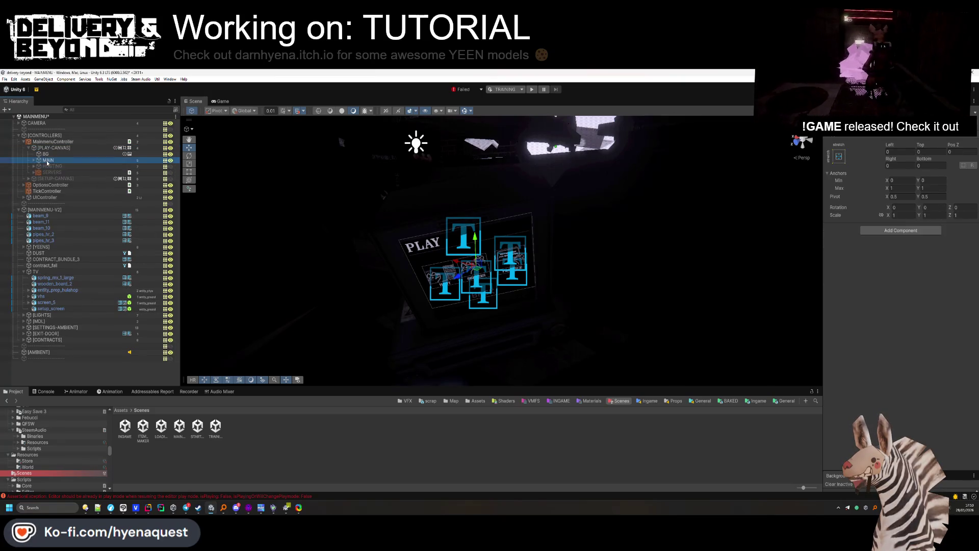
pyautogui.click(34, 160)
pyautogui.click(61, 184)
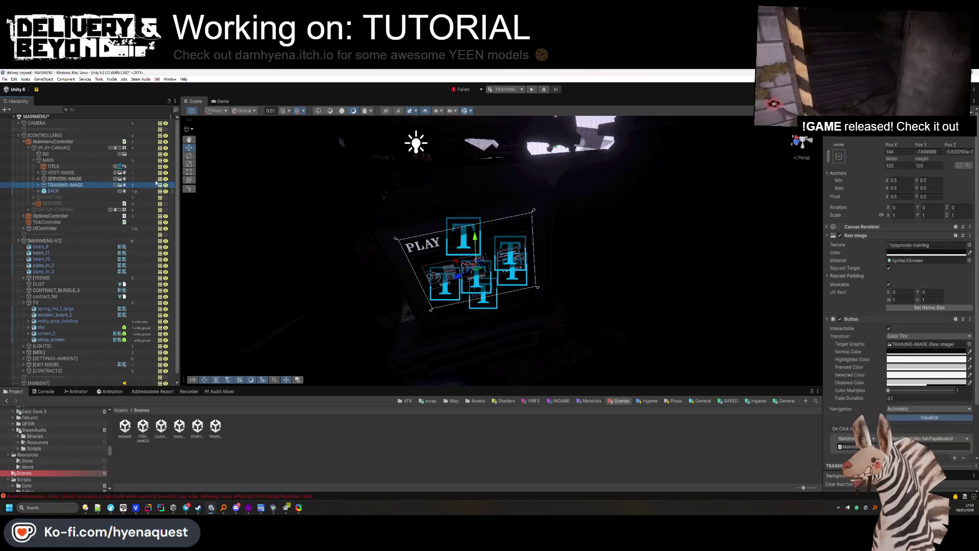
# Set the TITLE text's Localize String Event reference to ingame.ui.hints.tutorial.
pyautogui.click(870, 319)
pyautogui.click(866, 235)
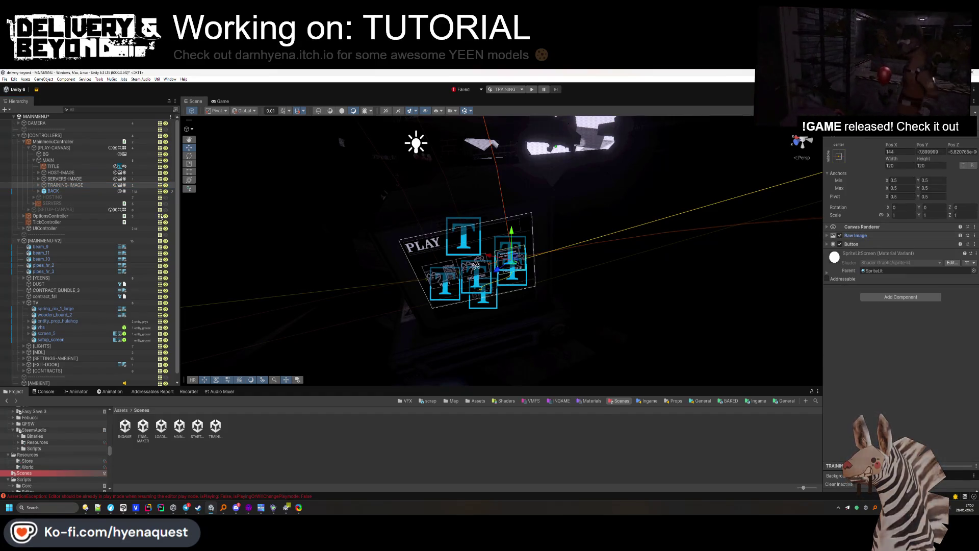
pyautogui.click(39, 185)
pyautogui.click(57, 191)
pyautogui.write('TUTORIAL')
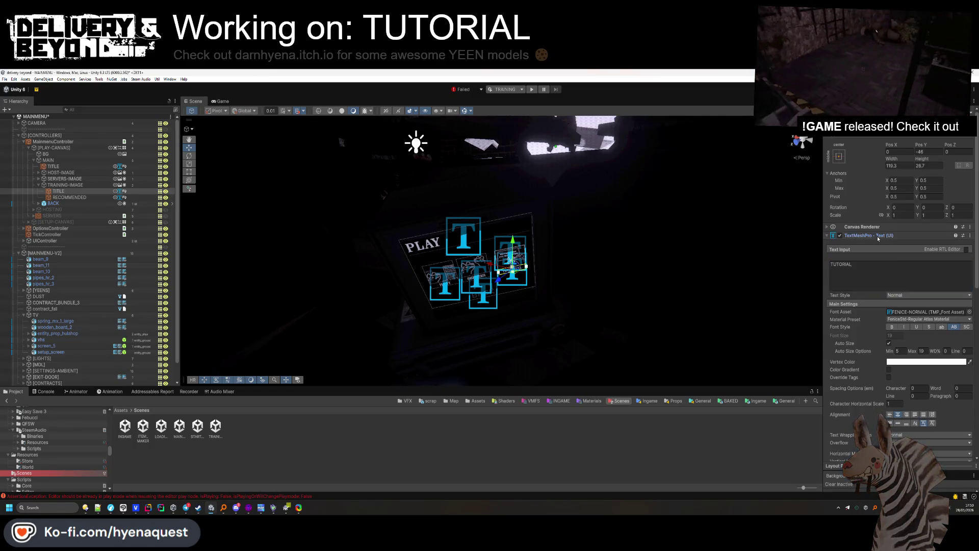
pyautogui.click(877, 237)
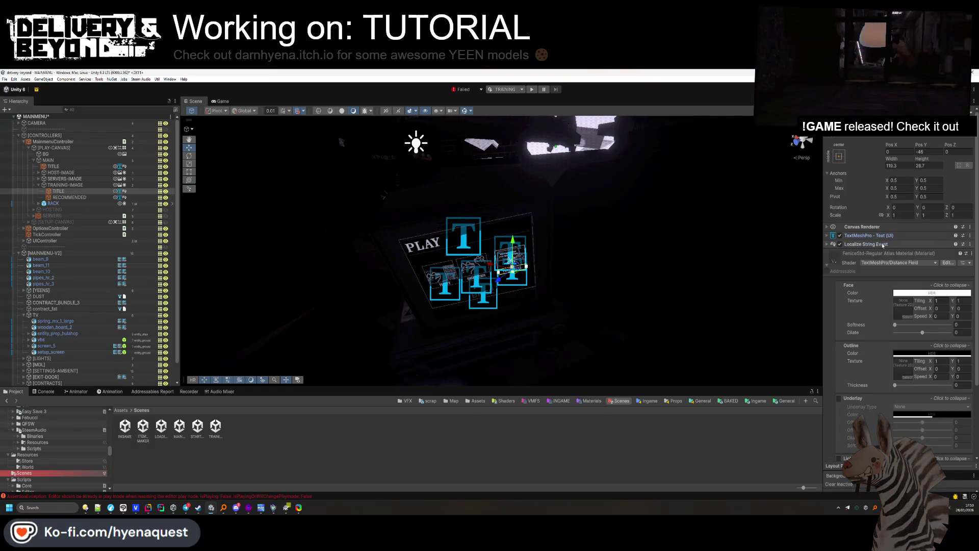
pyautogui.click(950, 255)
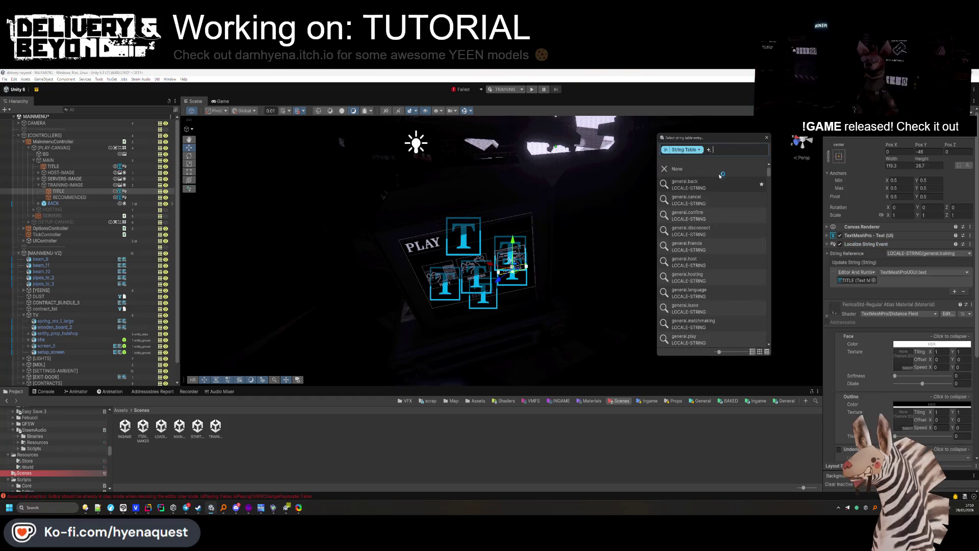
pyautogui.write('tutorial')
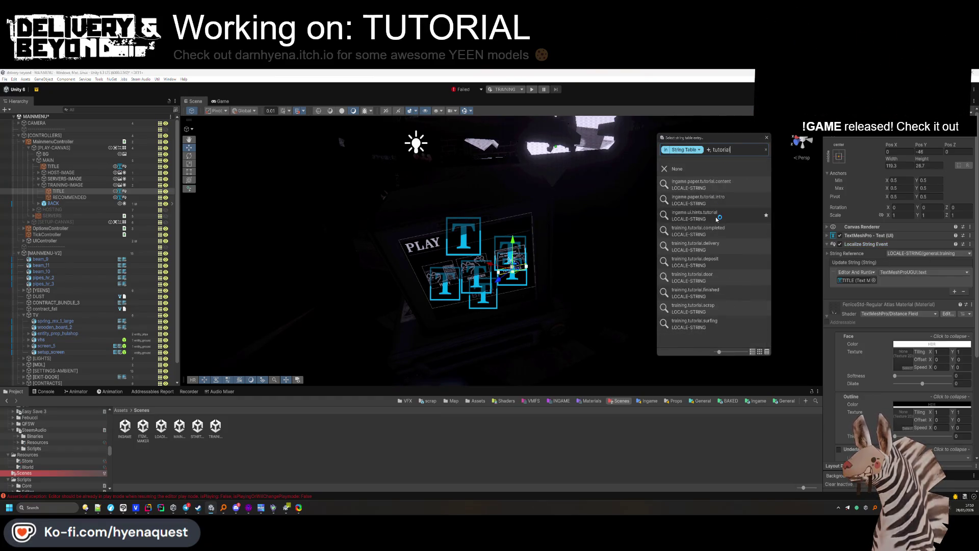
pyautogui.doubleClick(721, 218)
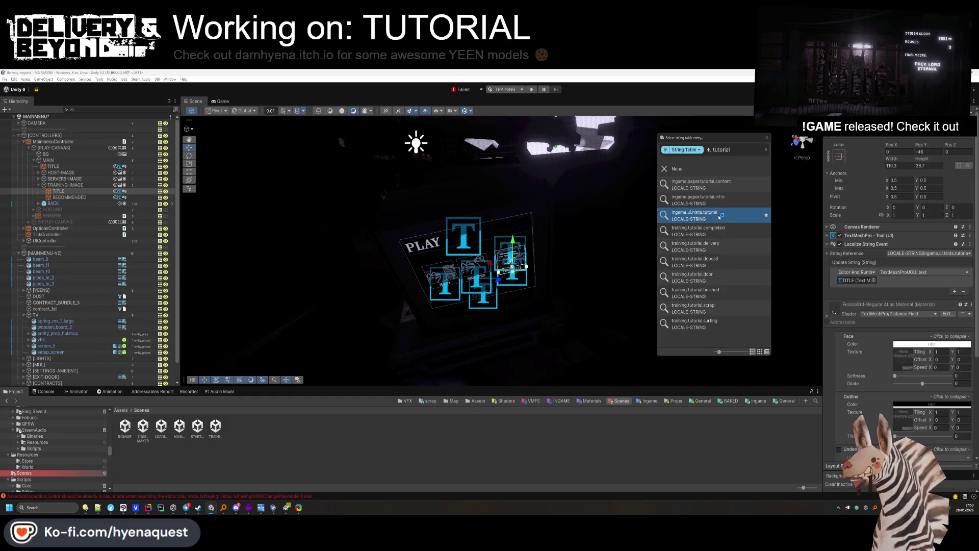
# Collapse MAIN and deactivate [PLAY-CANVAS] again.
pyautogui.click(511, 465)
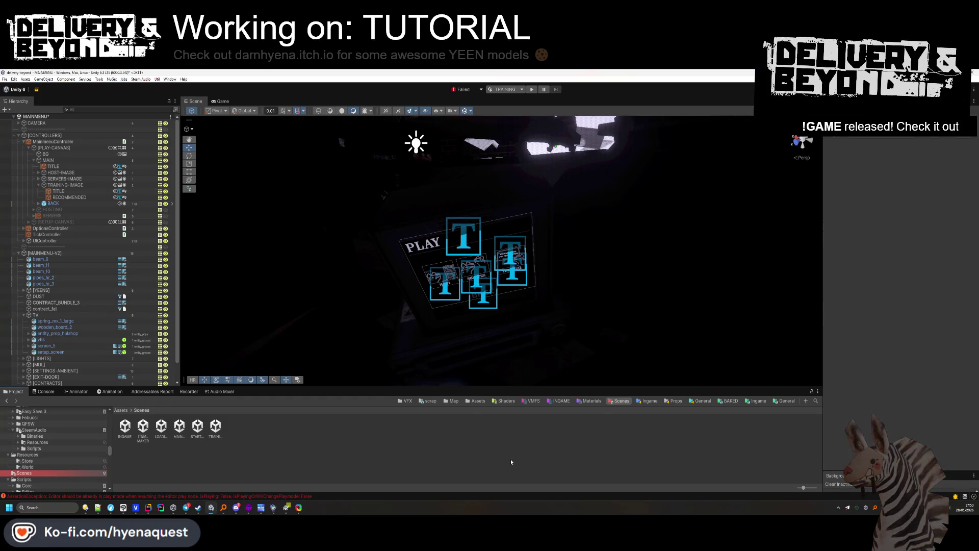
pyautogui.scroll(6, 548, 300)
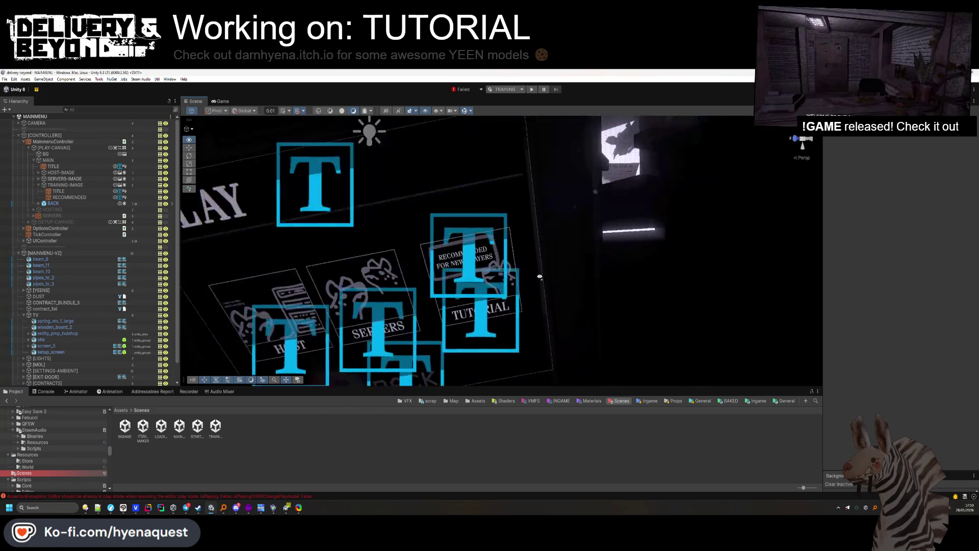
pyautogui.scroll(-3, 539, 276)
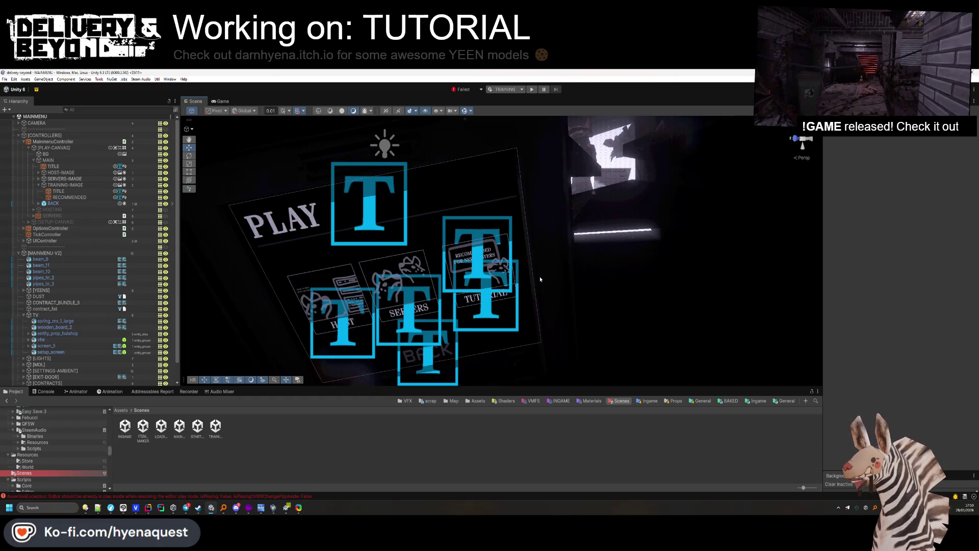
pyautogui.click(51, 160)
pyautogui.click(34, 160)
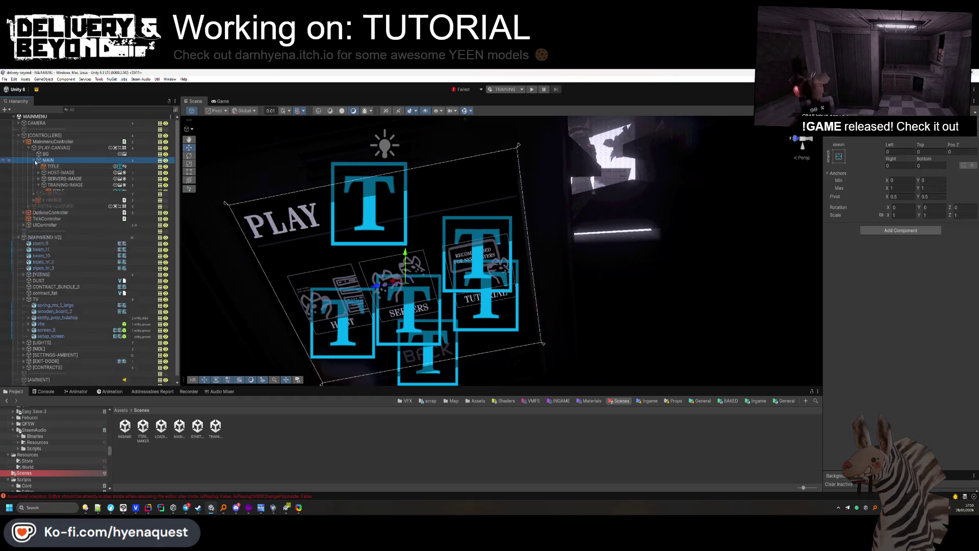
pyautogui.click(53, 148)
pyautogui.hotkey('alt', 'shift', 'a')
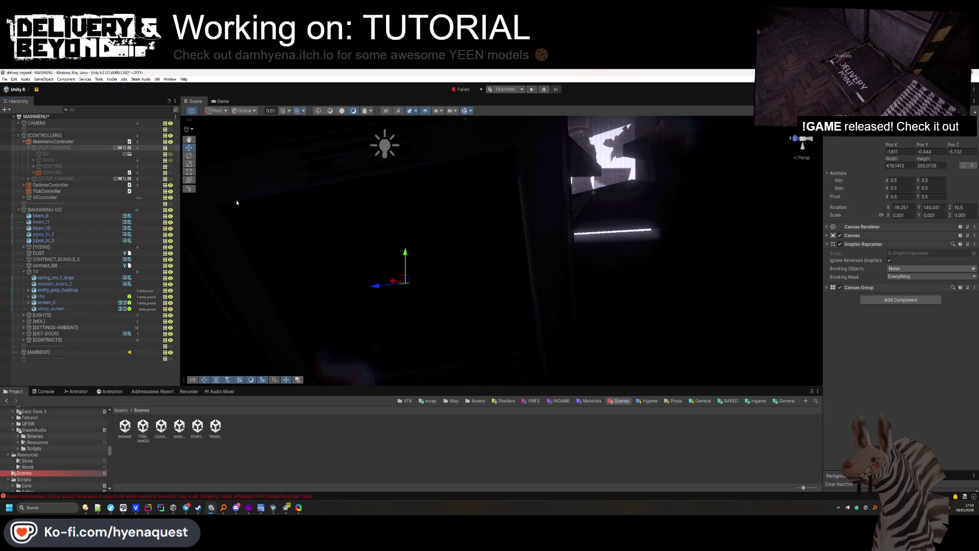
# Find the delivery machine in the scene and select its LED's LIGHT object.
pyautogui.click(18, 135)
pyautogui.click(250, 431)
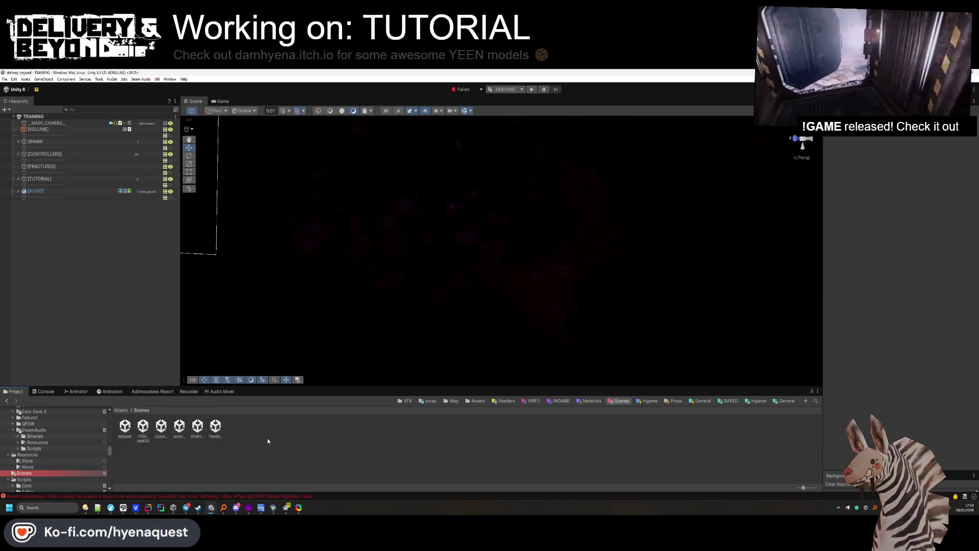
pyautogui.doubleClick(33, 192)
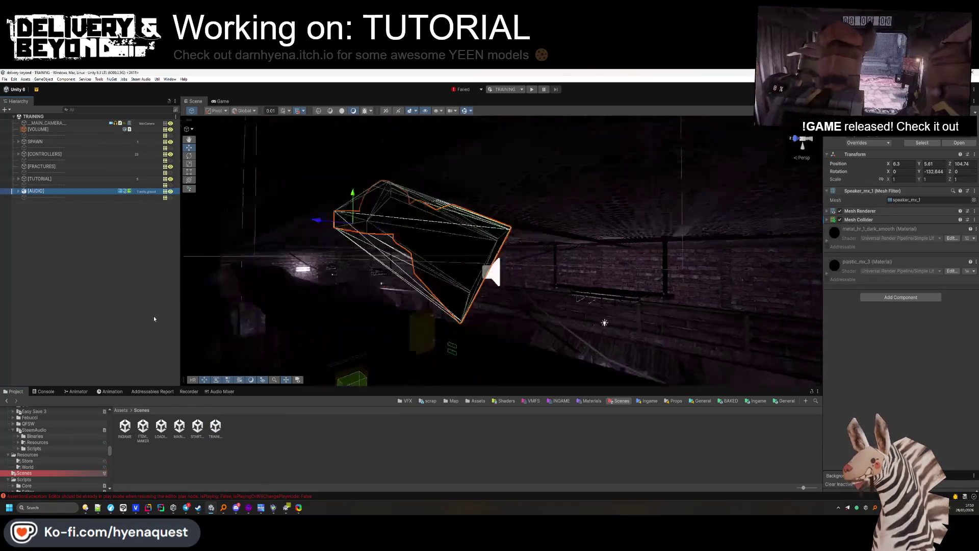
pyautogui.moveTo(537, 373)
pyautogui.mouseDown()
pyautogui.moveTo(362, 277)
pyautogui.moveTo(385, 230)
pyautogui.moveTo(517, 207)
pyautogui.mouseUp()
pyautogui.click(477, 274)
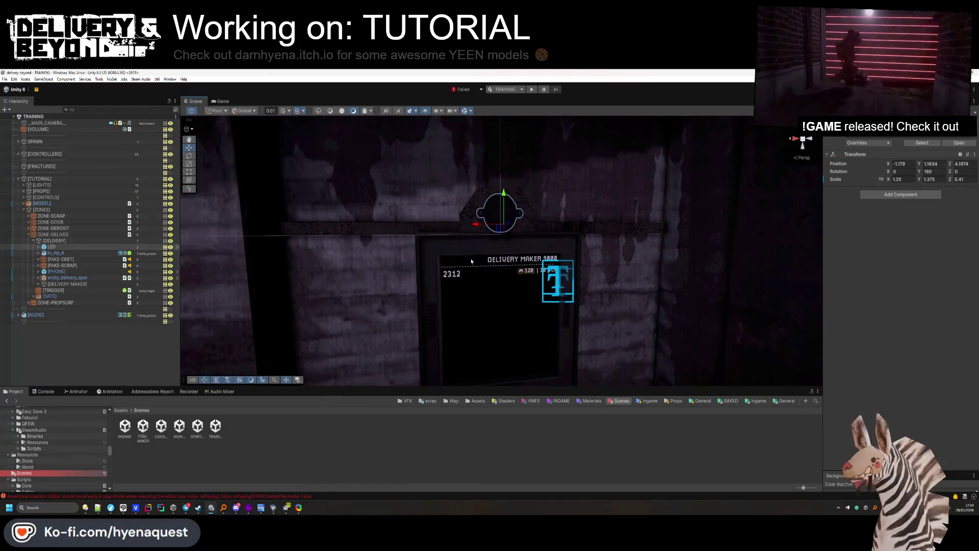
pyautogui.click(38, 247)
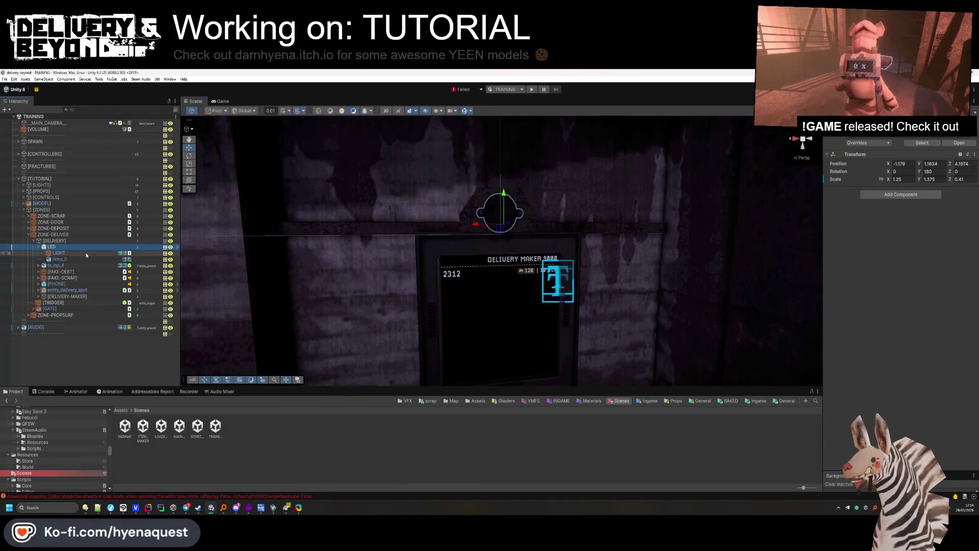
pyautogui.click(56, 253)
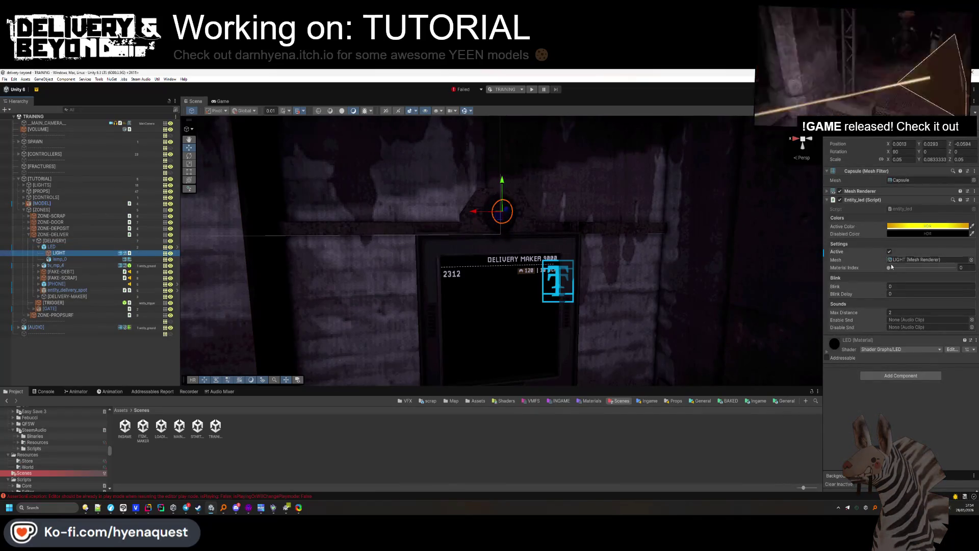
# Copy the LED's yellow Active Color and paste it into its Disabled Color.
pyautogui.click(928, 226)
pyautogui.click(977, 220)
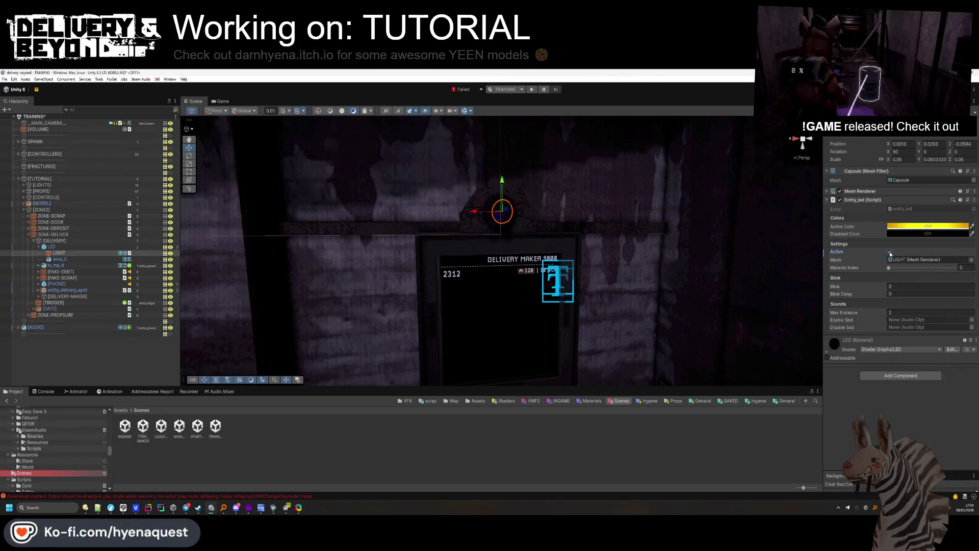
pyautogui.rightClick(899, 227)
pyautogui.click(907, 241)
pyautogui.rightClick(906, 234)
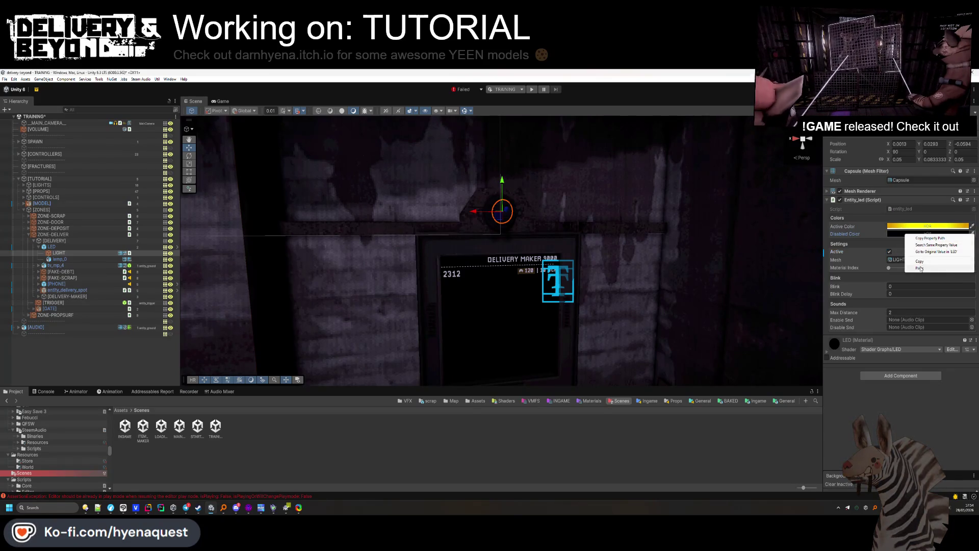
pyautogui.click(920, 268)
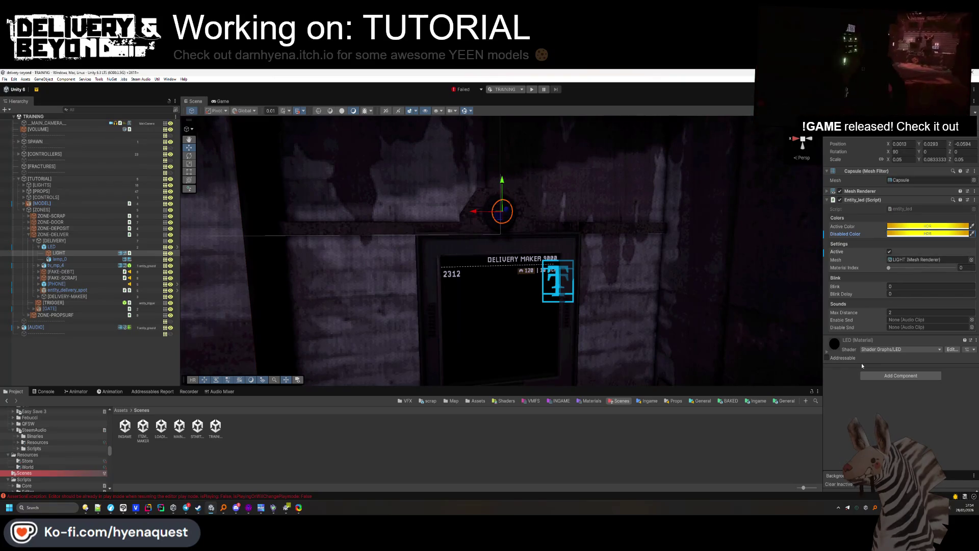
pyautogui.click(60, 247)
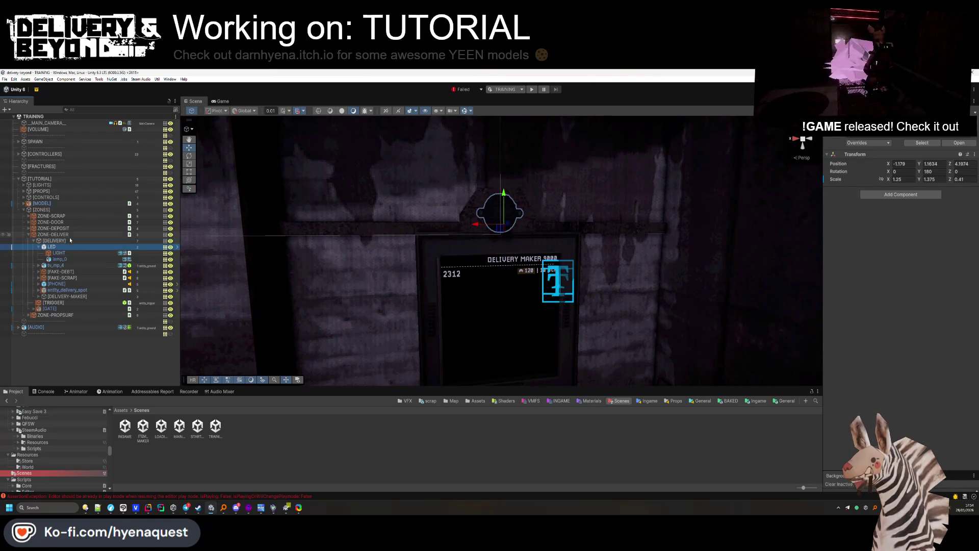
pyautogui.click(70, 241)
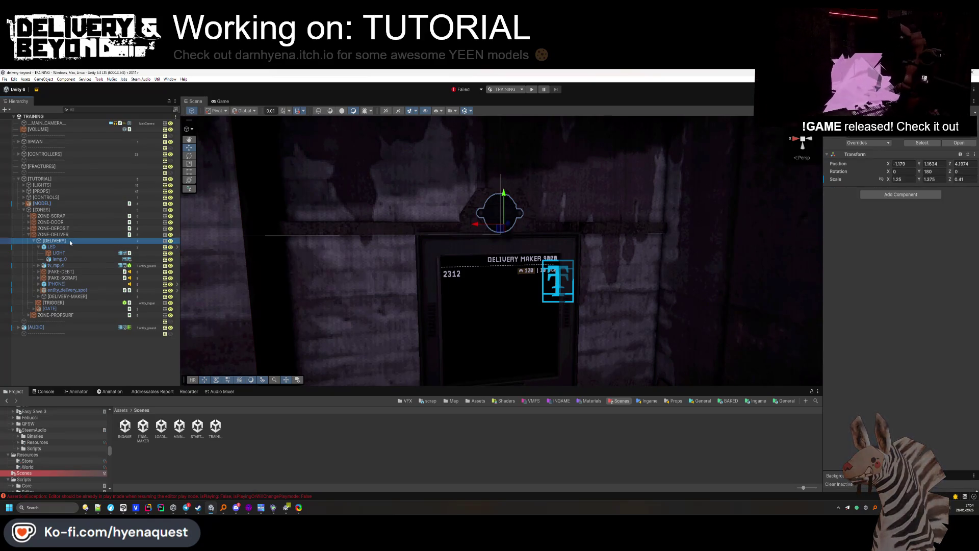
# Start play mode, refresh the SteamDB stats, walk into the tutorial room, then open the pause menu.
pyautogui.click(533, 91)
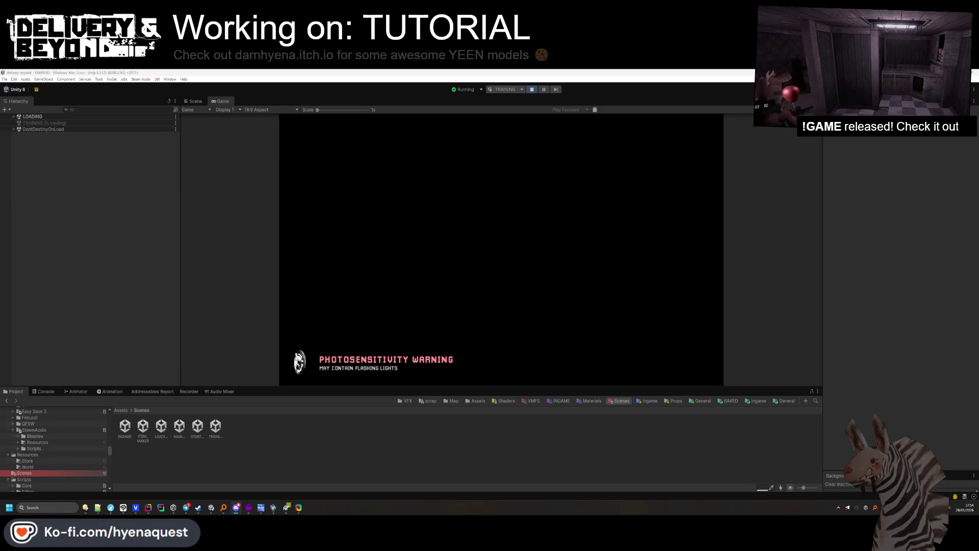
pyautogui.hotkey('alt', 'Tab')
pyautogui.press('F5')
pyautogui.click(689, 415)
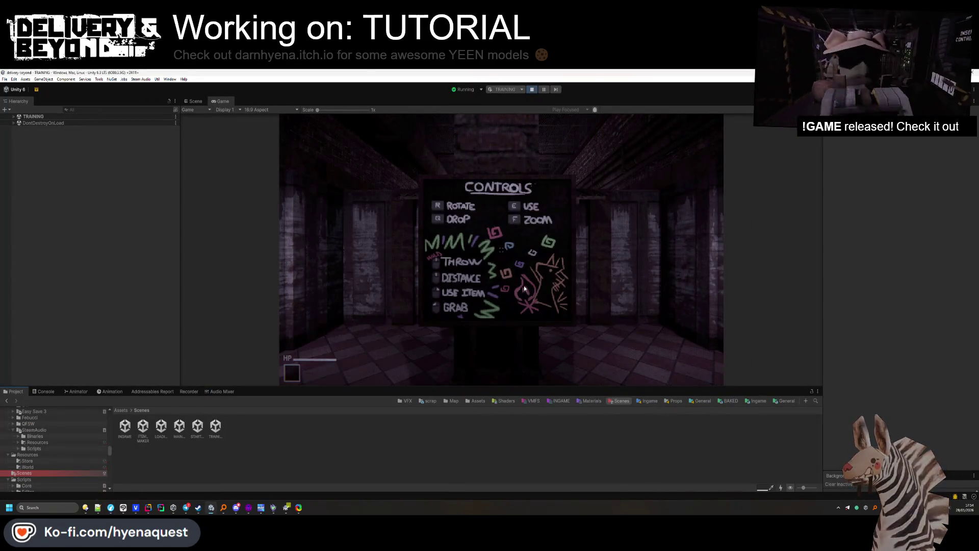
pyautogui.press('w')
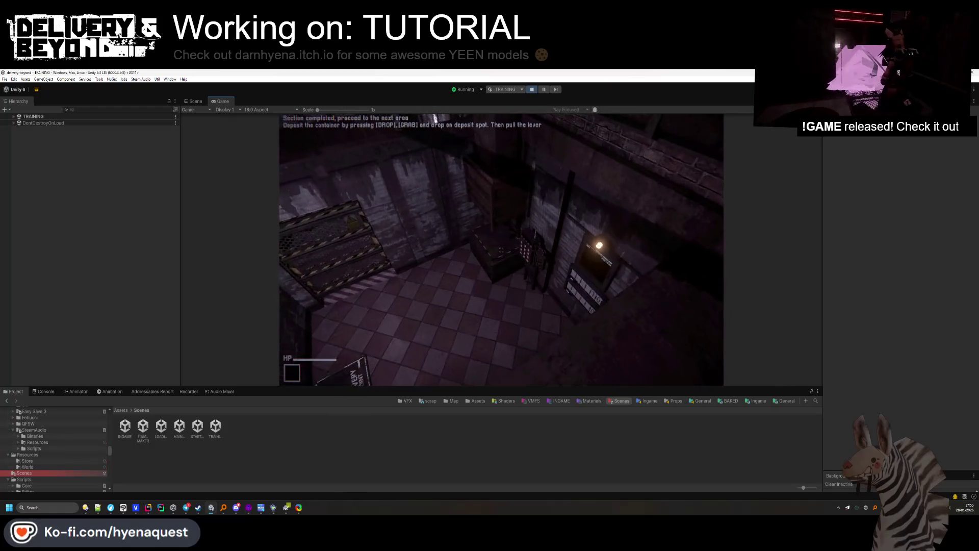
pyautogui.press('Escape')
# Stop play mode and look over the room's objects, ending on the glass box.
pyautogui.click(531, 91)
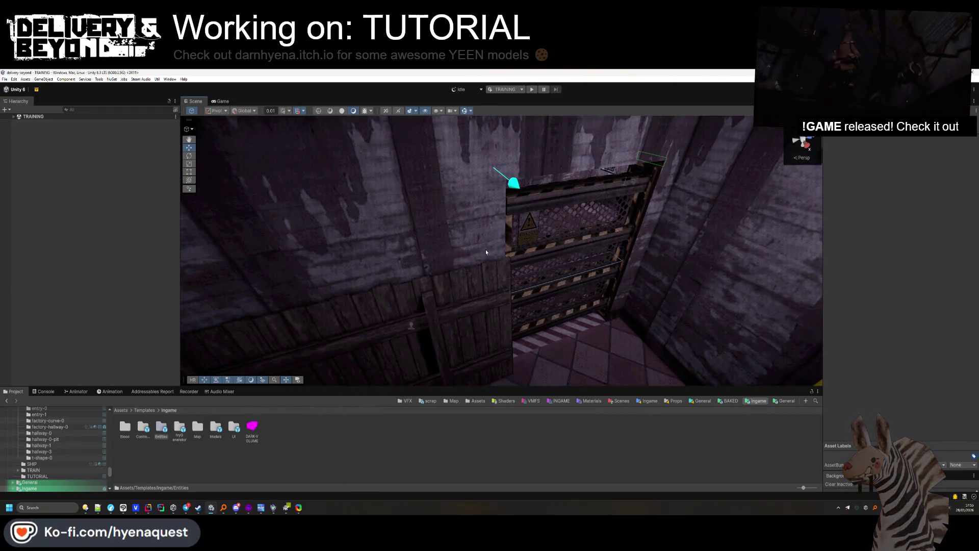
pyautogui.moveTo(475, 268)
pyautogui.mouseDown()
pyautogui.moveTo(361, 267)
pyautogui.moveTo(432, 301)
pyautogui.moveTo(481, 284)
pyautogui.mouseUp()
pyautogui.click(489, 275)
pyautogui.press('f')
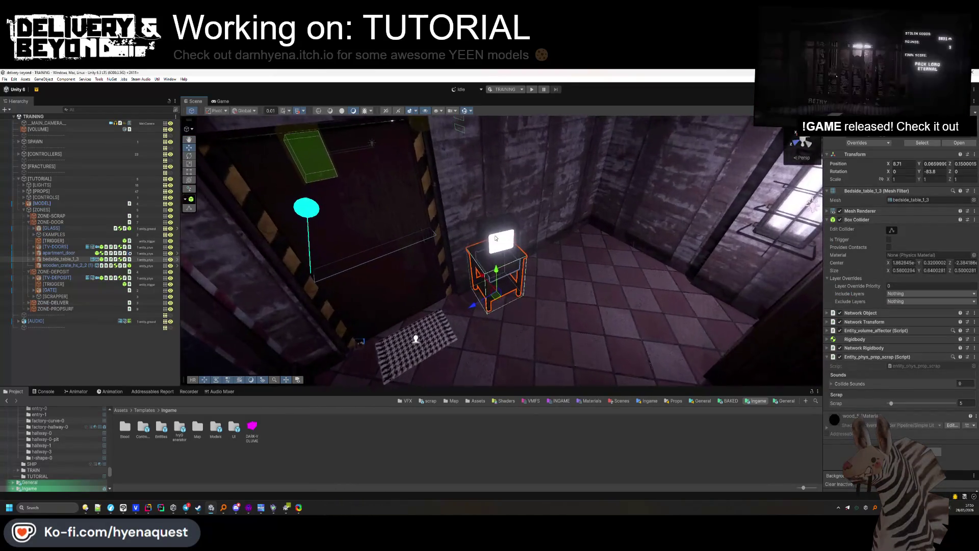
pyautogui.click(495, 237)
pyautogui.click(43, 247)
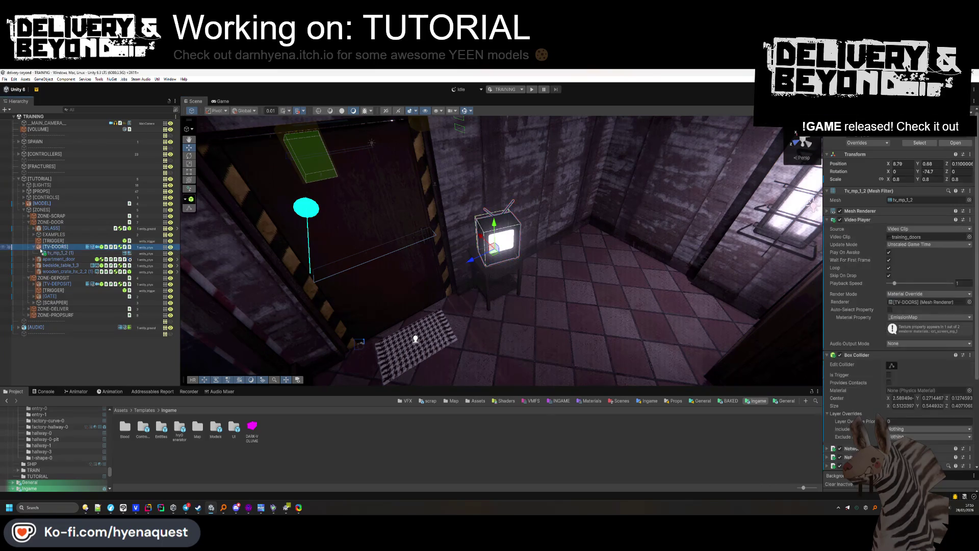
pyautogui.moveTo(497, 306)
pyautogui.mouseDown()
pyautogui.moveTo(503, 289)
pyautogui.moveTo(408, 188)
pyautogui.moveTo(515, 257)
pyautogui.moveTo(480, 304)
pyautogui.moveTo(249, 259)
pyautogui.moveTo(332, 235)
pyautogui.moveTo(385, 238)
pyautogui.moveTo(521, 194)
pyautogui.moveTo(474, 230)
pyautogui.mouseUp()
pyautogui.click(479, 304)
pyautogui.click(479, 303)
pyautogui.click(384, 238)
pyautogui.click(467, 241)
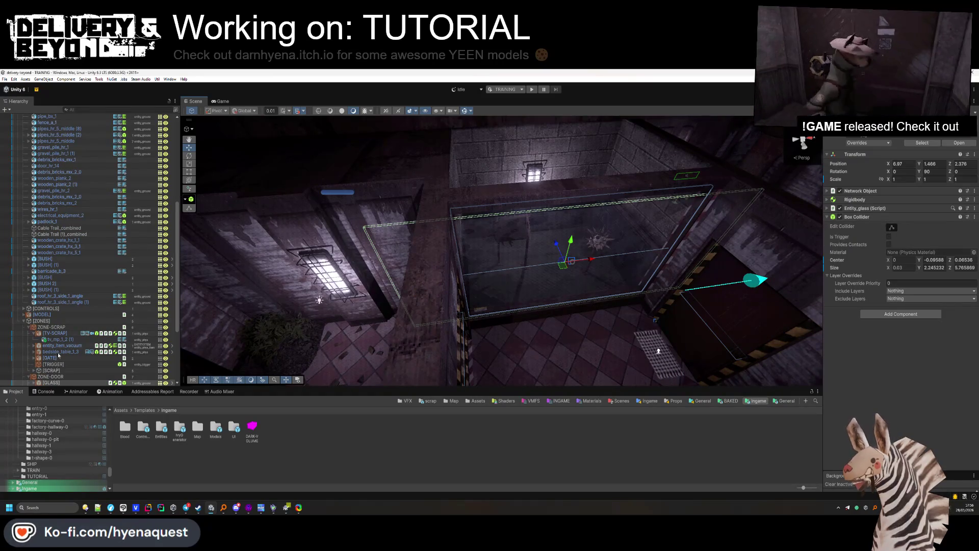
# Select [GLASS] under ZONE-DOOR and compare it with its child GLASS mesh's position.
pyautogui.scroll(-3, 77, 255)
pyautogui.click(34, 336)
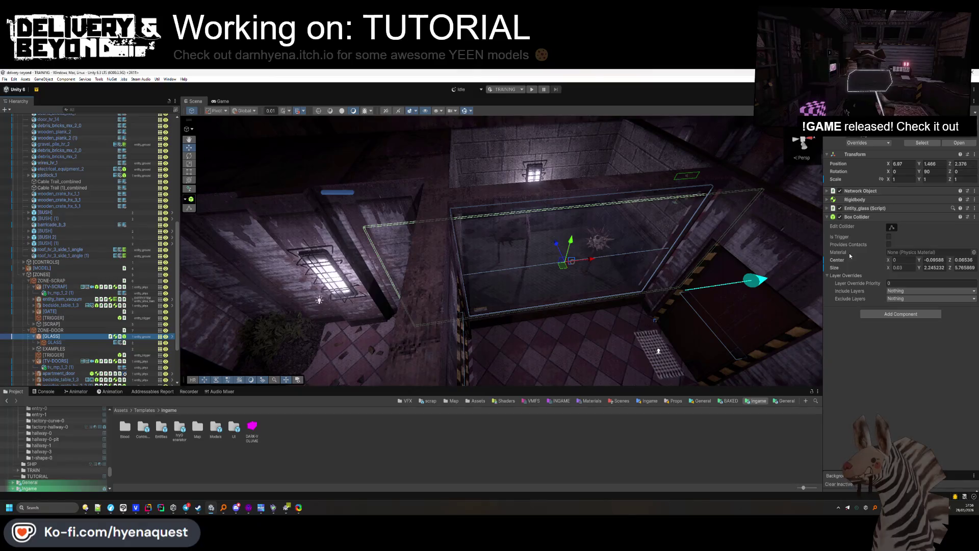
pyautogui.press('Down')
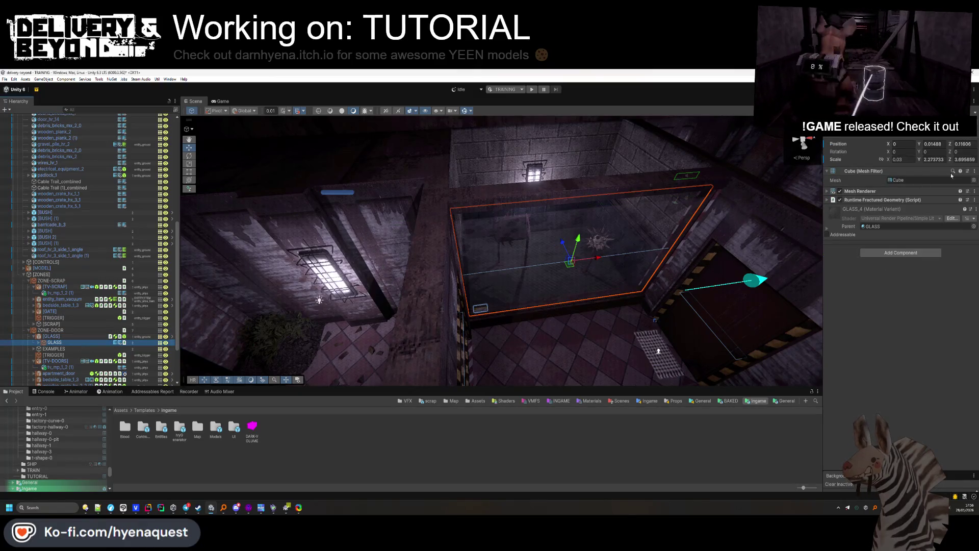
pyautogui.press('Up')
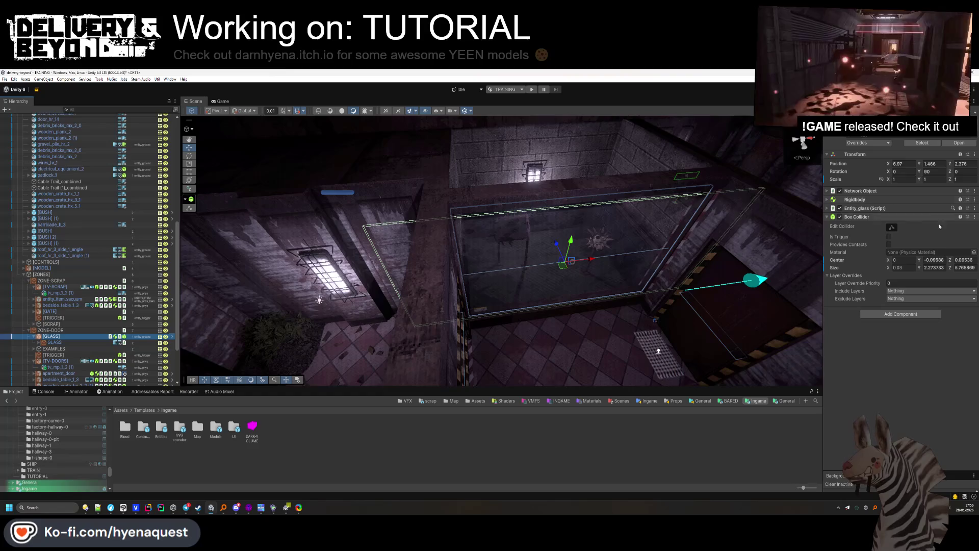
pyautogui.press('Down')
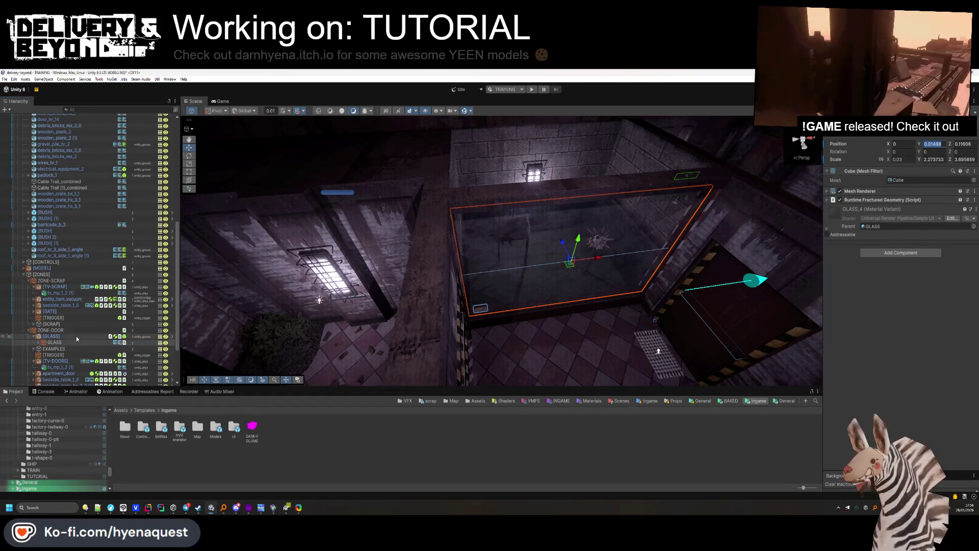
pyautogui.press('Up')
# Set the [GLASS] Box Collider Center to Y 0.01488 and Z 0.11606.
pyautogui.click(935, 256)
pyautogui.write('0.01488')
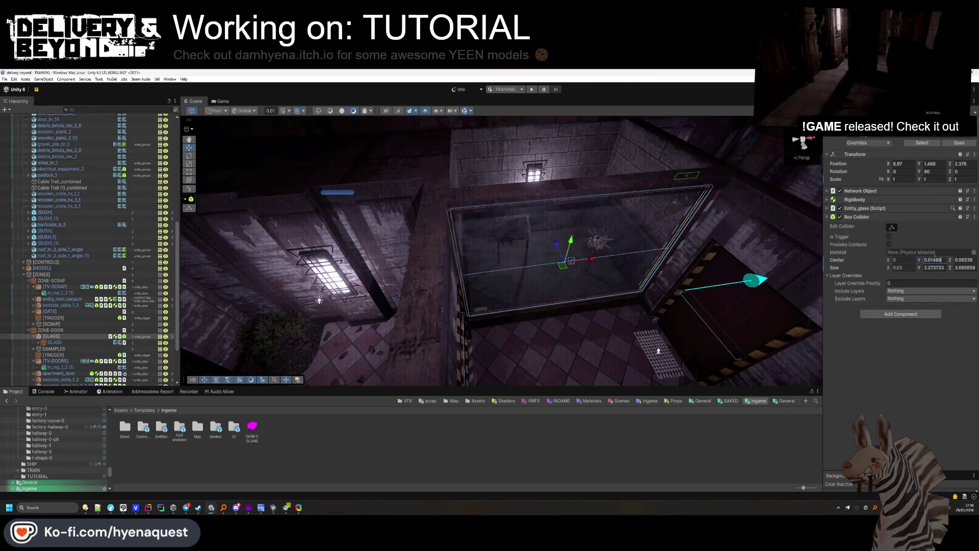
pyautogui.click(53, 342)
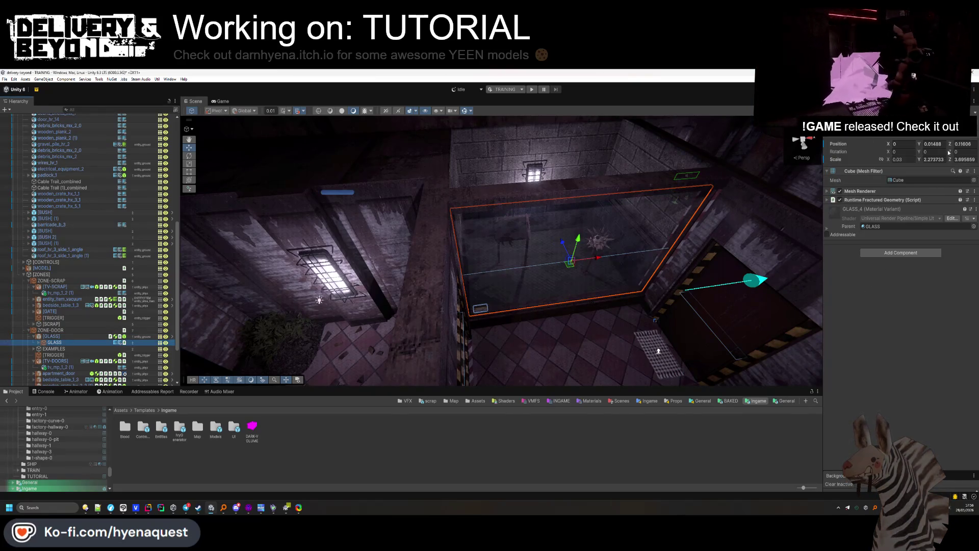
pyautogui.press('Up')
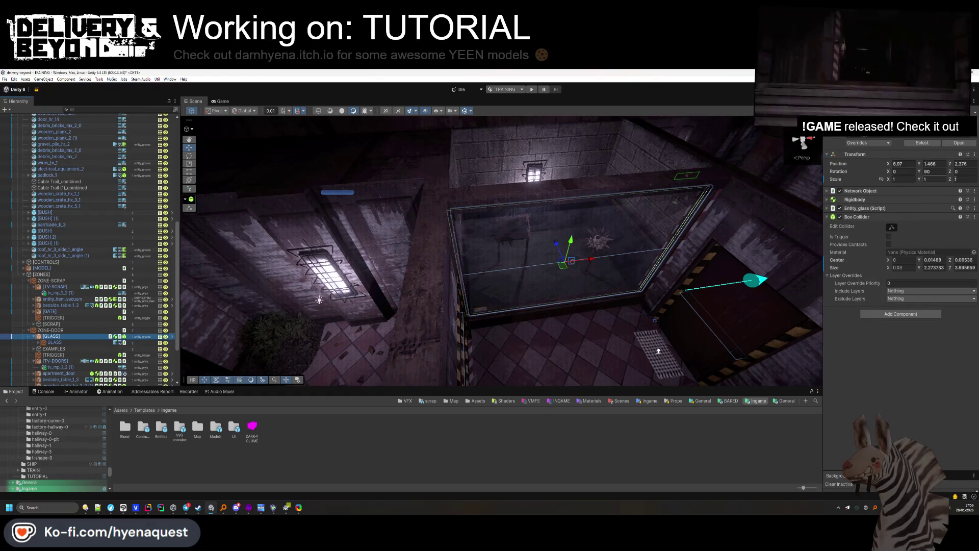
pyautogui.write('0.11606')
pyautogui.press('Escape')
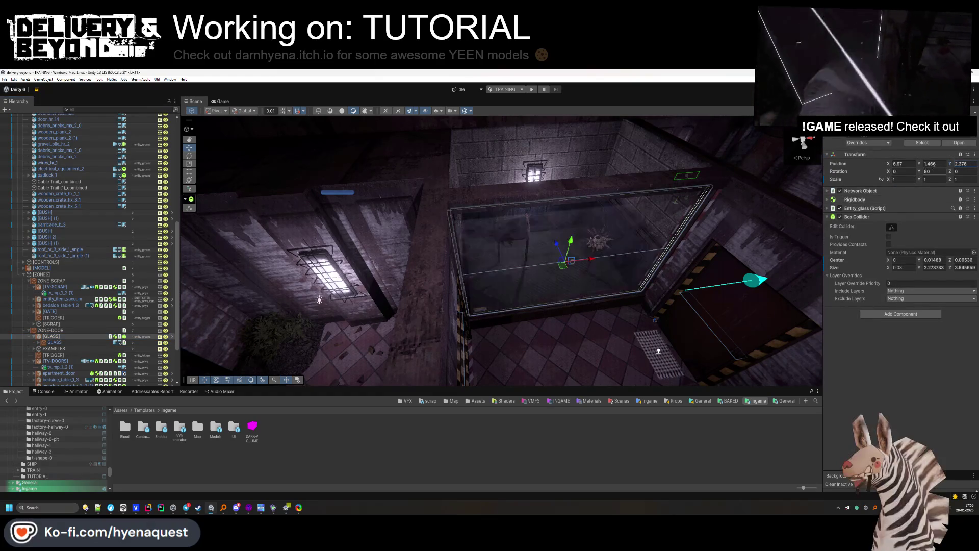
pyautogui.doubleClick(964, 260)
pyautogui.write('0.11606')
pyautogui.press('Return')
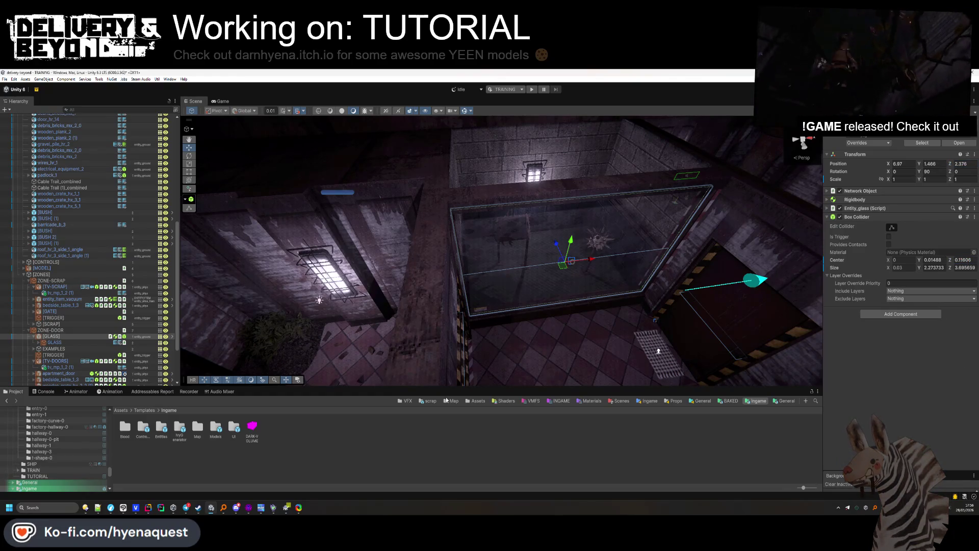
# Deselect the glass and glance over the SteamDB page before returning to Unity.
pyautogui.click(522, 313)
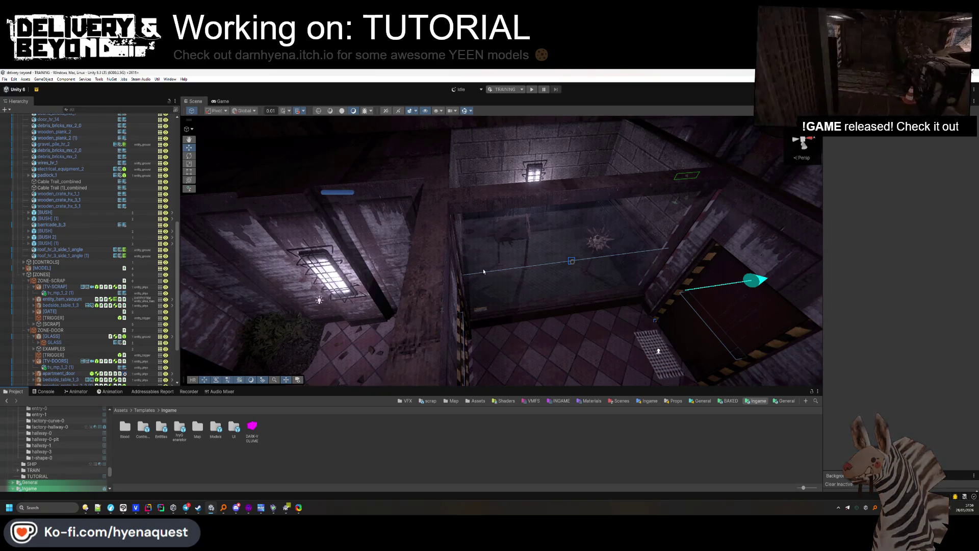
pyautogui.moveTo(87, 509)
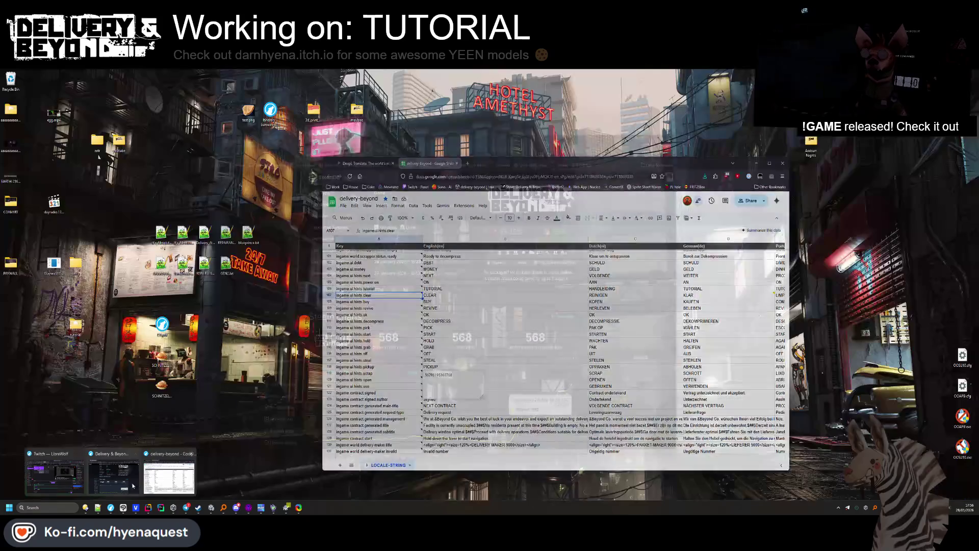
pyautogui.click(57, 472)
pyautogui.scroll(-1, 584, 380)
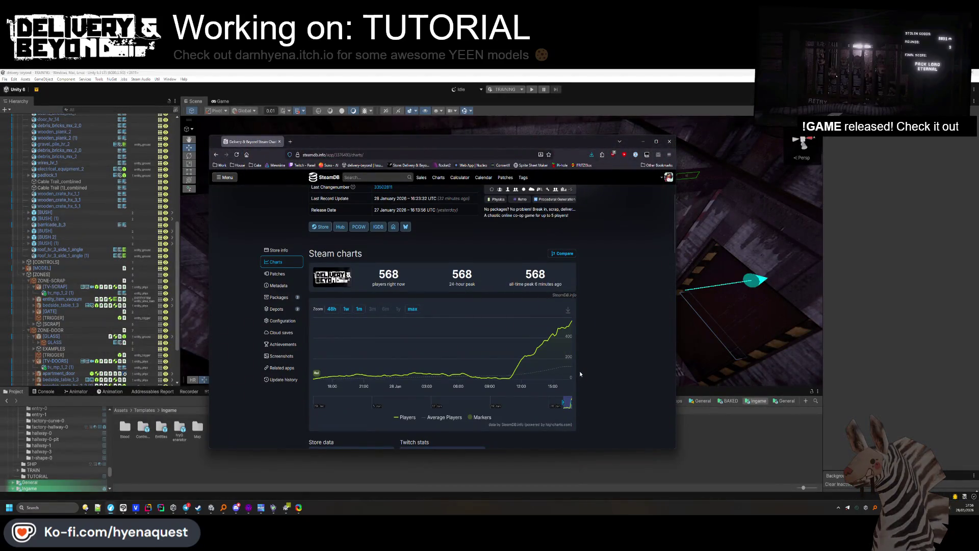
pyautogui.scroll(1, 507, 240)
pyautogui.click(721, 467)
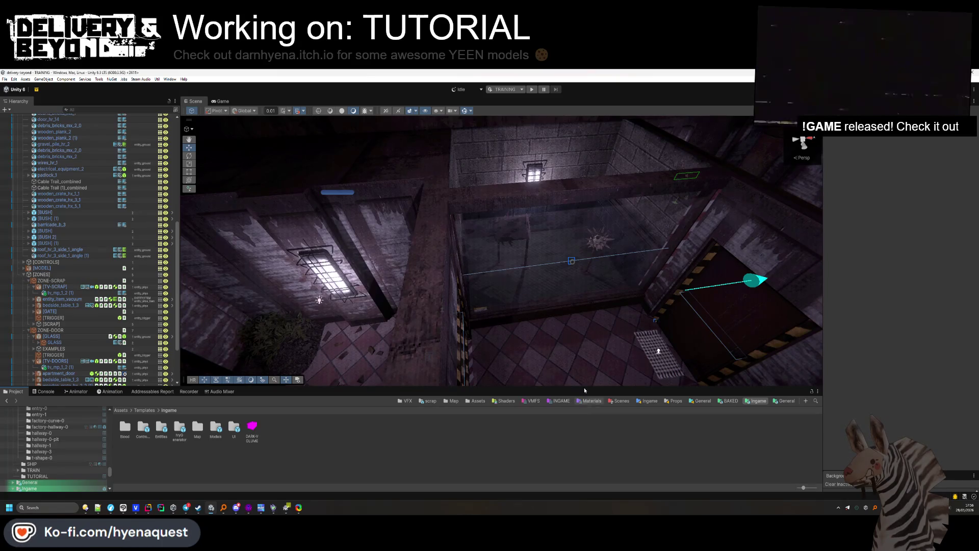
# Select LOCALE-STRING in Assets/Data/Localization and run Google Sheets Pull twice.
pyautogui.click(620, 401)
pyautogui.click(450, 400)
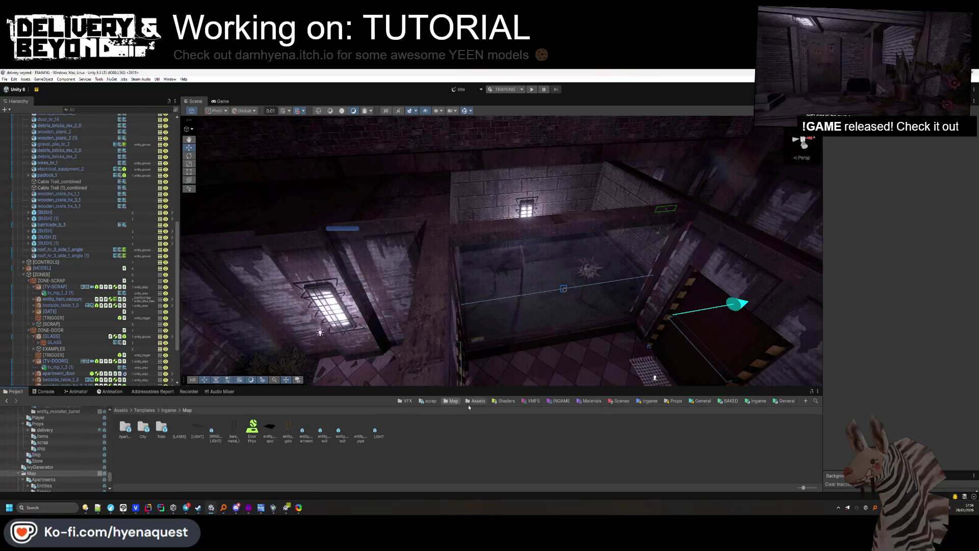
pyautogui.click(470, 402)
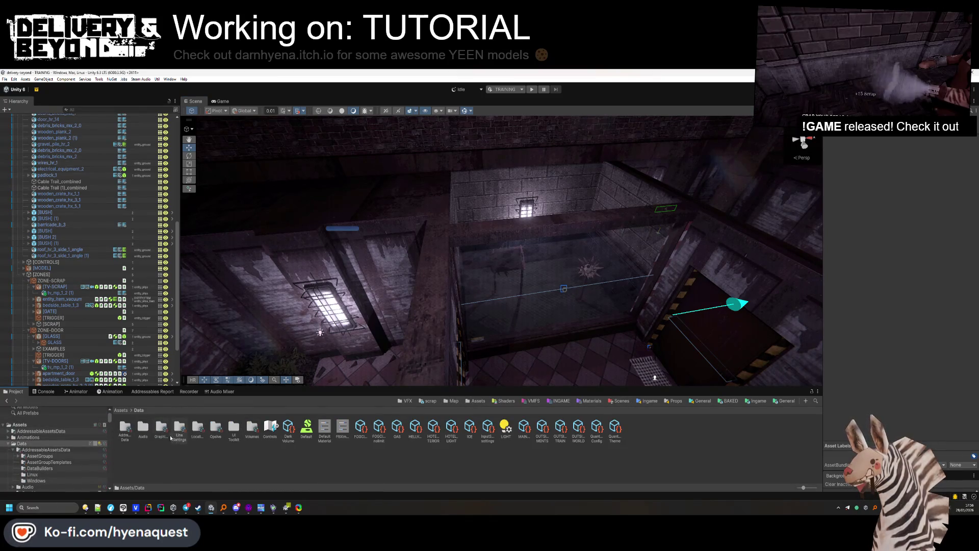
pyautogui.click(158, 429)
pyautogui.doubleClick(194, 430)
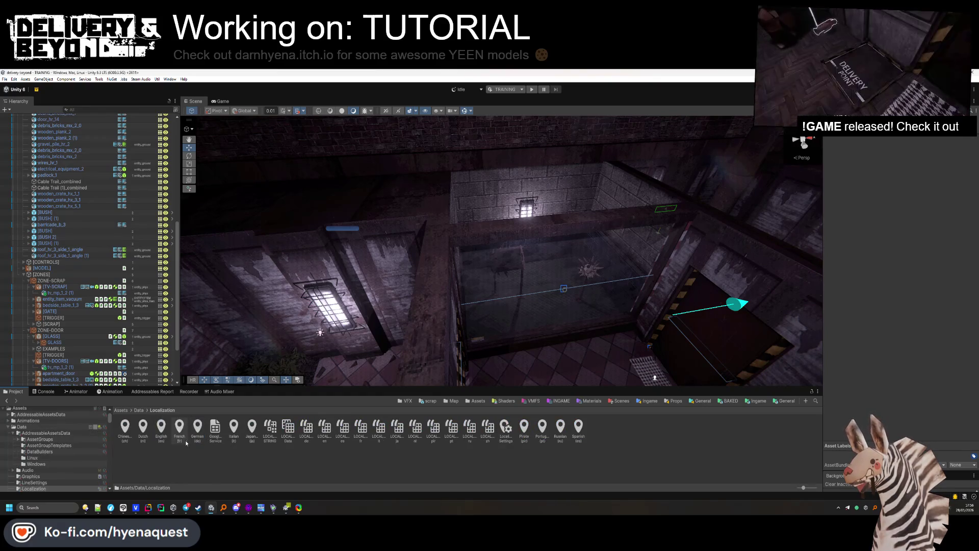
pyautogui.click(268, 426)
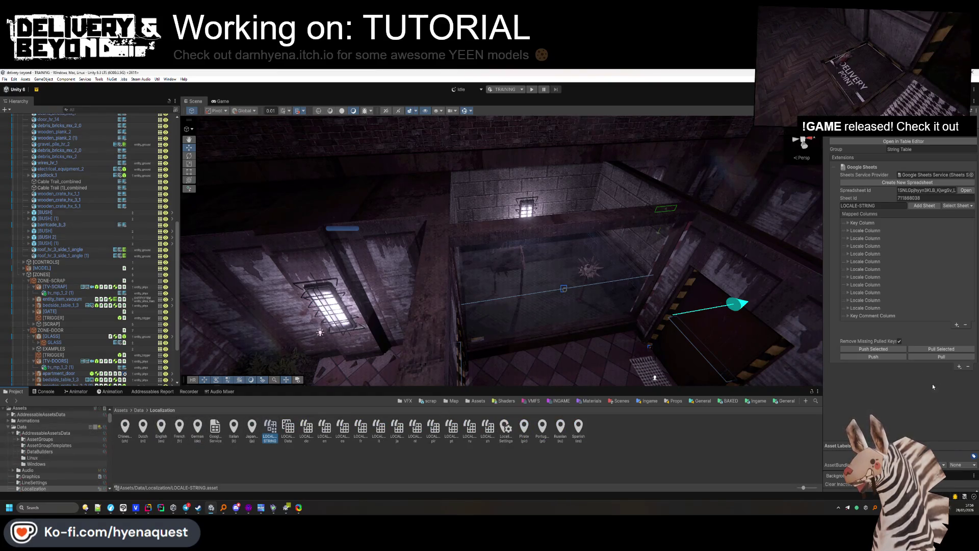
pyautogui.click(929, 358)
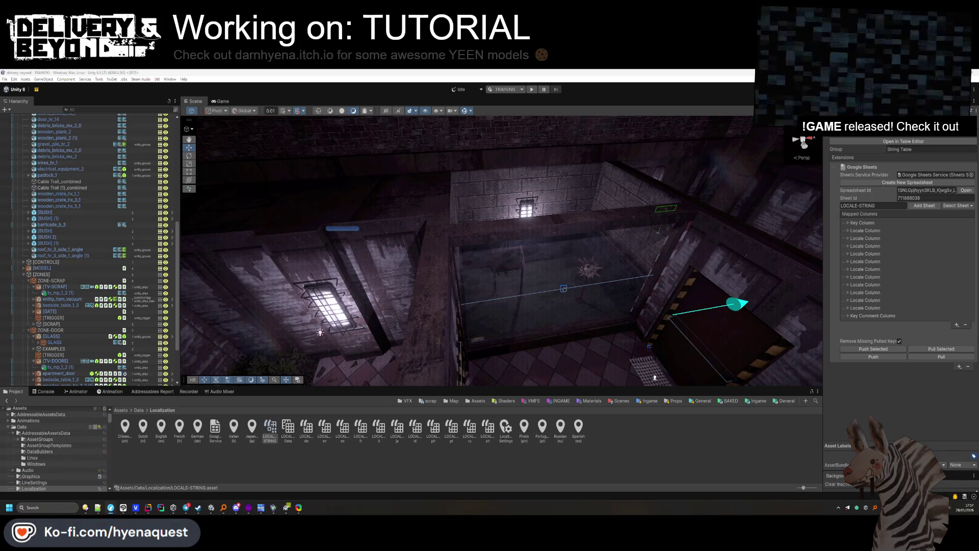
pyautogui.click(941, 356)
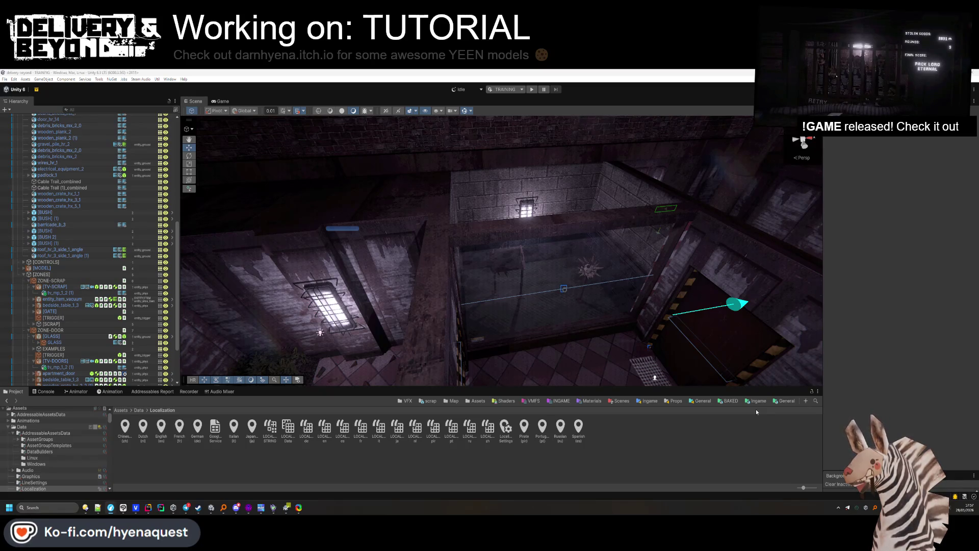
# Collapse the [TUTORIAL] group in the Hierarchy and reposition the scene view.
pyautogui.scroll(3, 121, 223)
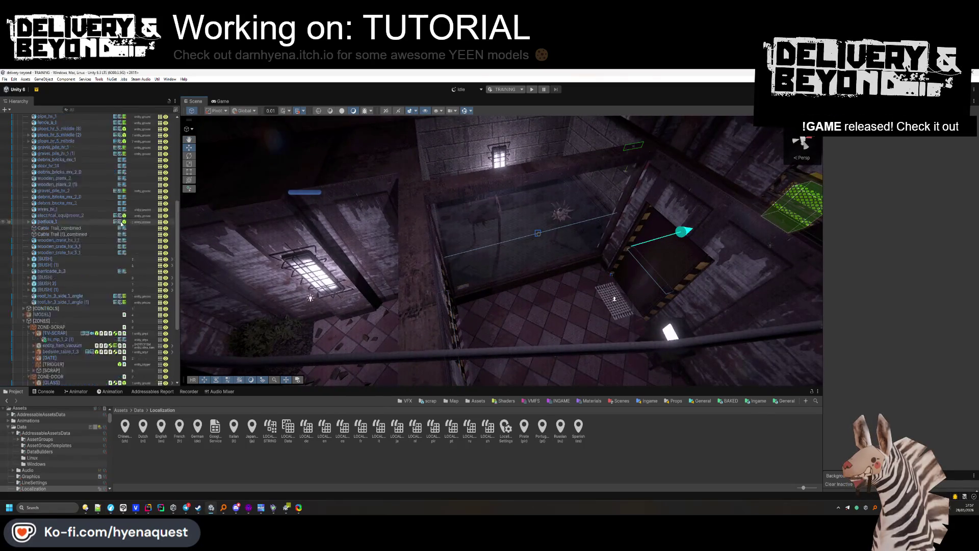
pyautogui.scroll(5, 121, 223)
pyautogui.click(38, 179)
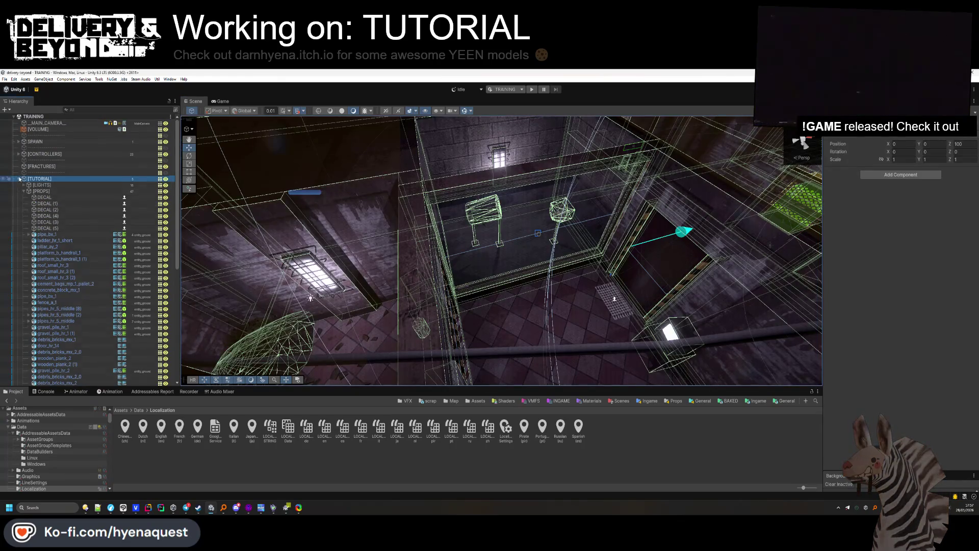
pyautogui.click(19, 179)
pyautogui.click(37, 227)
pyautogui.moveTo(488, 216); pyautogui.dragTo(525, 240)
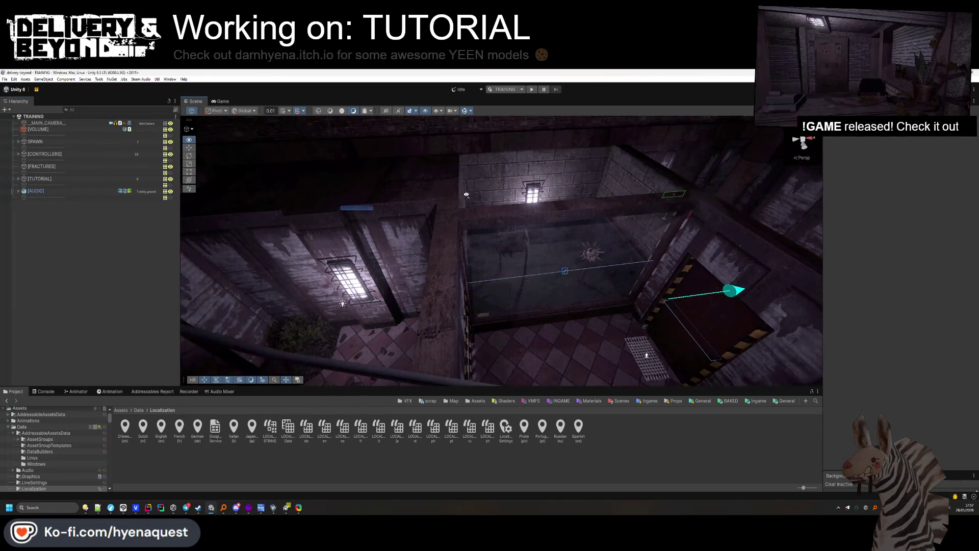
# Open the STARTUP scene, close Hot Reload, and start a Windows build from Build Profiles.
pyautogui.click(620, 400)
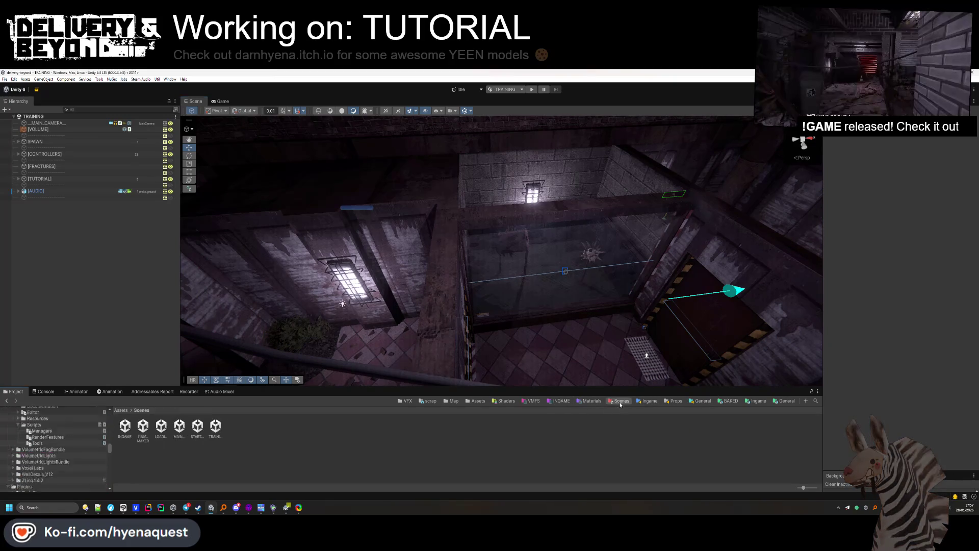
pyautogui.click(199, 431)
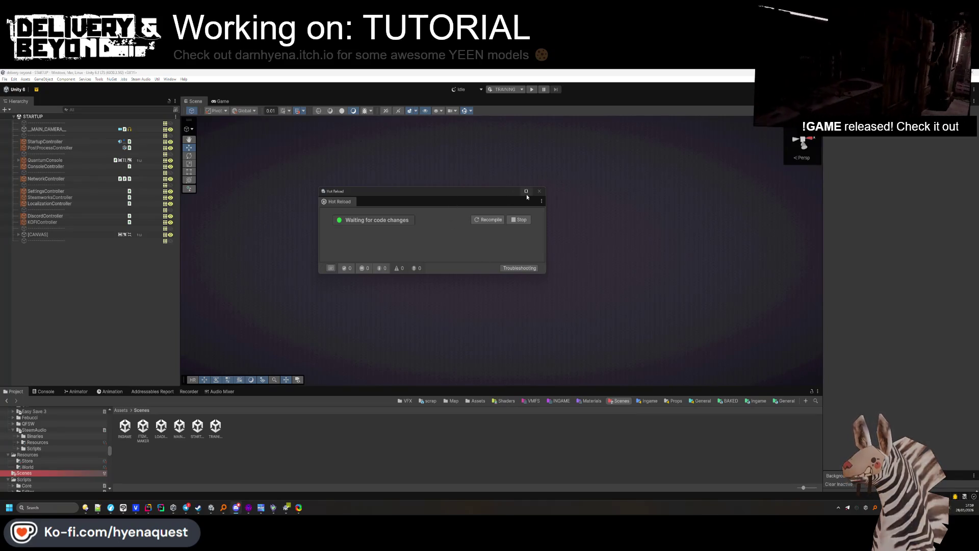
pyautogui.click(539, 191)
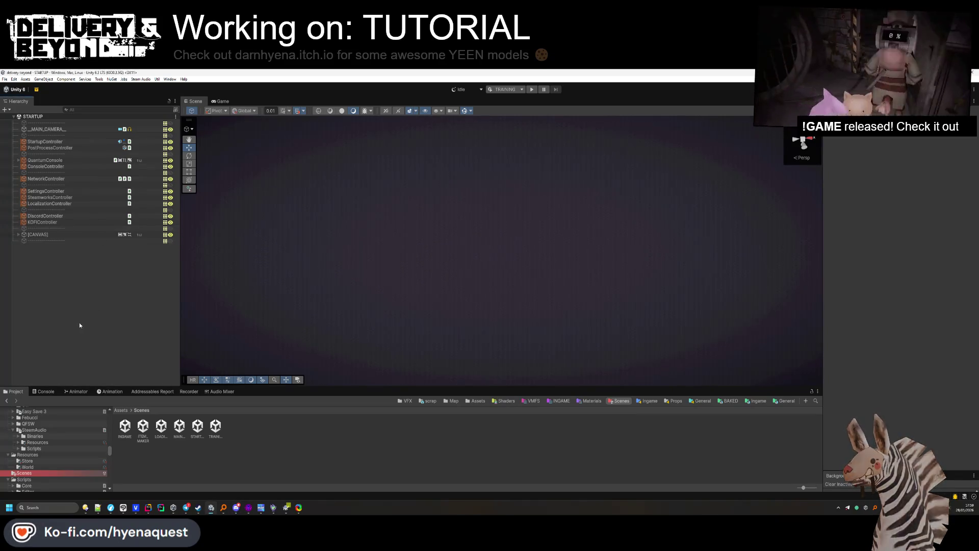
pyautogui.hotkey('ctrl', 'shift', 'b')
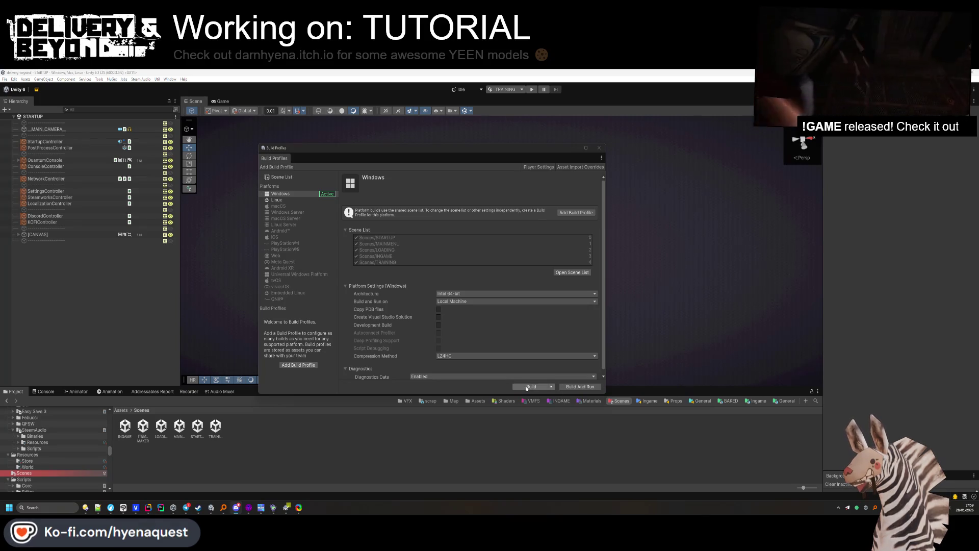
pyautogui.click(539, 387)
# Build Windows into the .windows folder, accept Missing Project ID, then refresh SteamDB charts.
pyautogui.click(66, 157)
pyautogui.click(348, 339)
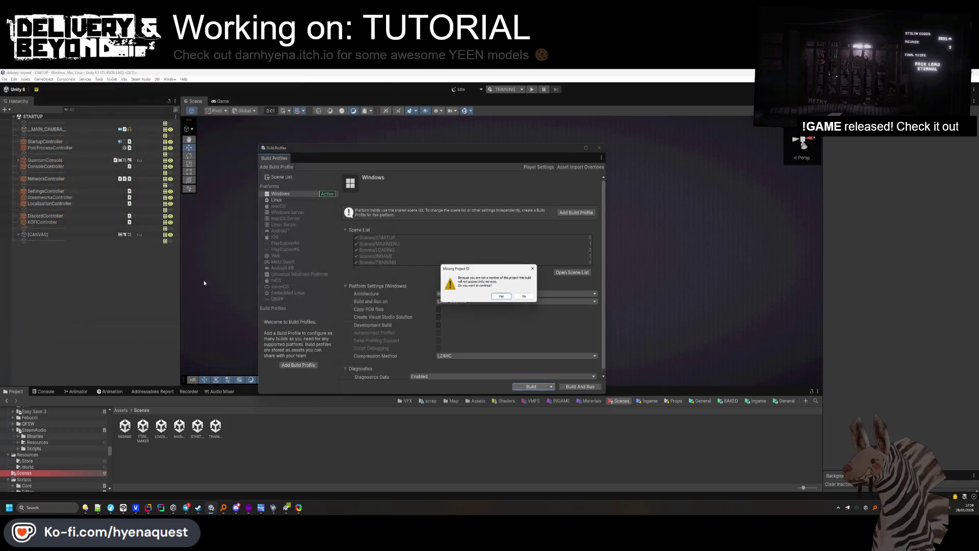
pyautogui.click(503, 297)
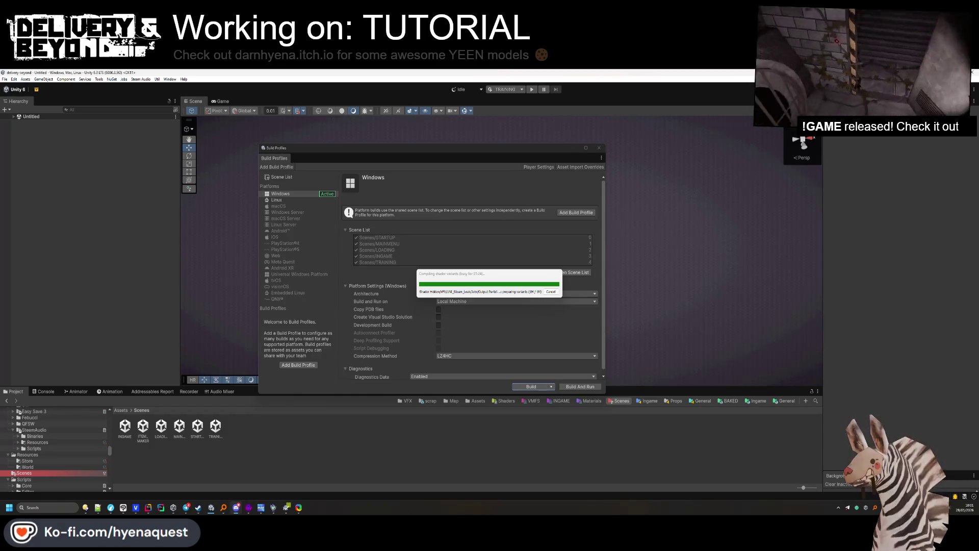
pyautogui.hotkey('alt', 'Tab')
pyautogui.press('F5')
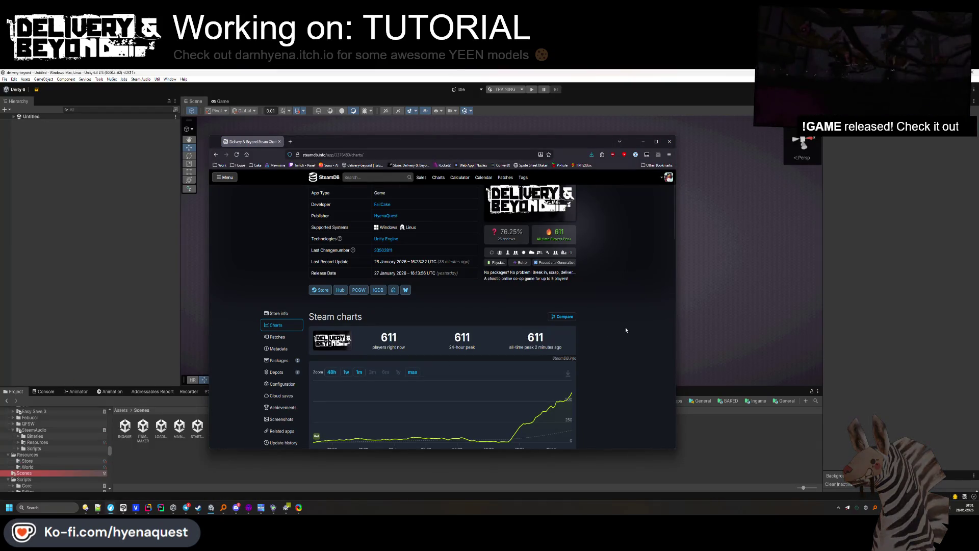
# Snip the SteamDB player chart with Win+Shift+S, then minimize Chrome.
pyautogui.press('shift+super+s')
pyautogui.moveTo(465, 219)
pyautogui.mouseDown()
pyautogui.moveTo(657, 464)
pyautogui.moveTo(629, 448)
pyautogui.mouseUp()
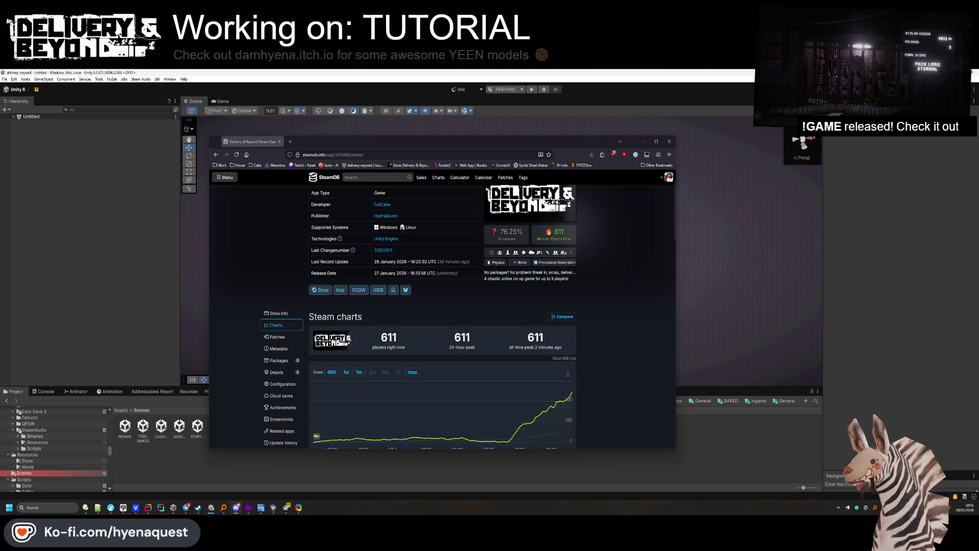
pyautogui.moveTo(414, 438)
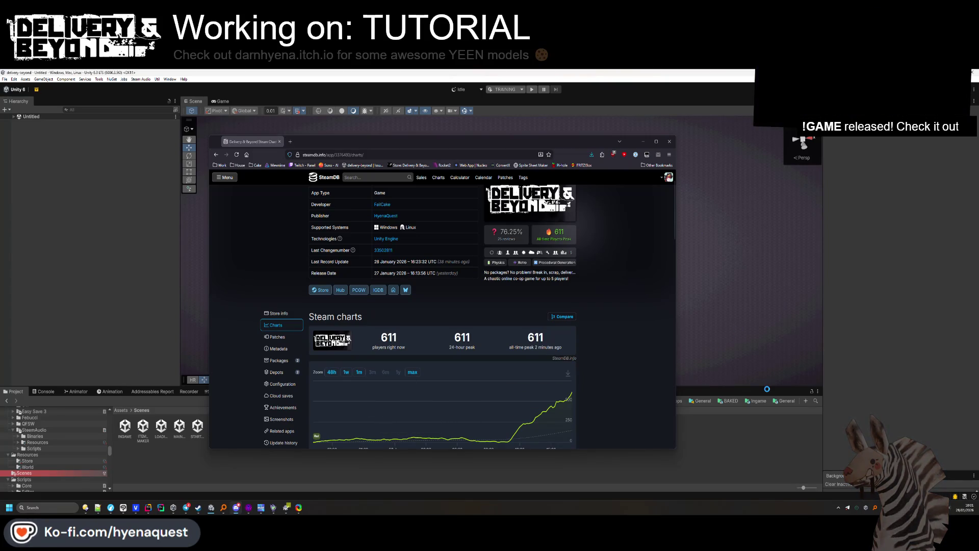
pyautogui.moveTo(572, 396)
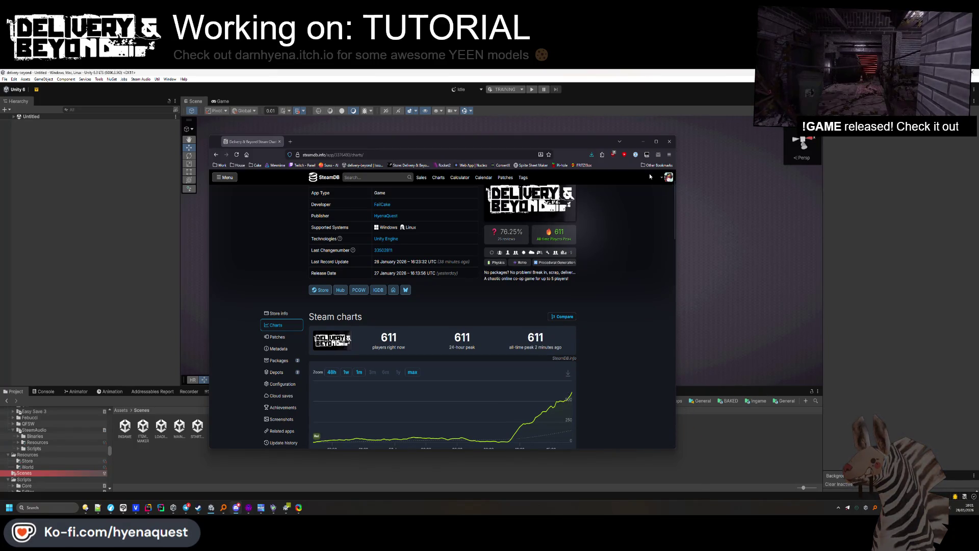
pyautogui.click(643, 141)
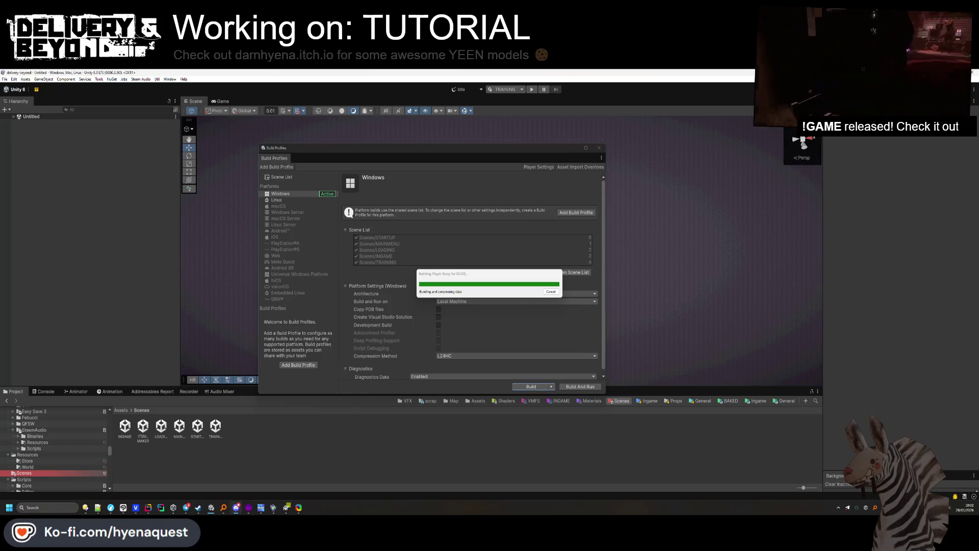
# Drag the build progress window to the upper right of the screen.
pyautogui.moveTo(476, 276); pyautogui.dragTo(630, 231)
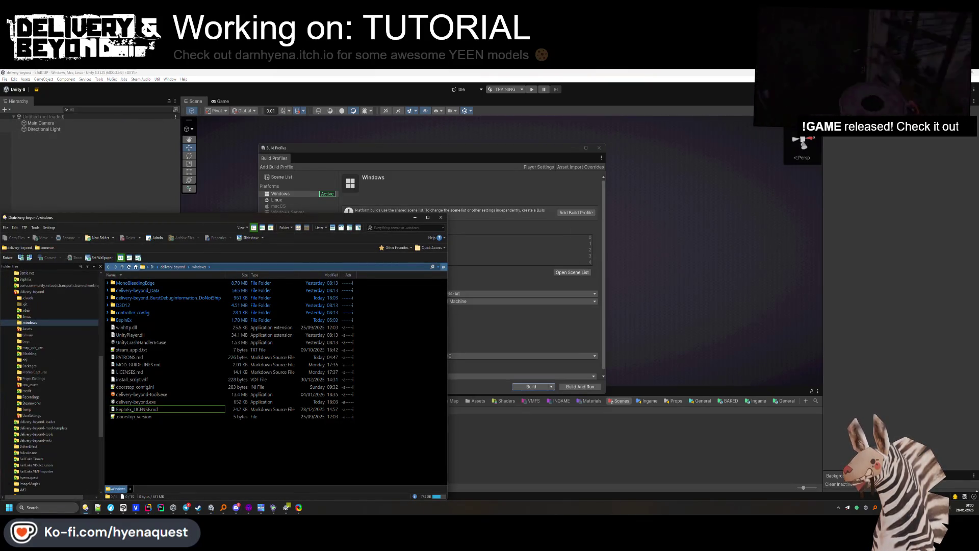
# Move the Directory Opus window aside and select Linux as the target platform in Build Profiles.
pyautogui.moveTo(293, 223)
pyautogui.mouseDown()
pyautogui.moveTo(616, 85)
pyautogui.moveTo(632, 118)
pyautogui.moveTo(739, 155)
pyautogui.mouseUp()
pyautogui.click(414, 173)
pyautogui.click(277, 199)
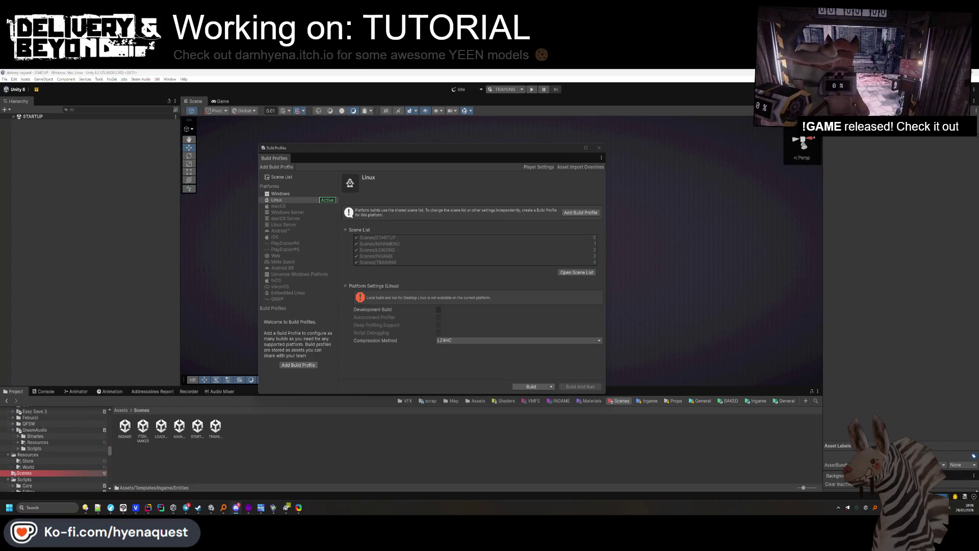
# Build Linux over the existing delivery-beyond.x86_64, confirming the replace and Missing Project ID prompts.
pyautogui.click(537, 386)
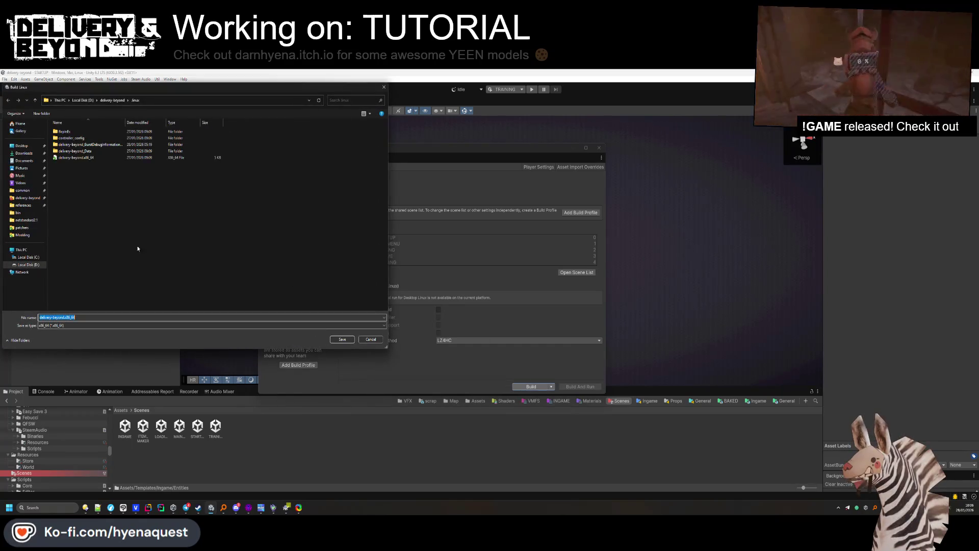
pyautogui.click(76, 157)
pyautogui.click(343, 340)
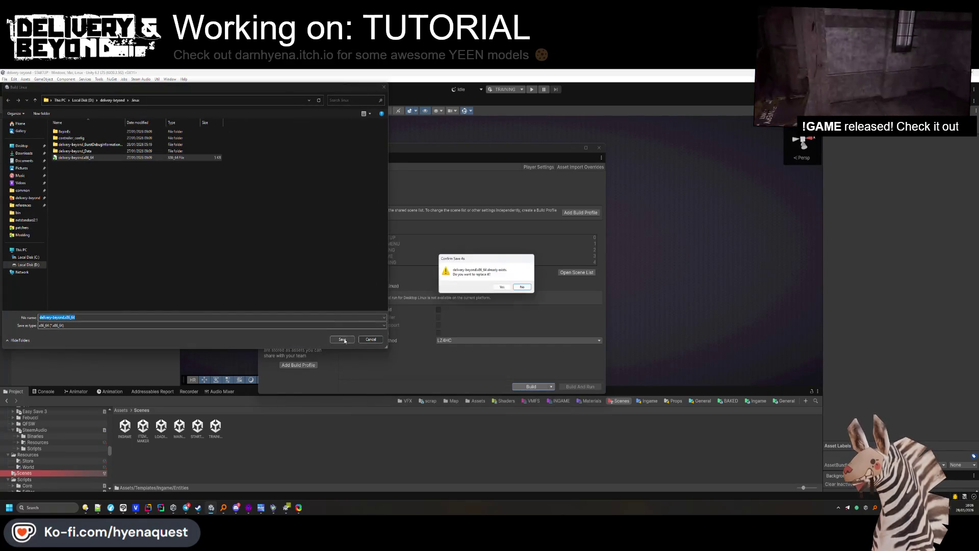
pyautogui.click(500, 288)
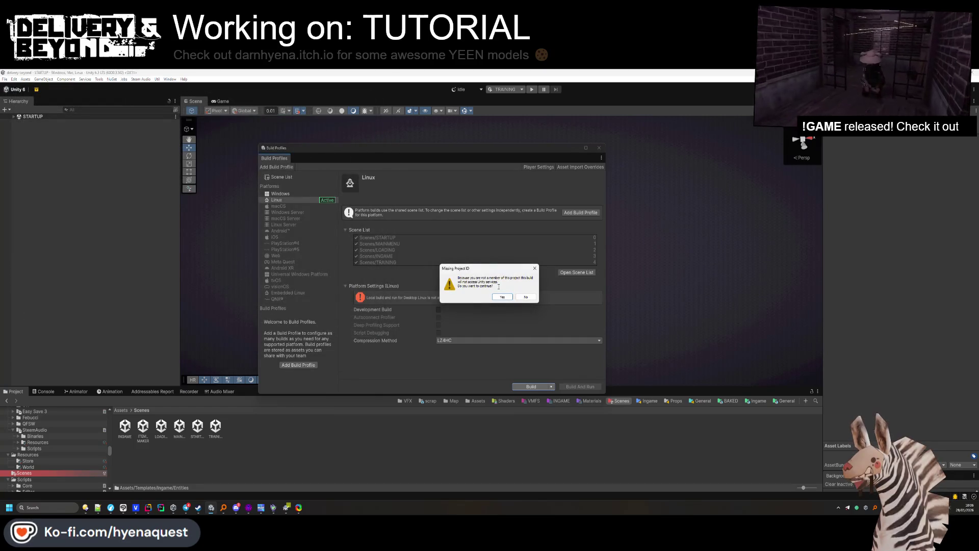
pyautogui.click(499, 297)
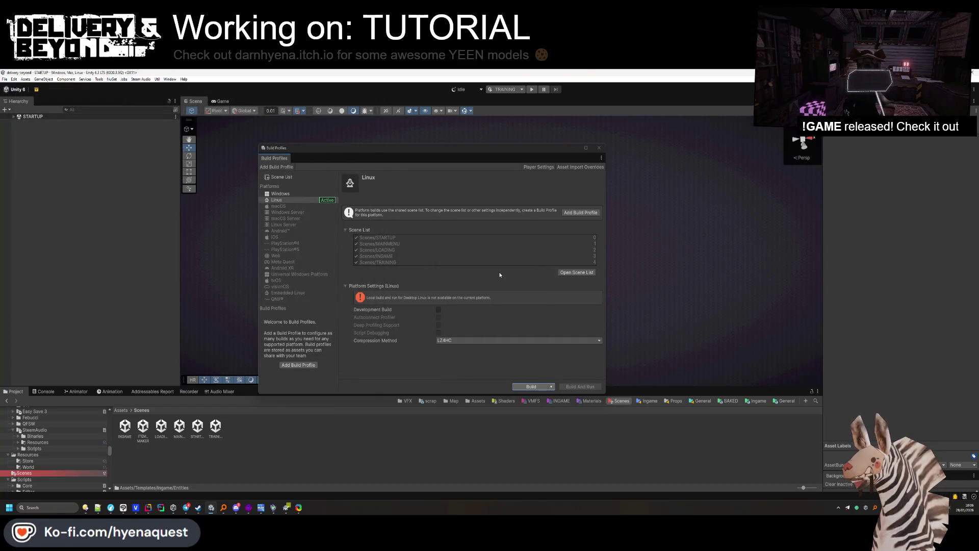